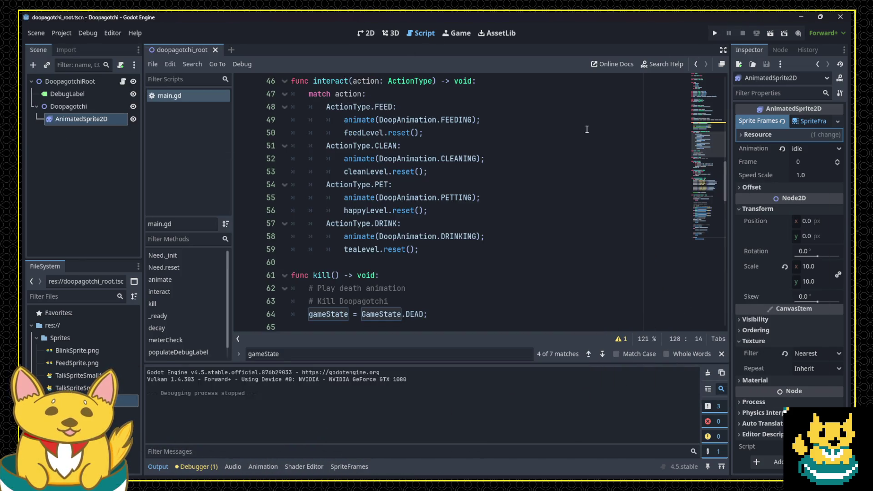
Start a new line after the ActionState.ACTIVE assignment inside animate() in main.gd.
scroll(494, 155, "up", 4)
left_click(518, 171)
left_click(496, 155)
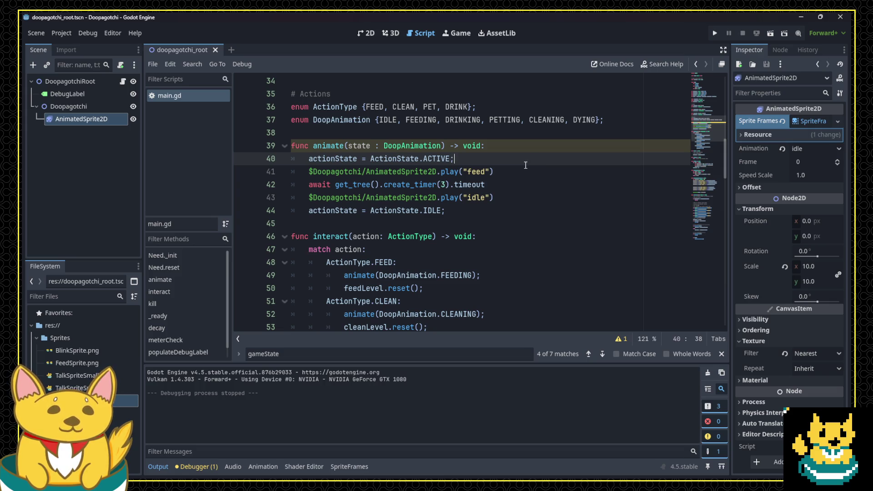
scroll(526, 166, "down", 1)
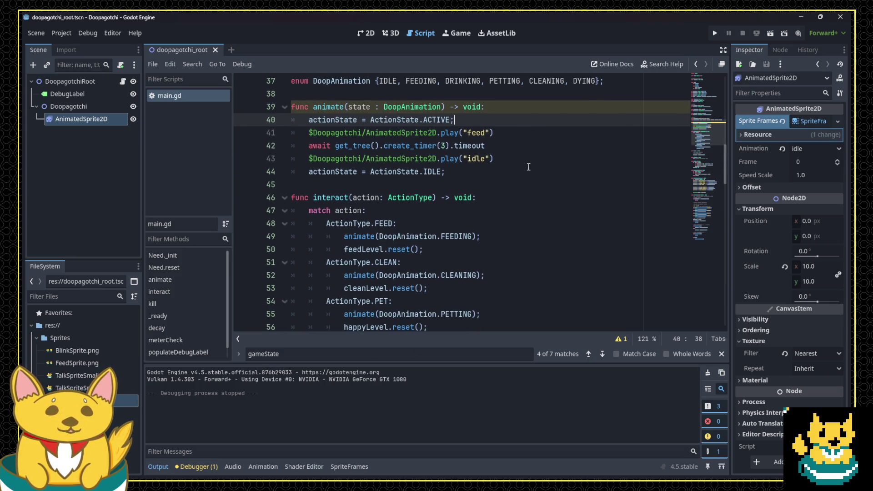
key("Return")
Begin a 'match state:' block with a DoopAnimation.FEEDING: case.
type("mat")
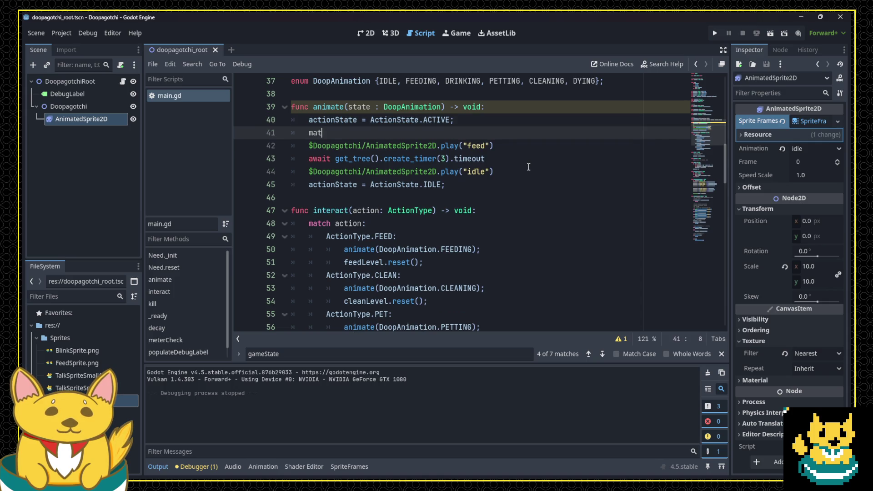
type("ch actionSt")
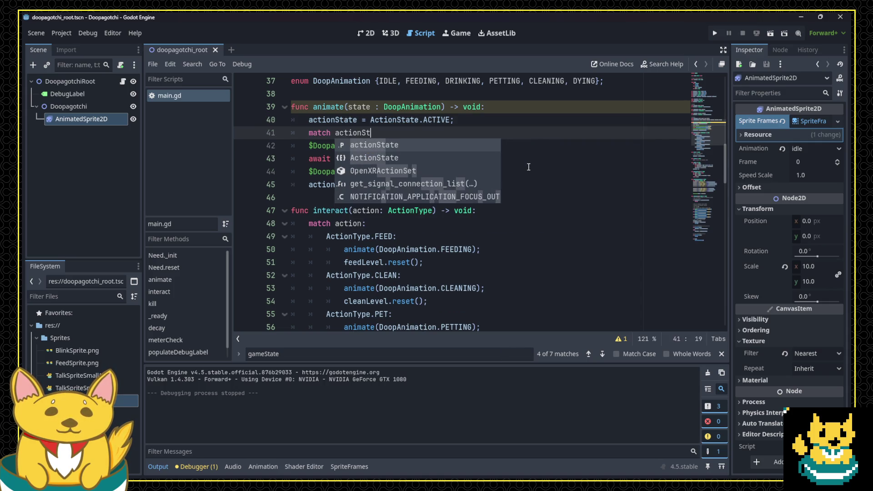
key("ctrl+BackSpace")
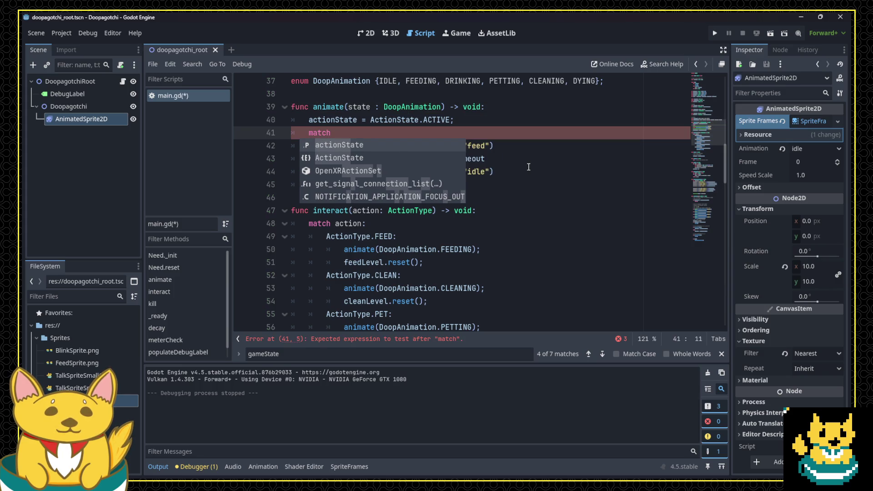
type("state:")
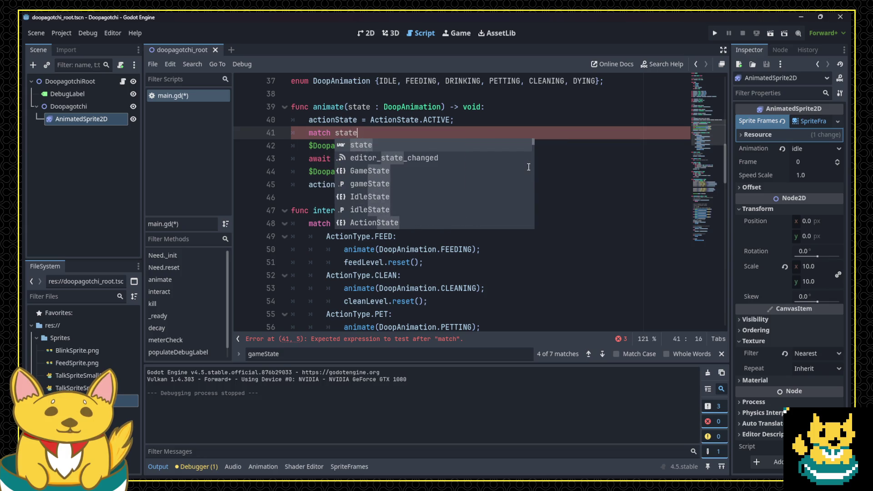
key("Return")
type("DoopA")
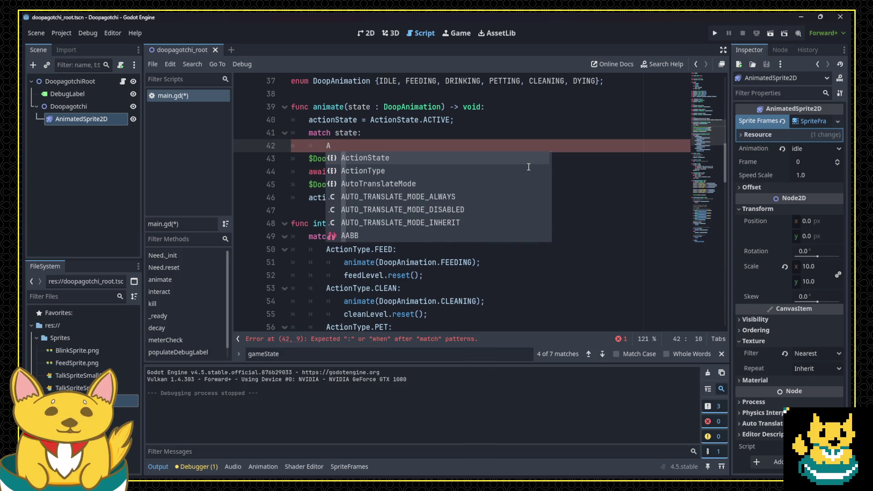
type("nimation.FE")
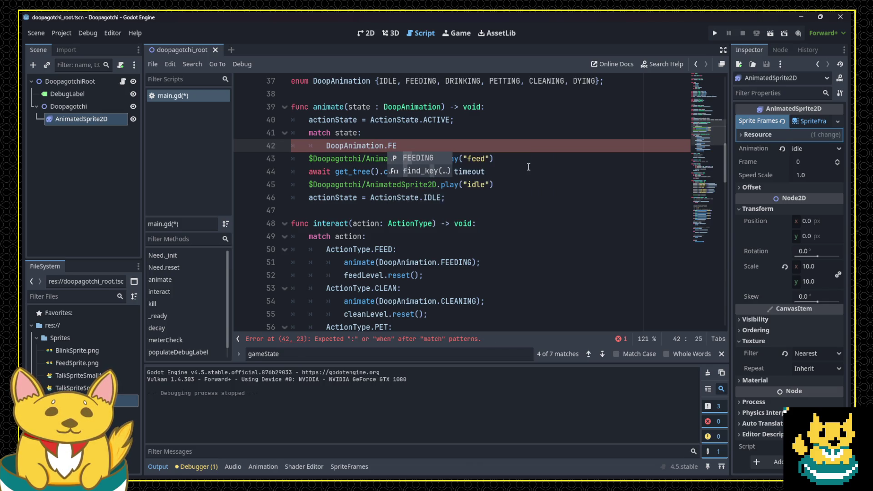
key("Return")
type(":")
key("Down")
Indent the feed play call under FEEDING and add a 'default:' branch after it.
key("Home")
key("Tab")
key("Tab")
key("End")
key("Return")
key("BackSpace")
type("default:")
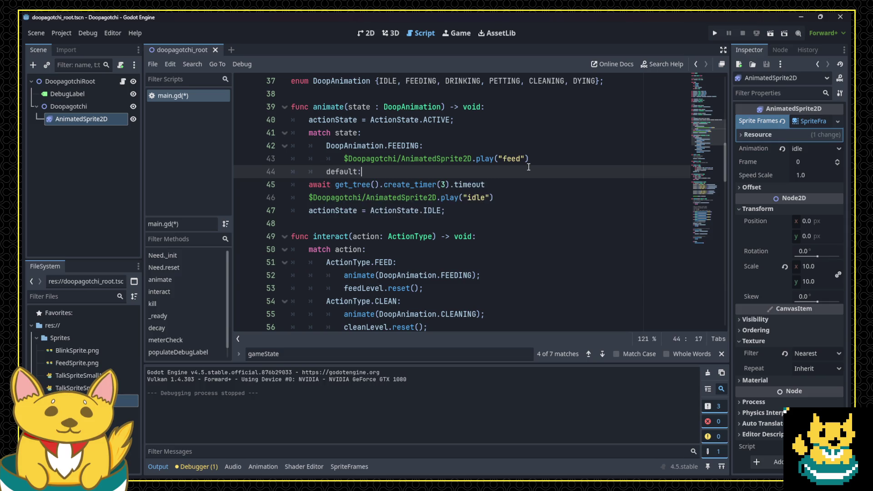
key("Return")
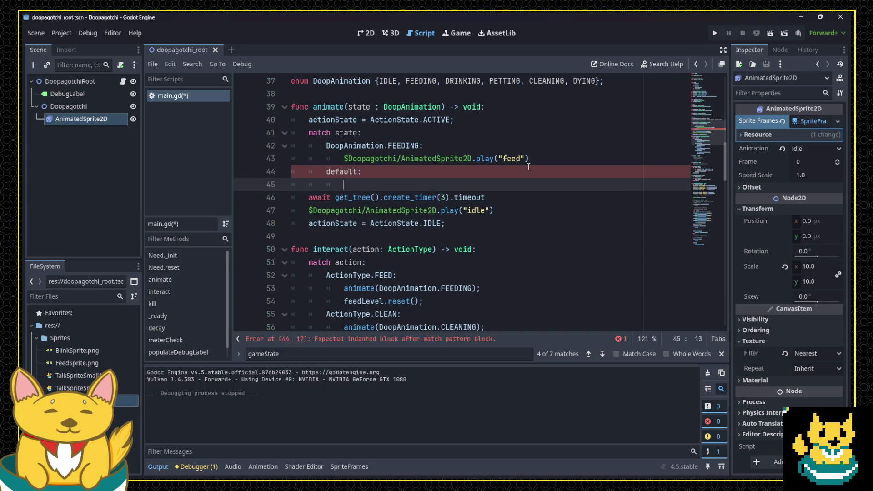
Copy the idle play call into the default branch, then select the word 'default'.
key("Down")
key("Down")
key("Home")
key("shift+End")
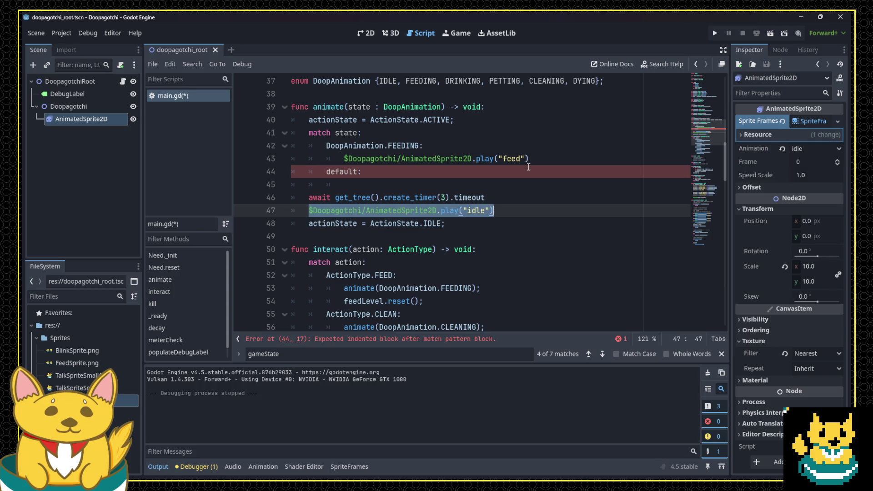
key("ctrl+c")
key("Up")
key("Up")
key("ctrl+v")
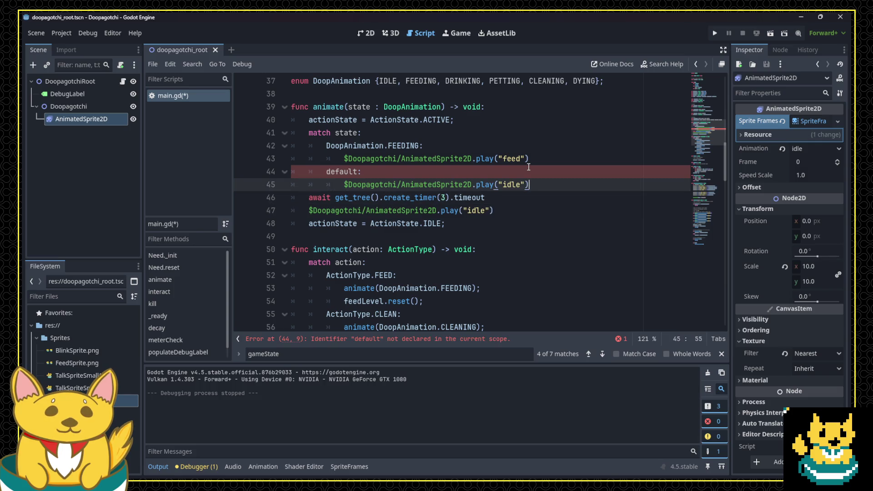
key("Up")
key("Left")
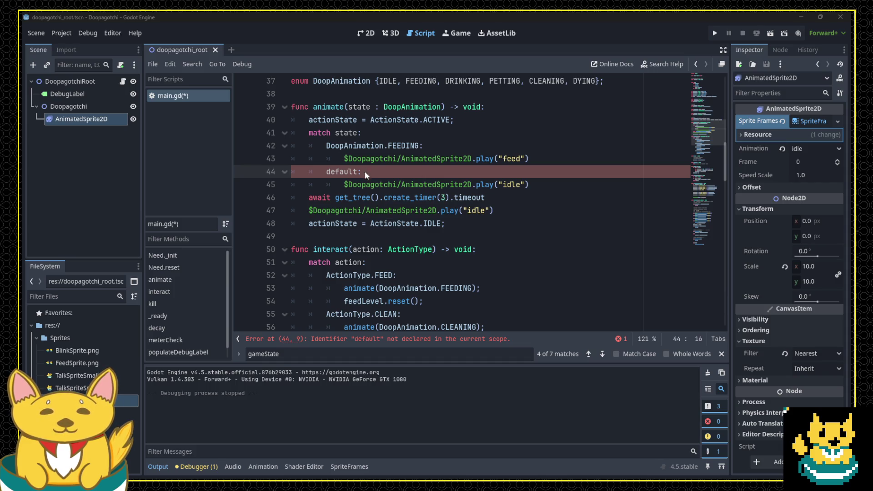
double_click(332, 171)
Replace 'default' with the '_' wildcard pattern so the match error clears.
type("_:")
key("End")
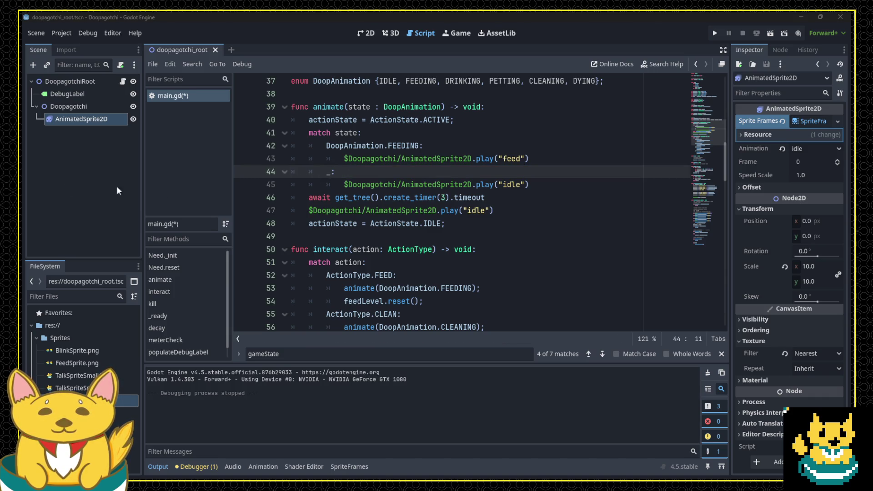
left_click(575, 173)
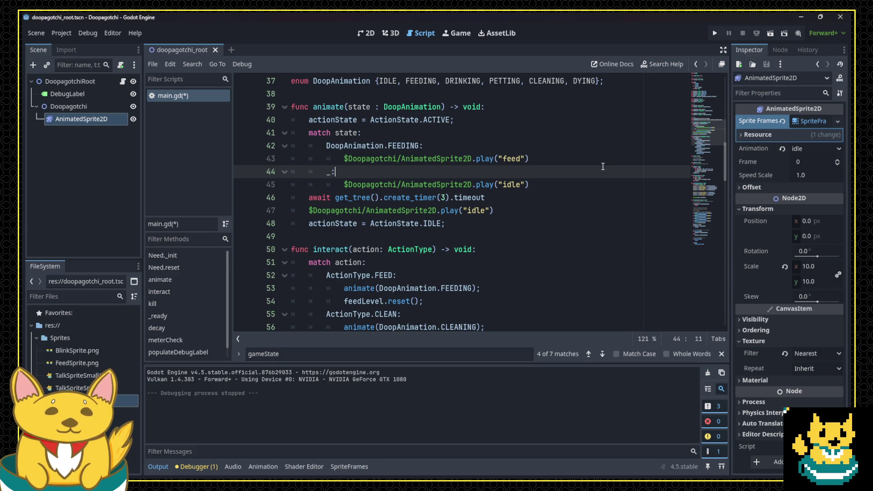
key("Up")
key("Up")
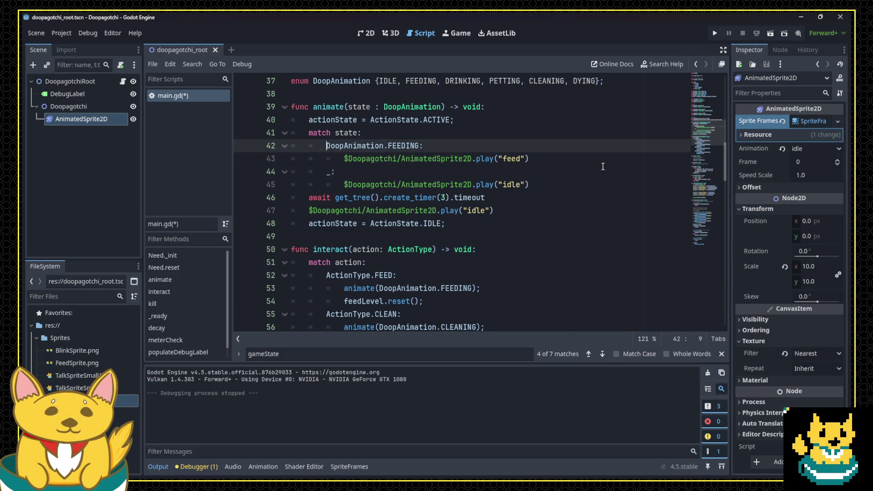
key("Down")
key("Down")
key("Down")
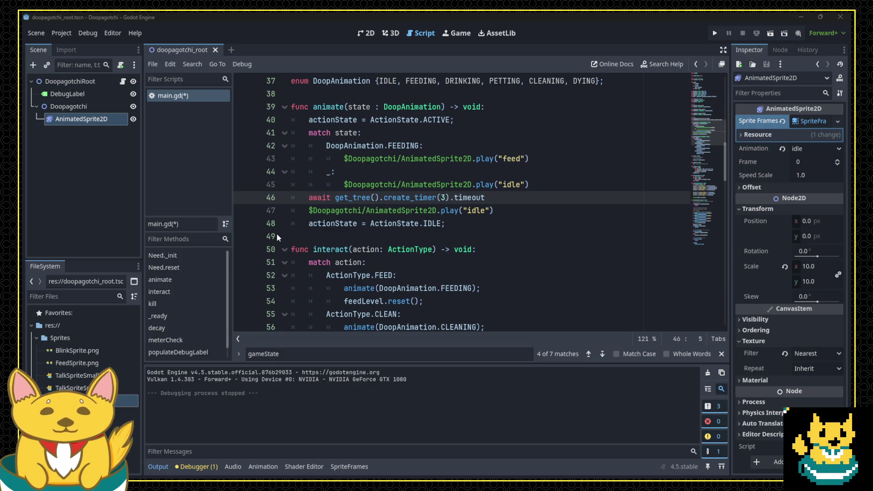
Review animate(), then move to the _process input checks at the interact(ActionType.PET) line.
left_click(315, 106)
left_click_drag(314, 105, 344, 106)
left_click_drag(309, 198, 485, 197)
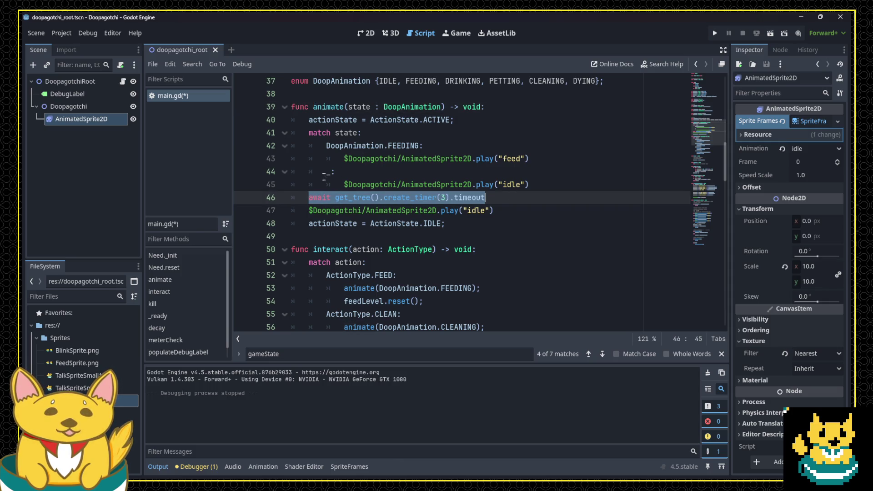
scroll(333, 157, "down", 20)
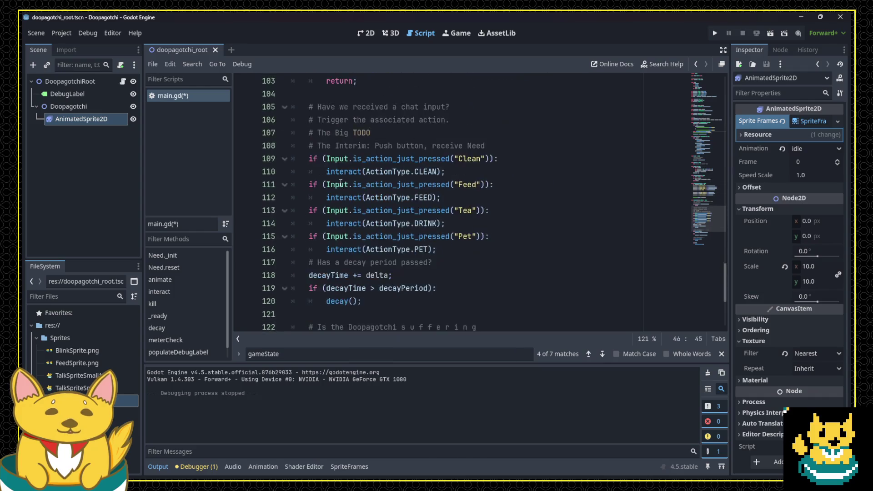
scroll(341, 182, "up", 12)
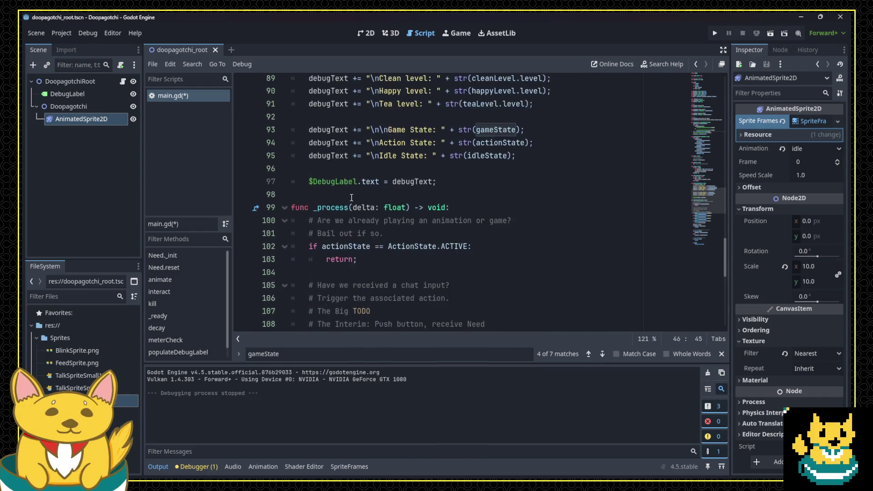
scroll(353, 198, "up", 7)
scroll(359, 203, "down", 3)
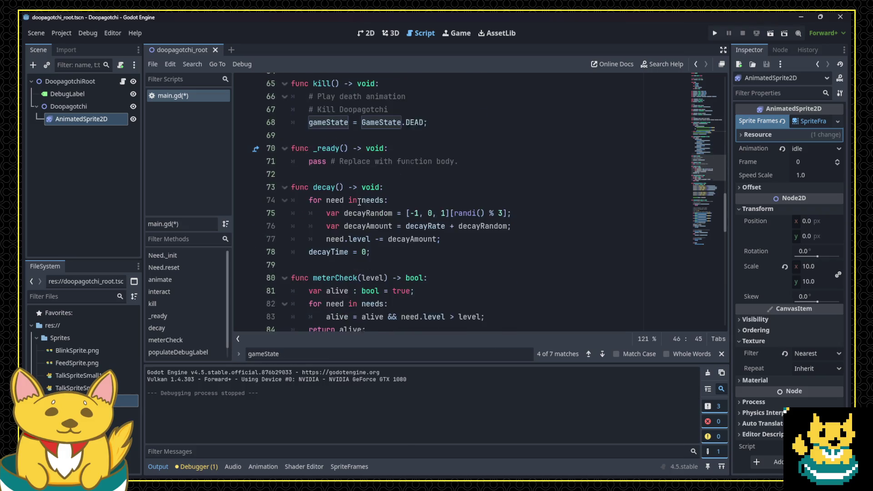
scroll(360, 203, "down", 12)
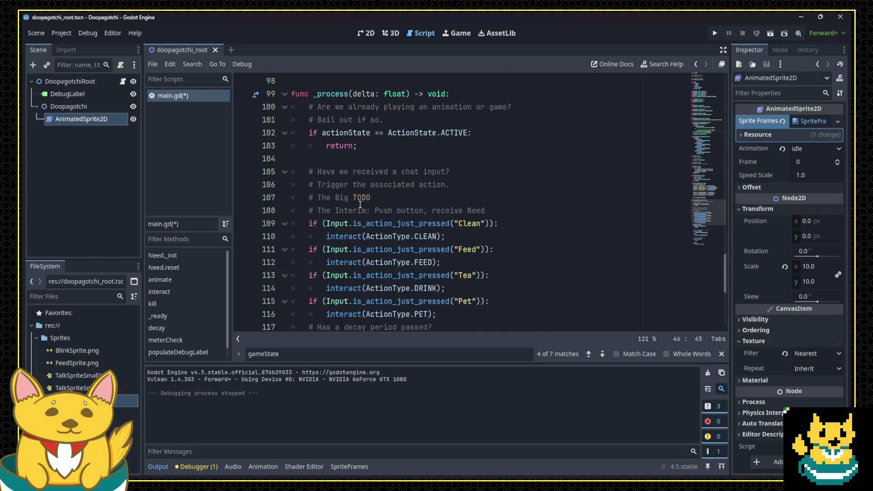
scroll(359, 203, "down", 4)
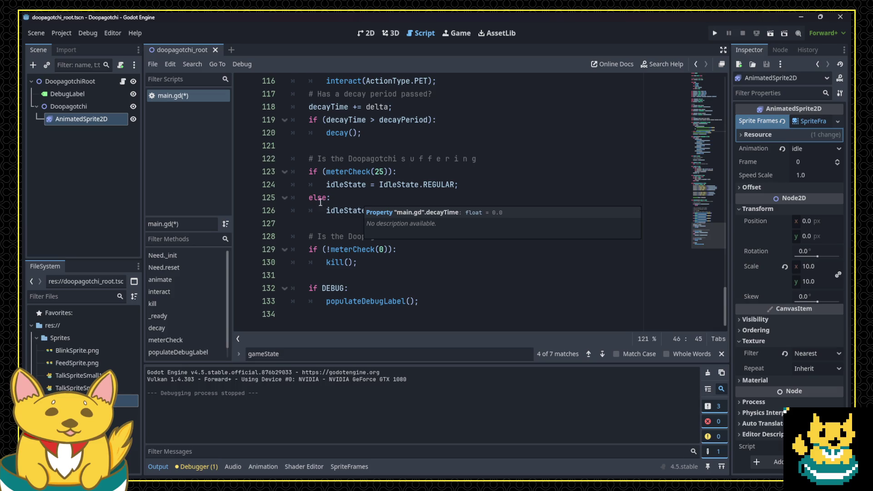
left_click(355, 200)
scroll(354, 200, "up", 4)
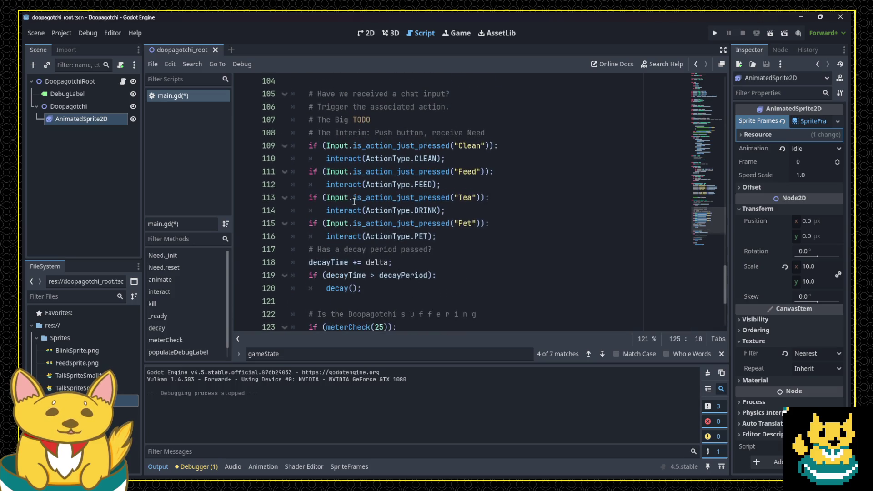
left_click(462, 234)
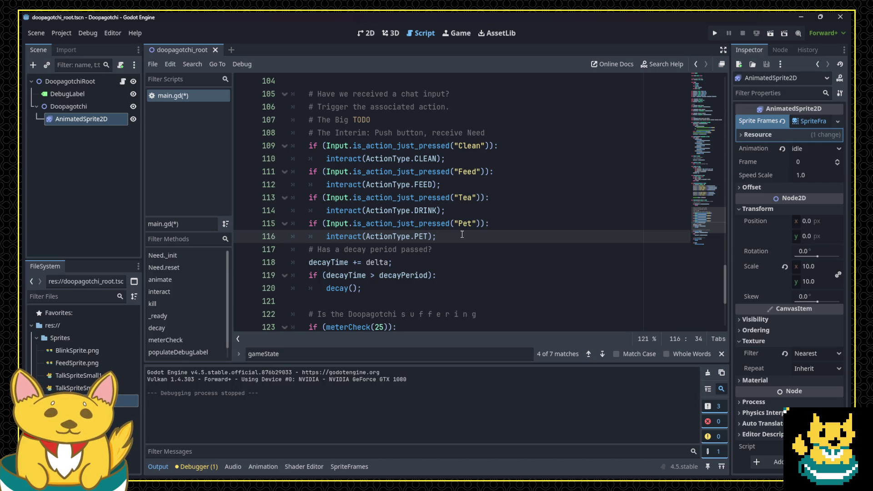
key("Up")
key("Up")
Open an empty line after the FEED interact call, discarding a false start of 'Console.'.
key("End")
key("Return")
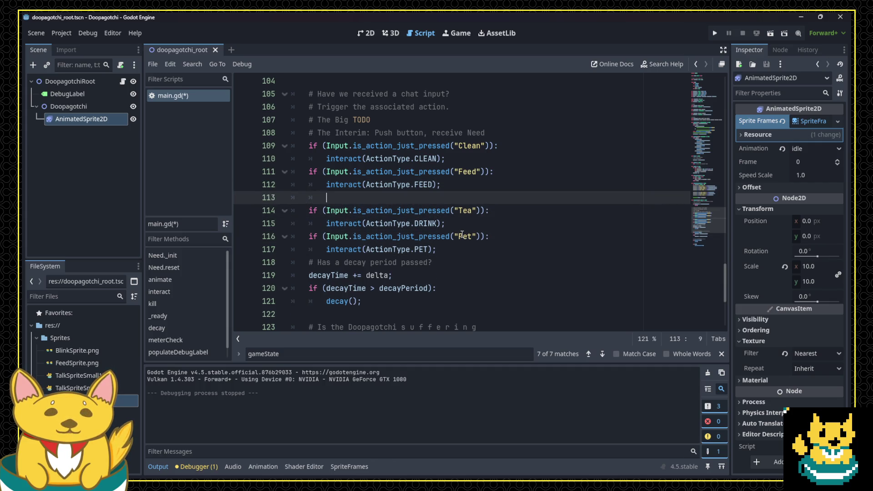
type("Con")
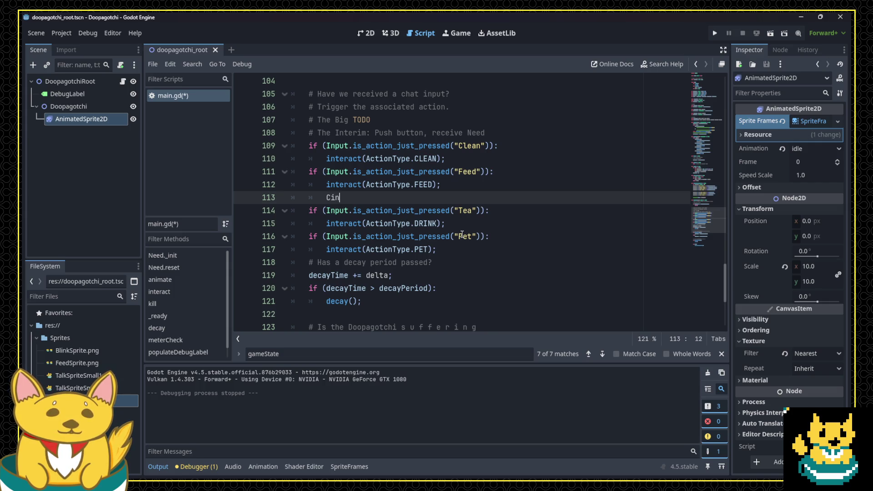
type("sole.")
key("Escape")
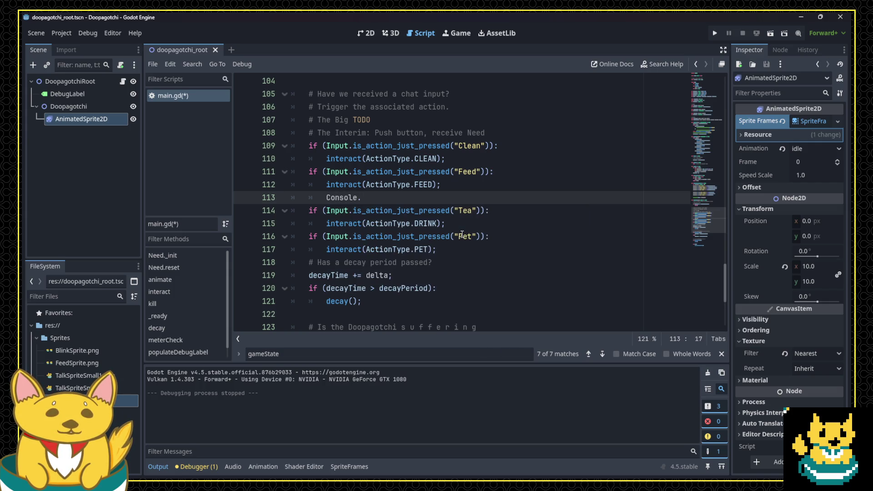
key("BackSpace")
key("ctrl+BackSpace")
type("D")
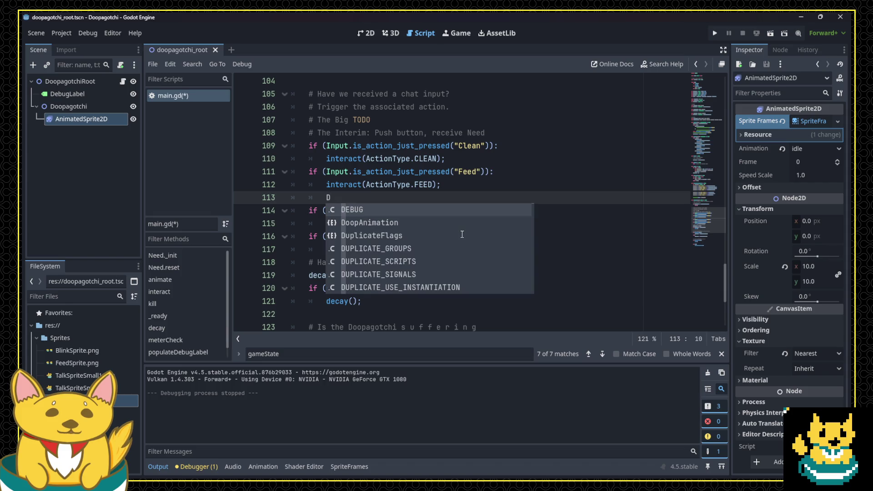
key("BackSpace")
type("lo")
key("BackSpace")
key("BackSpace")
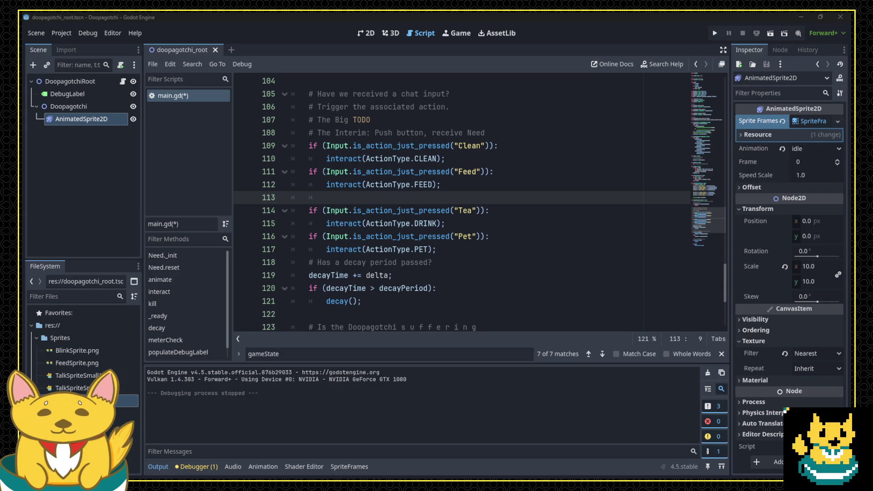
Write print_debug("Hello I printed immediately") on line 113, then save and run with F5.
left_click(345, 197)
type("print_de")
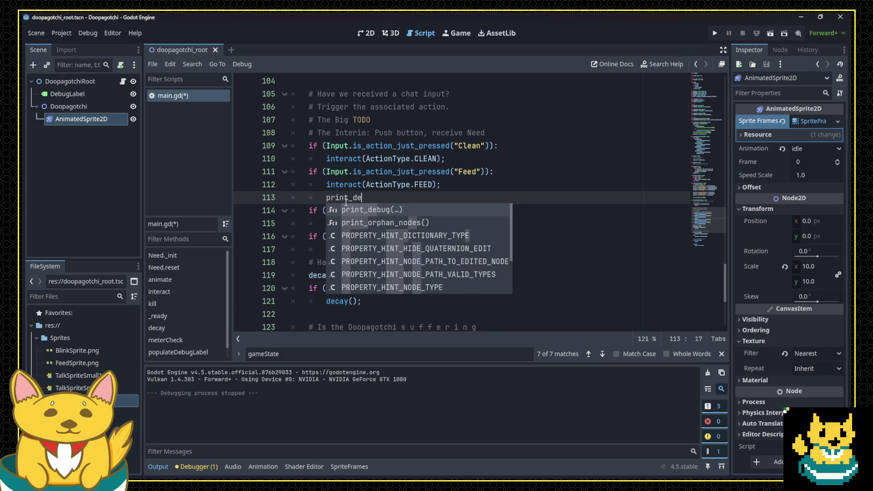
key("Return")
type("\"Hello")
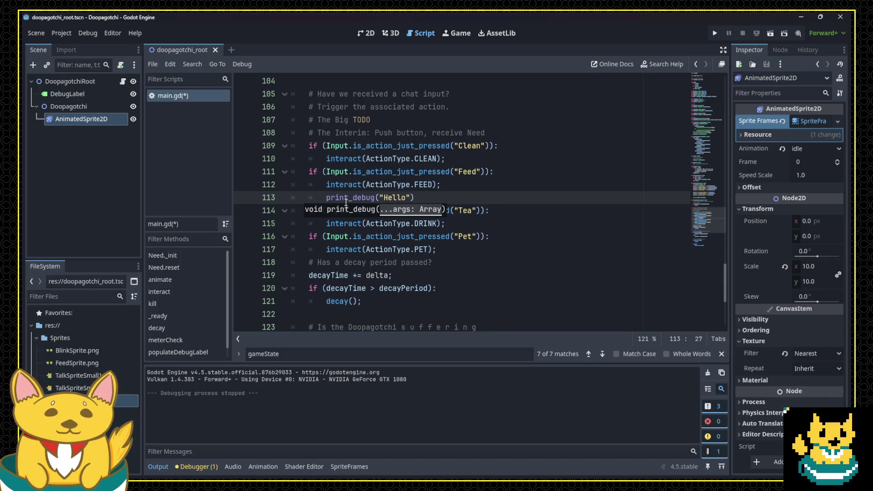
type(" I printed imm")
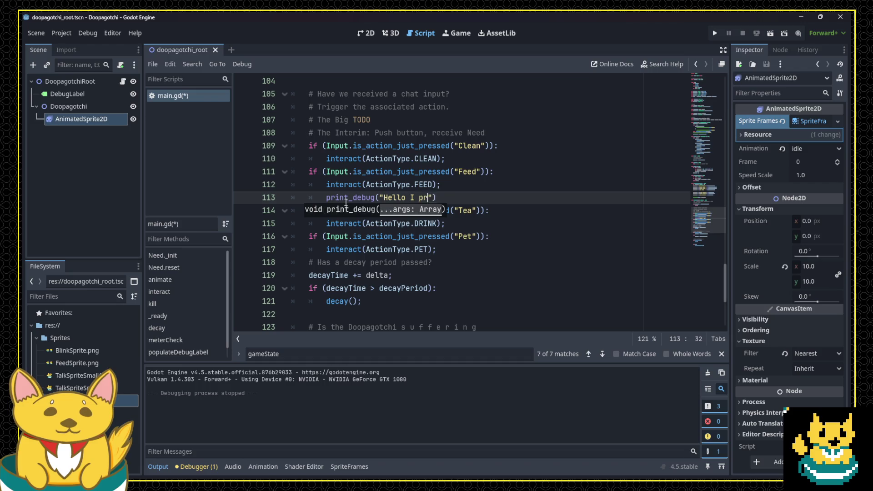
type("ediately")
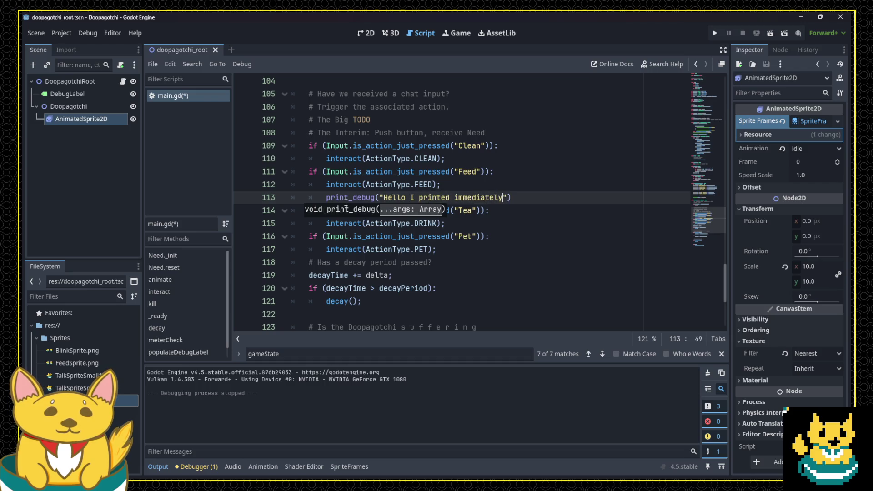
key("End")
key("F5")
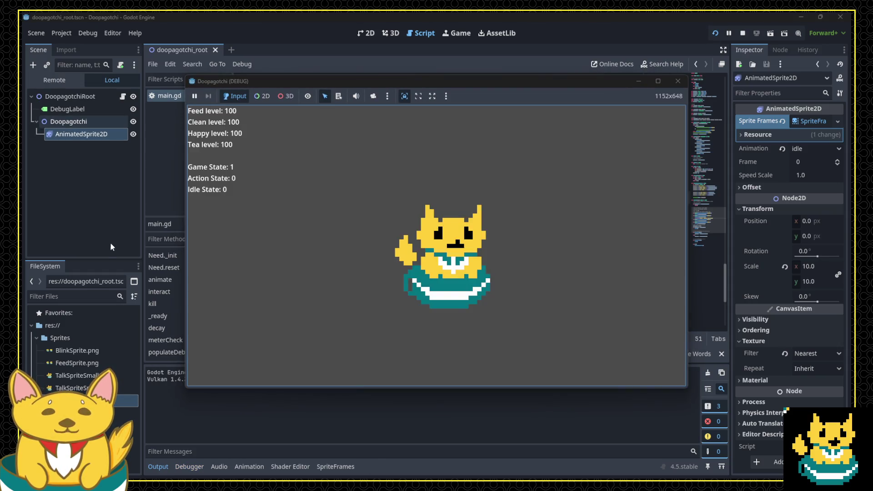
Close the first running Doopagotchi game window.
left_click_drag(359, 79, 348, 52)
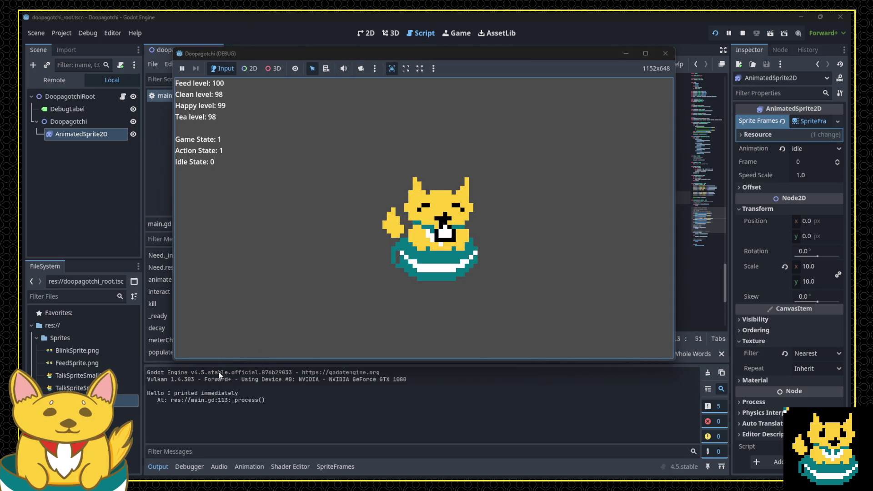
left_click(666, 53)
scroll(434, 291, "up", 8)
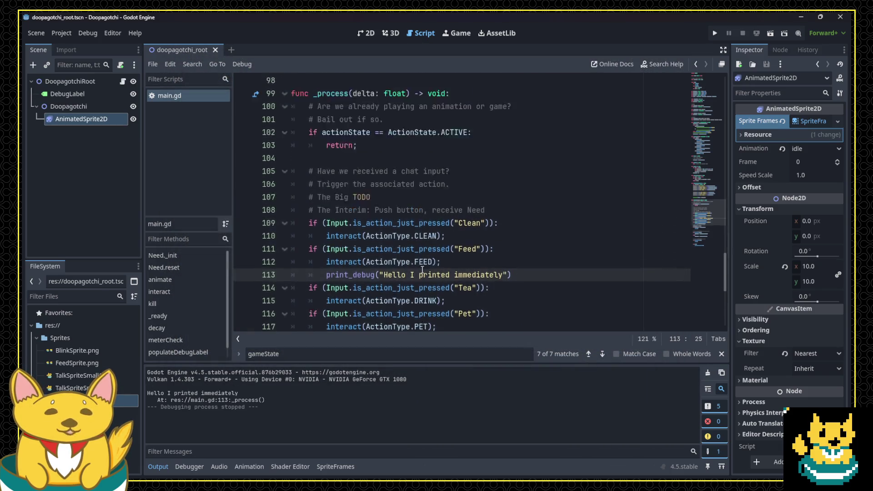
scroll(434, 291, "down", 4)
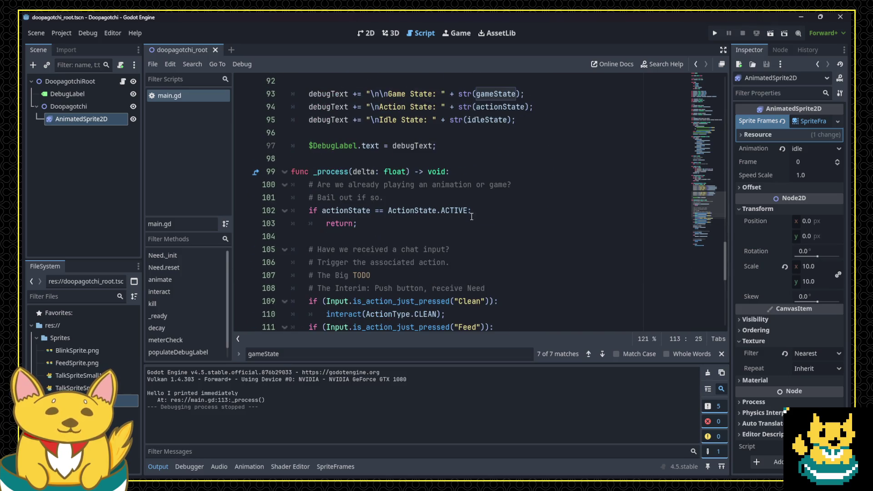
Rerun the game, feed twice to print the debug message, then close the game.
mouse_move(309, 210)
left_mouse_down()
mouse_move(472, 214)
mouse_move(385, 226)
left_mouse_up()
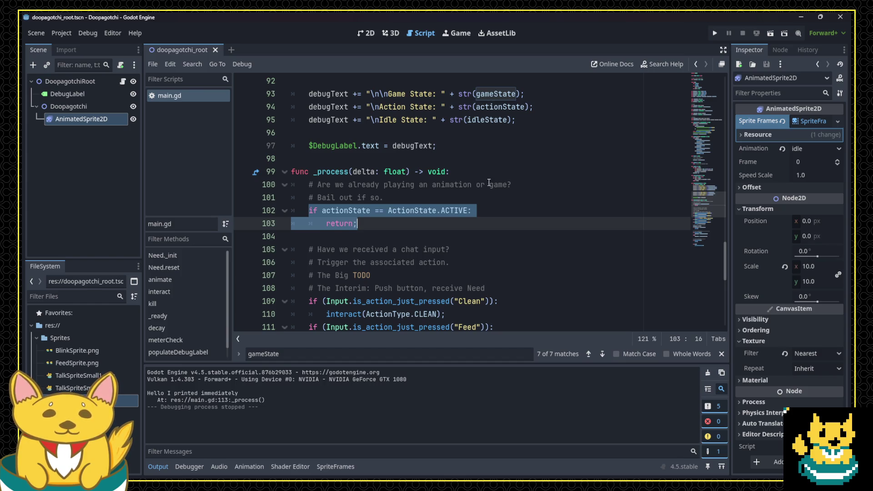
left_click(714, 33)
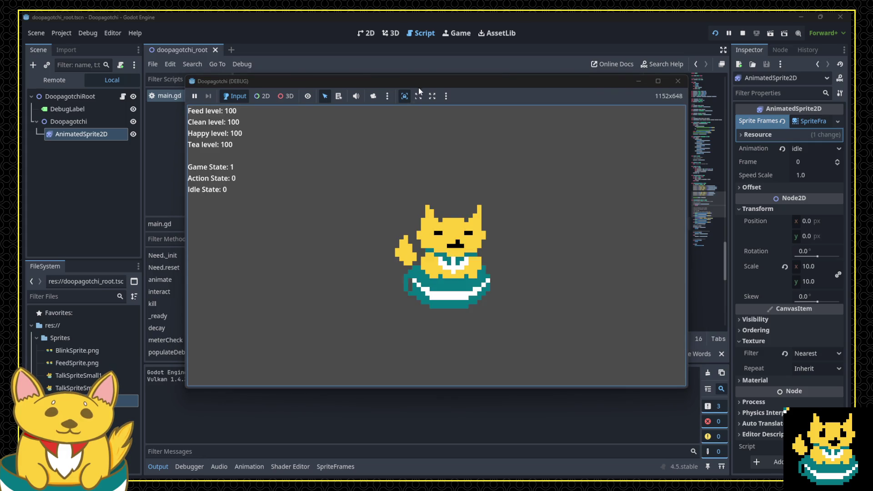
left_click_drag(418, 80, 416, 62)
left_click(420, 159)
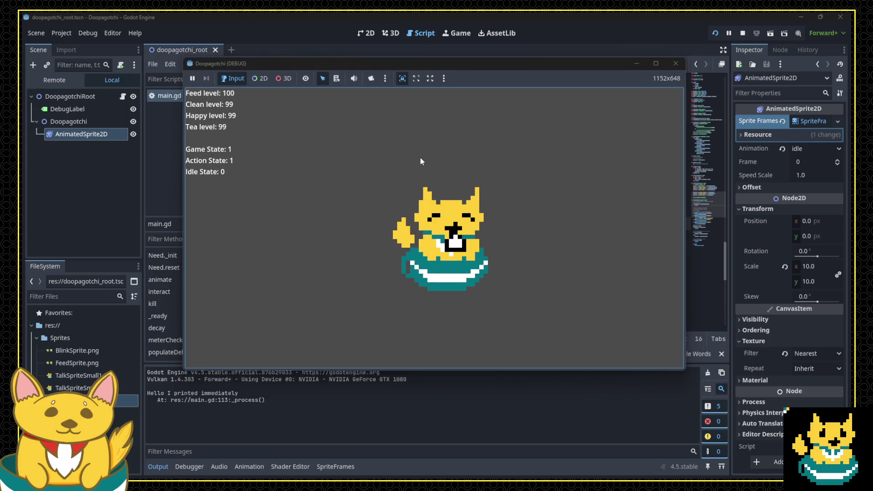
left_click(421, 158)
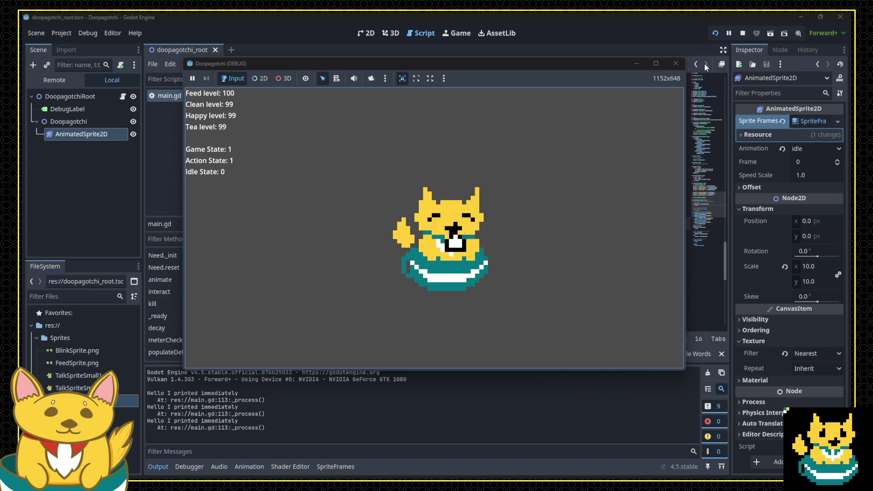
left_click(676, 63)
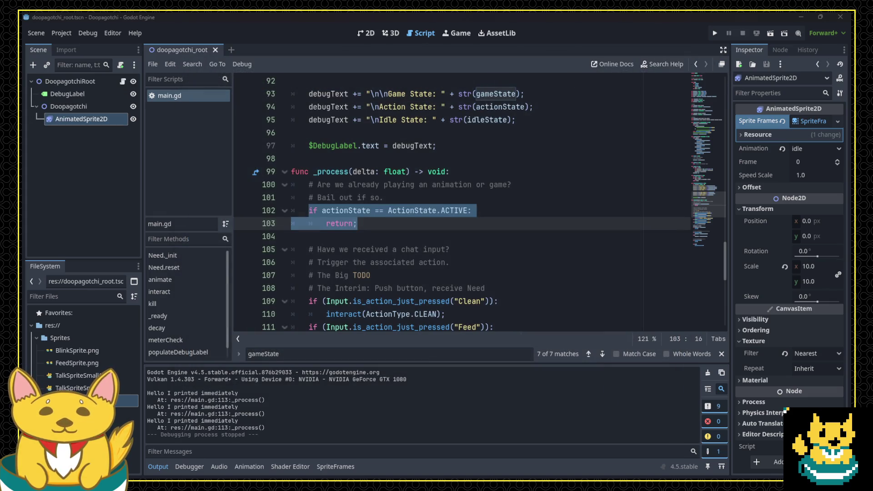
Read back through main.gd's _process, interact and animate code.
left_click(377, 224)
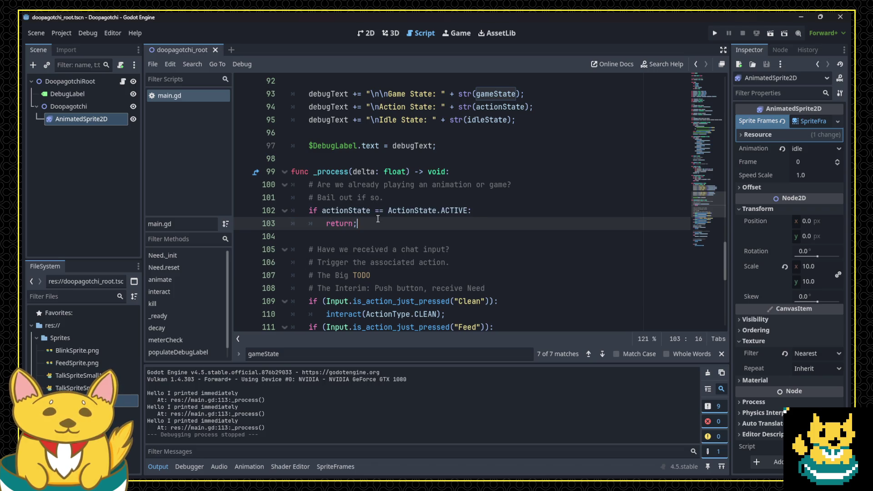
scroll(377, 223, "down", 3)
scroll(378, 226, "down", 2)
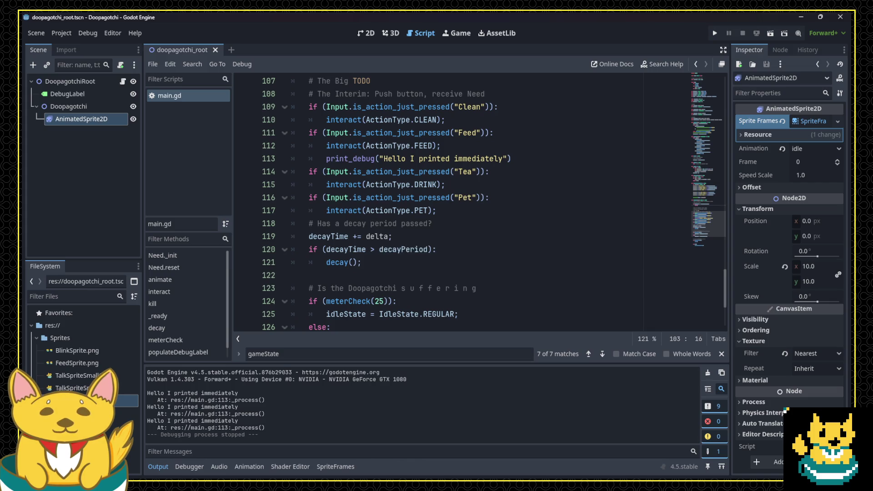
key("alt+Tab")
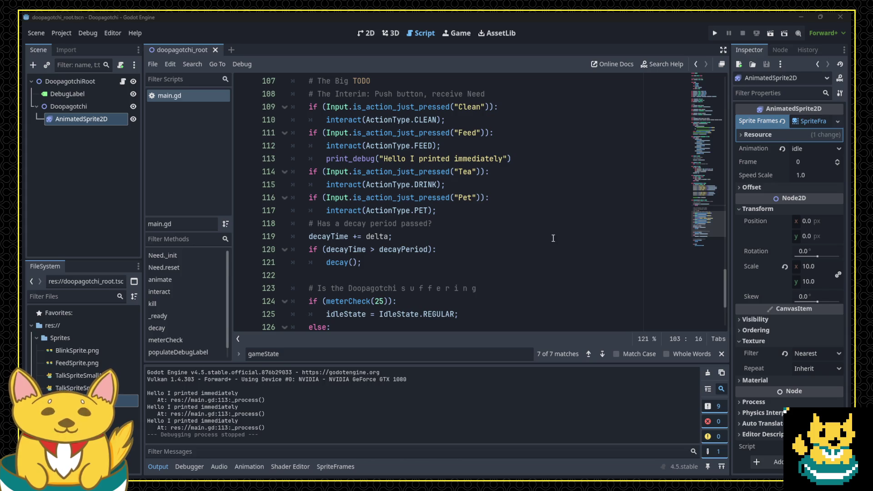
left_click(442, 197)
scroll(444, 210, "down", 3)
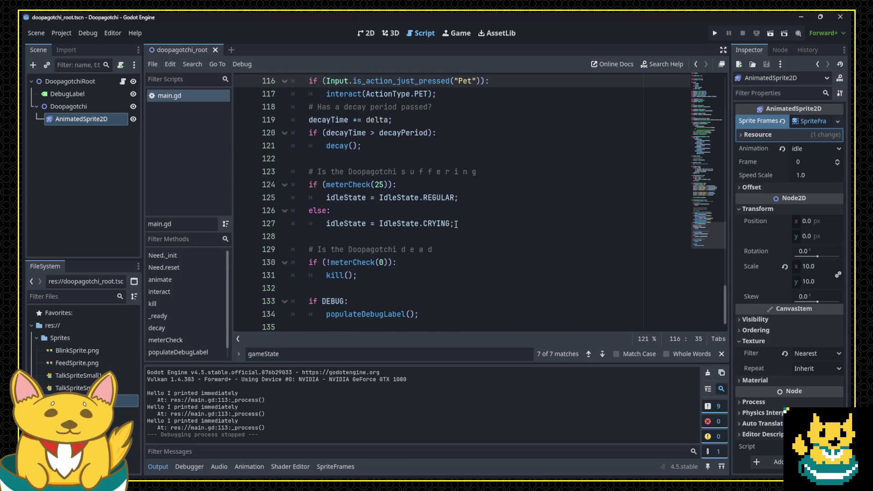
scroll(458, 224, "up", 7)
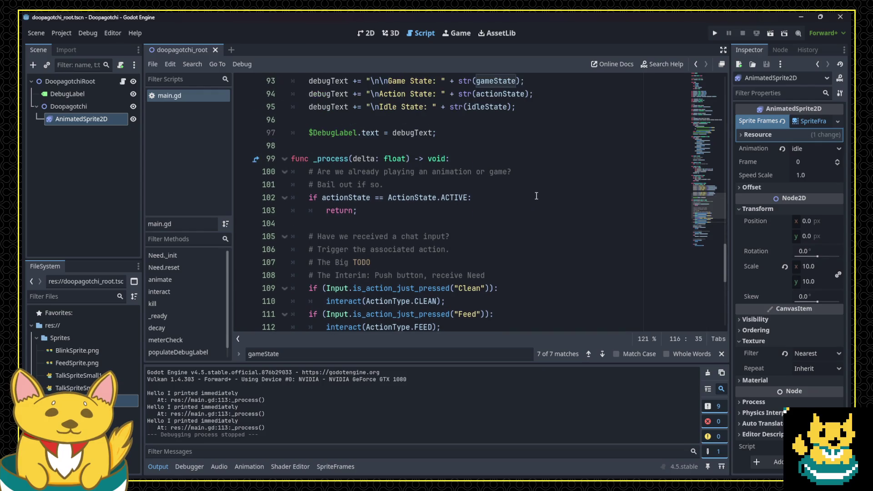
scroll(495, 176, "up", 6)
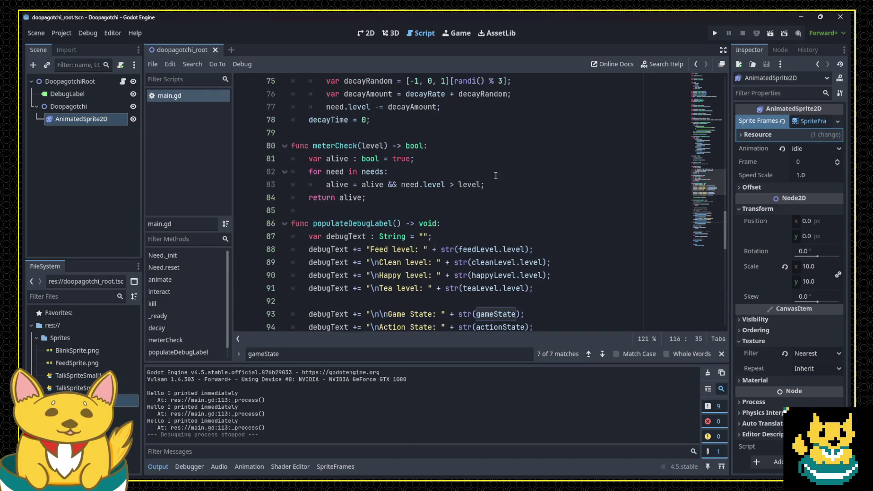
scroll(451, 211, "up", 7)
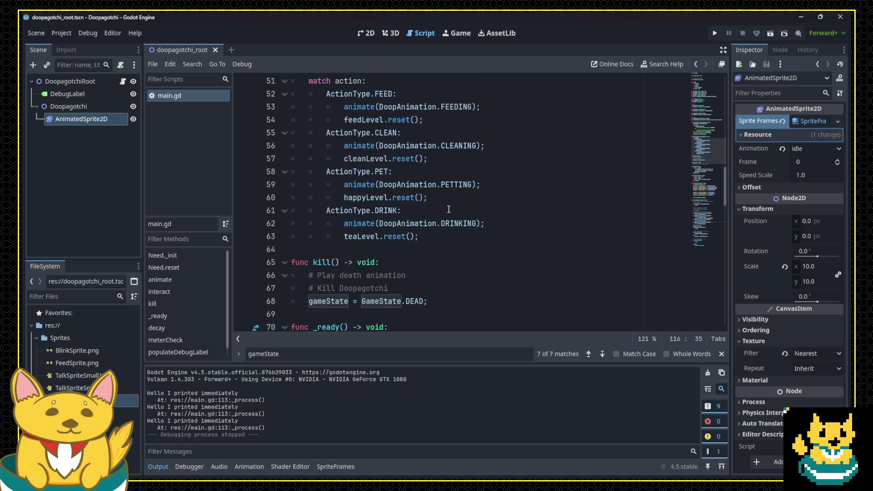
scroll(451, 214, "up", 4)
scroll(449, 188, "down", 4)
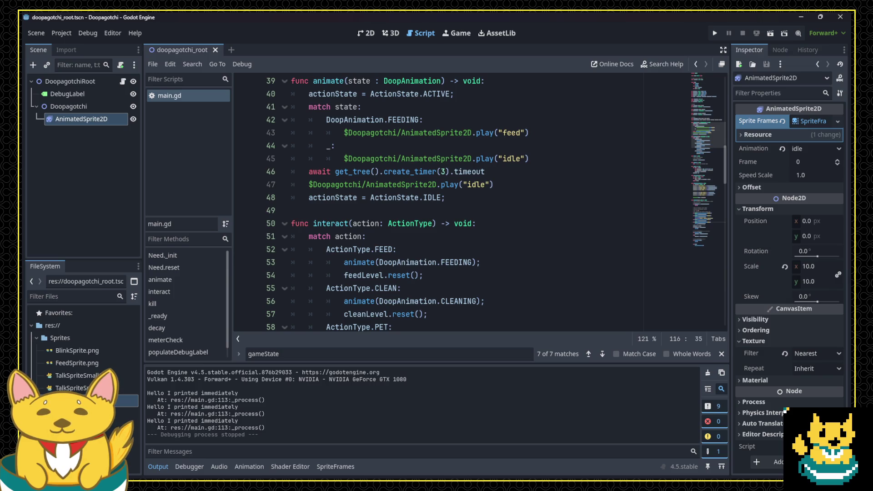
Switch over to Aseprite with the pet sprite artwork.
key("alt+Tab")
scroll(216, 306, "down", 2)
scroll(205, 303, "up", 1)
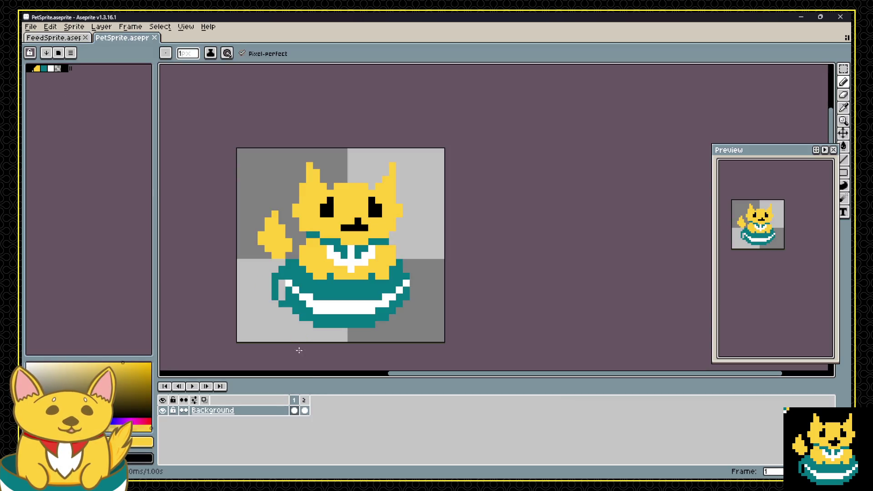
Compare both animation frames, choose black, and add a new layer above Background.
left_click(296, 400)
left_click(304, 400)
left_click(294, 400)
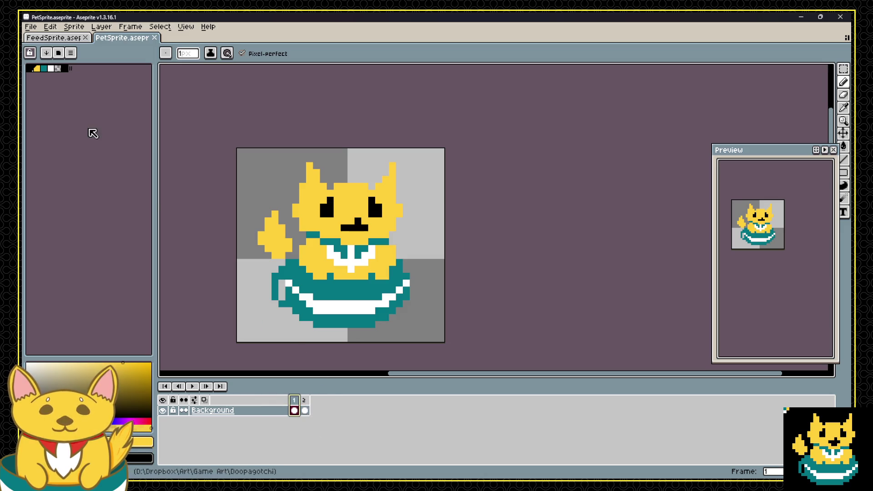
left_click(32, 70)
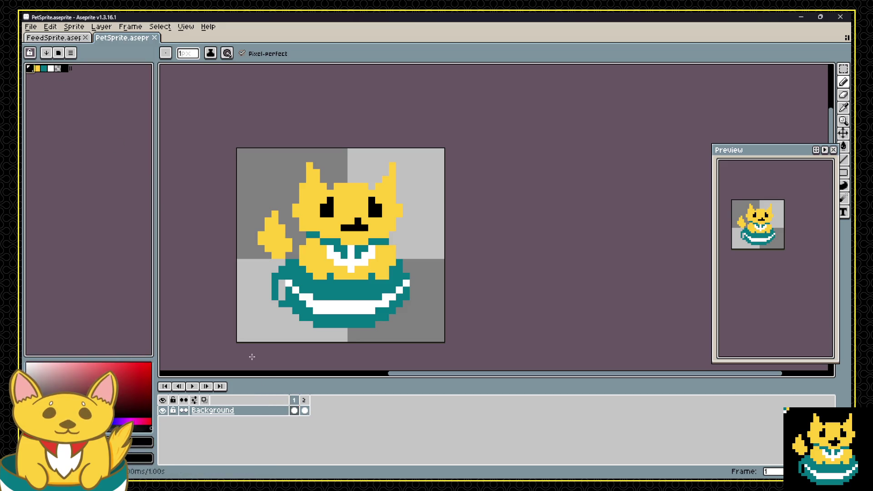
right_click(234, 410)
mouse_move(282, 410)
left_click(320, 410)
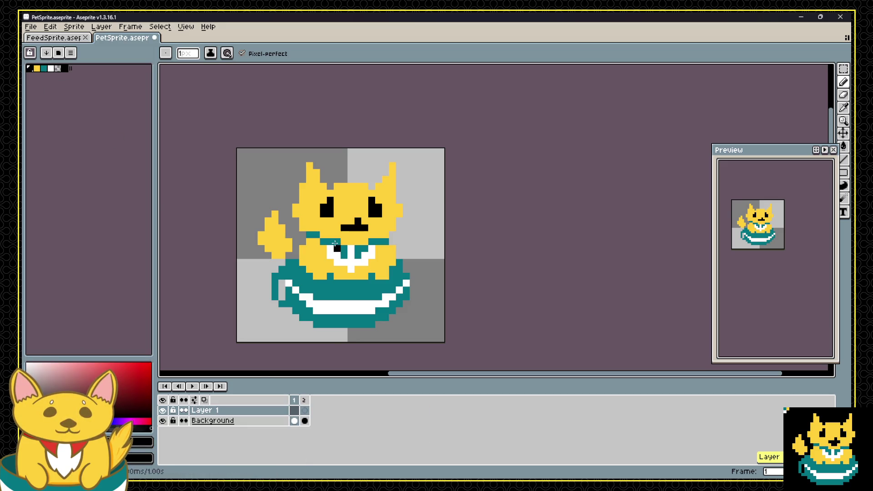
Sketch a black hat outline across the ears and fill its inside with white.
left_click_drag(359, 172, 317, 173)
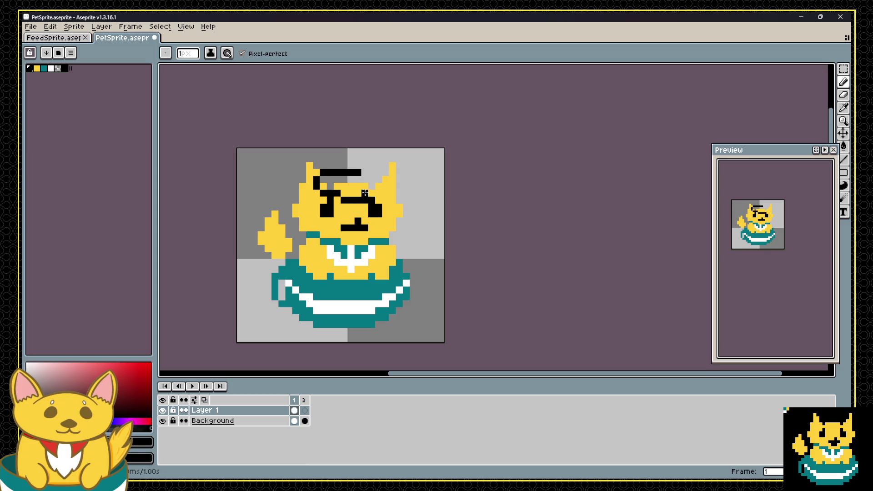
left_click_drag(384, 166, 406, 197)
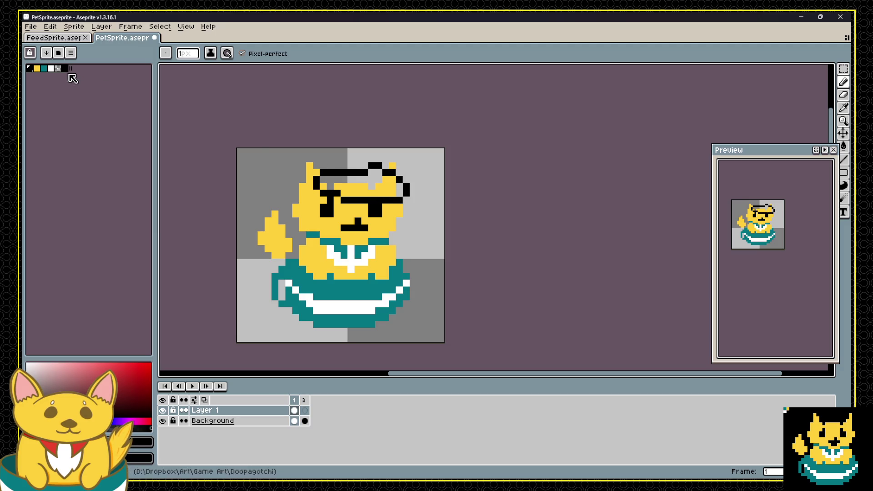
left_click(50, 68)
key("g")
left_click(361, 183)
key("ctrl+z")
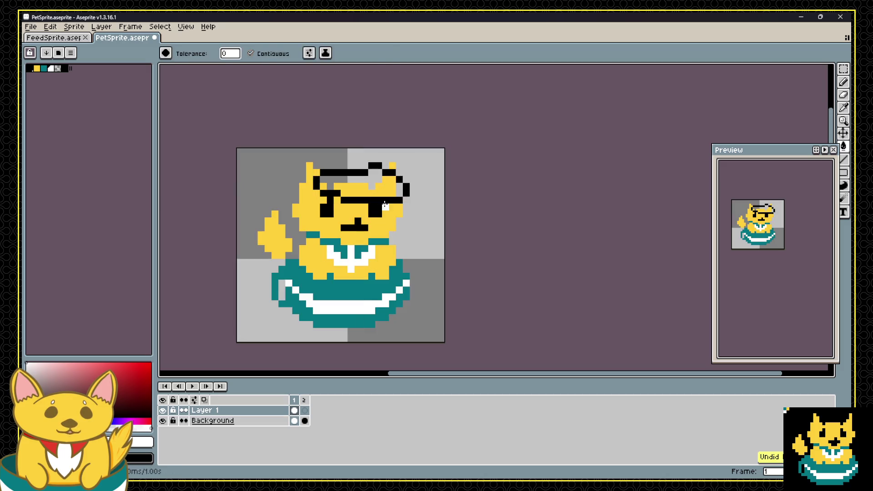
left_click(50, 68)
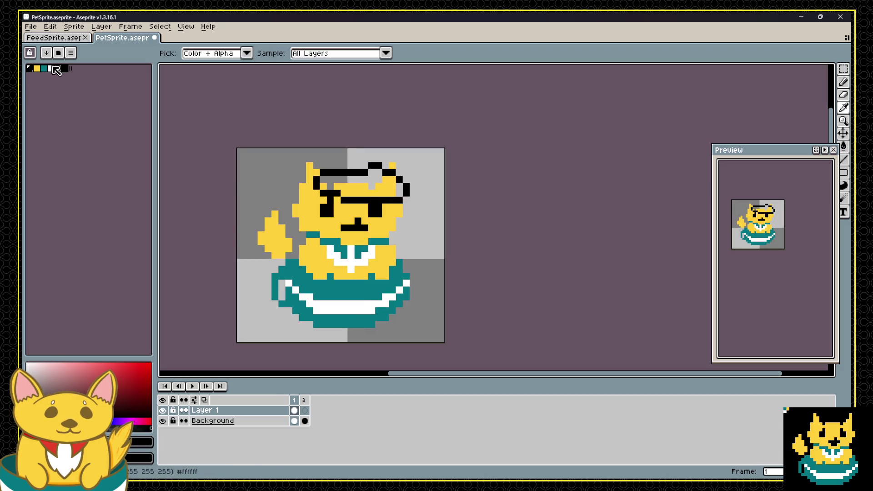
key("g")
left_click(364, 183)
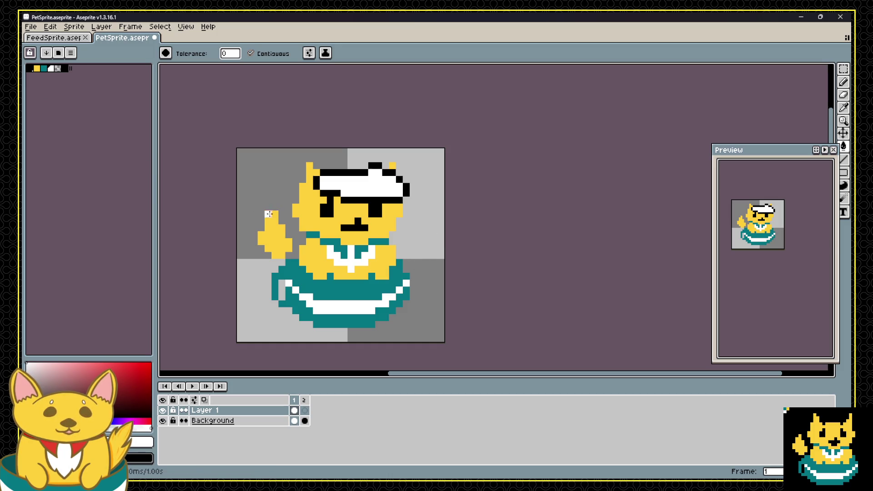
Touch up the hat's edges and top with black outline pixels.
left_click(348, 172, "alt")
key("b")
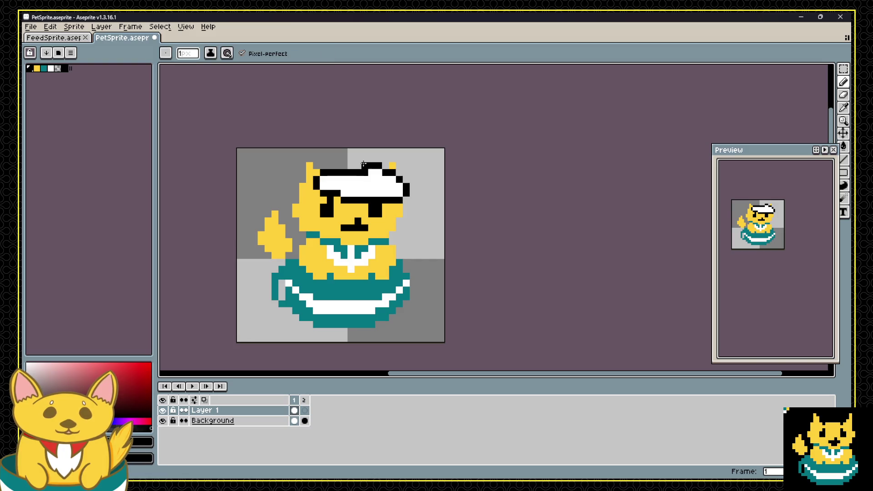
left_click(373, 180, "alt")
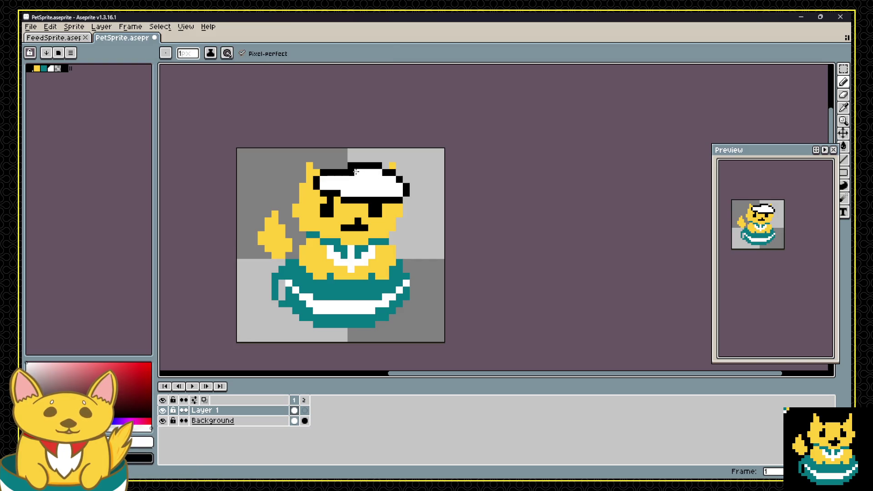
left_click(341, 193, "alt")
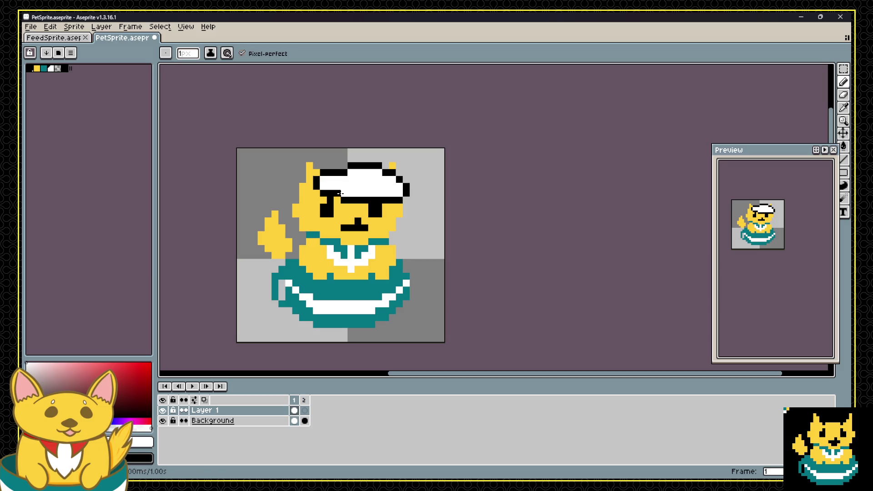
left_click(315, 186, "alt")
left_click(314, 192)
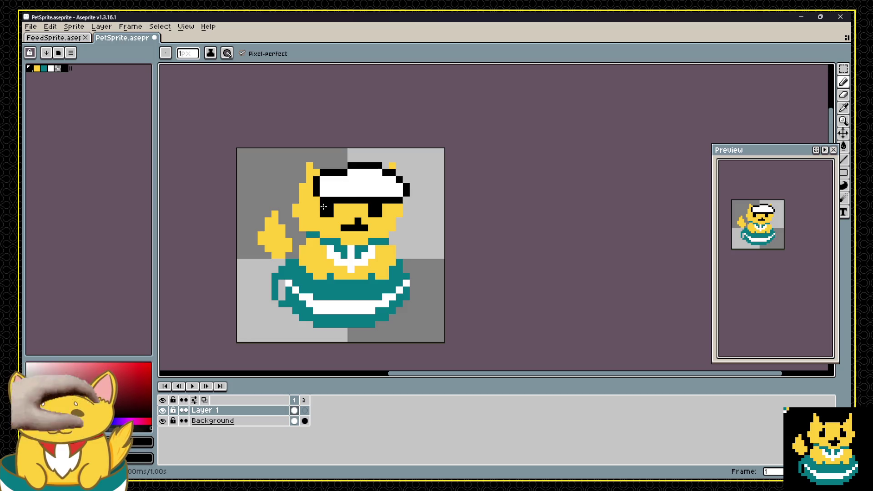
left_click(350, 172, "alt")
left_click_drag(357, 159, 370, 161)
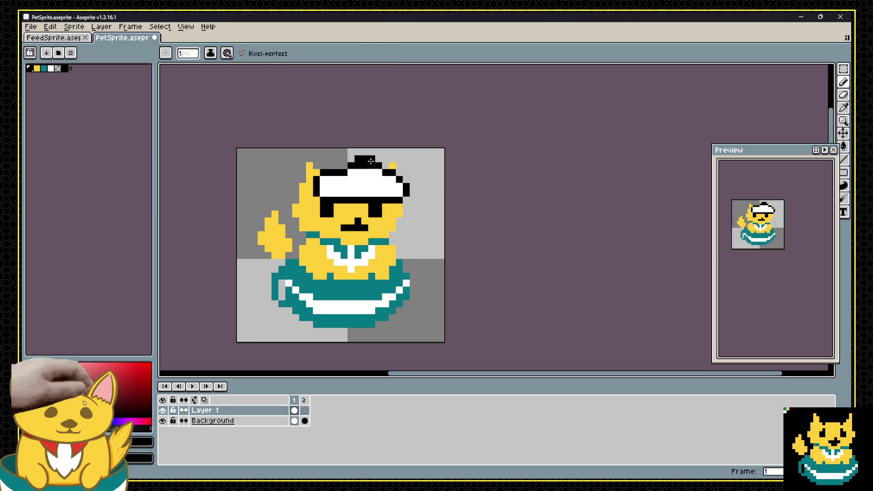
left_click(371, 179, "alt")
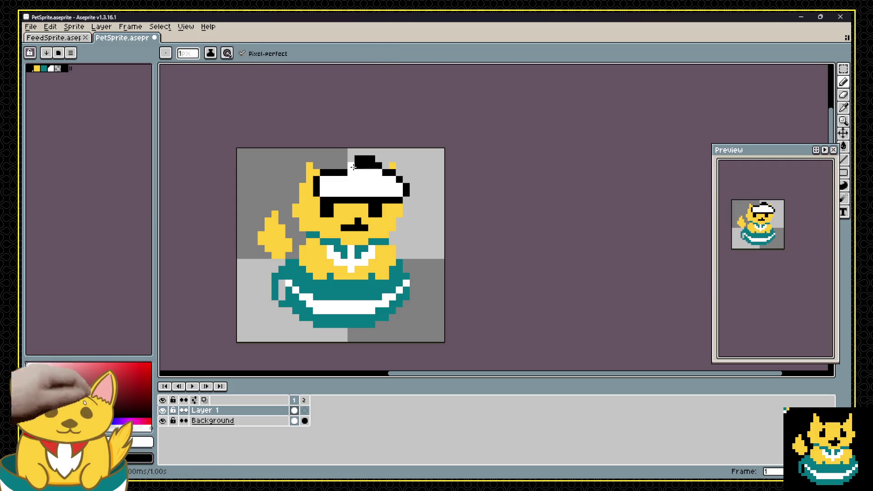
left_click(357, 167, "alt")
left_click(357, 165, "alt")
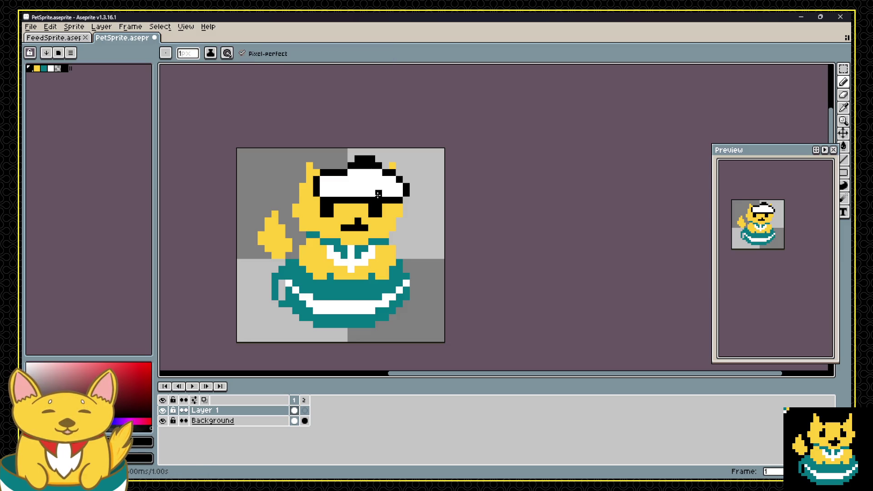
Clear the old hat and sunglasses, then start a new black outline over the left ear.
key("Delete")
mouse_move(294, 206)
left_mouse_down()
mouse_move(305, 178)
mouse_move(350, 178)
mouse_move(316, 219)
left_mouse_up()
left_click(293, 232)
left_click(285, 209)
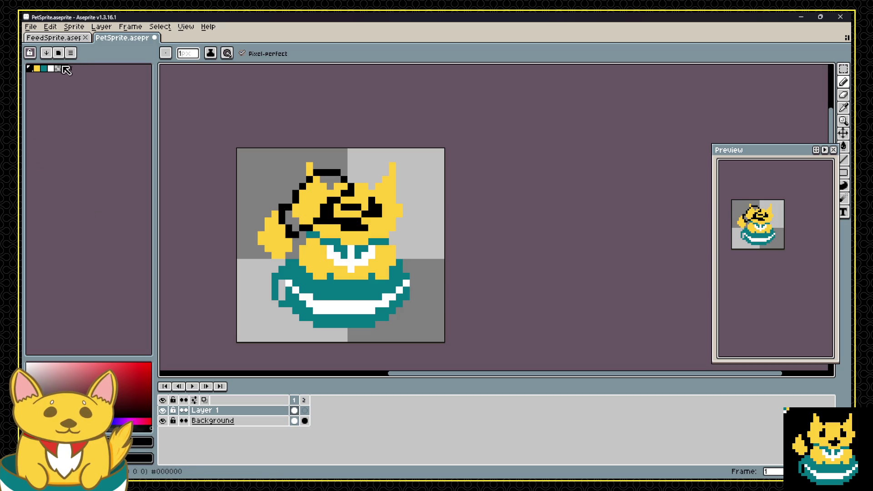
Fill the new hat shape with white and erase the stray black pixels by the eye.
left_click(50, 69)
key("g")
left_click(316, 196)
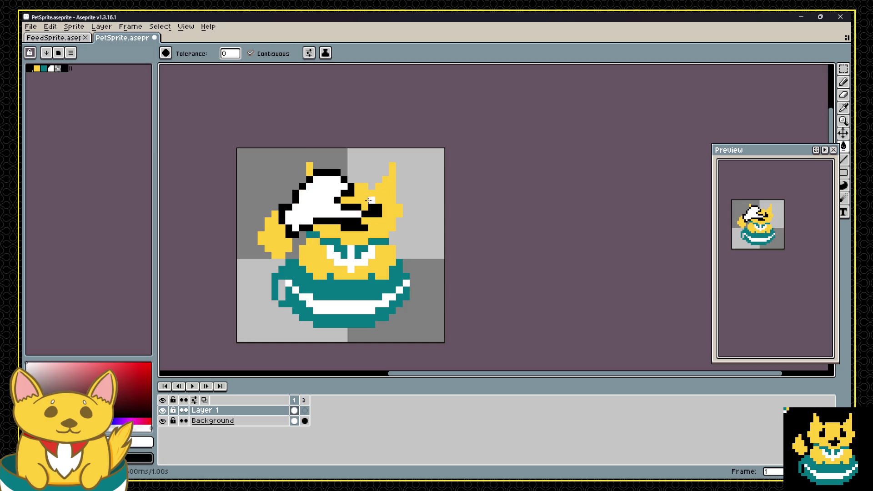
left_click(352, 231, "alt")
key("b")
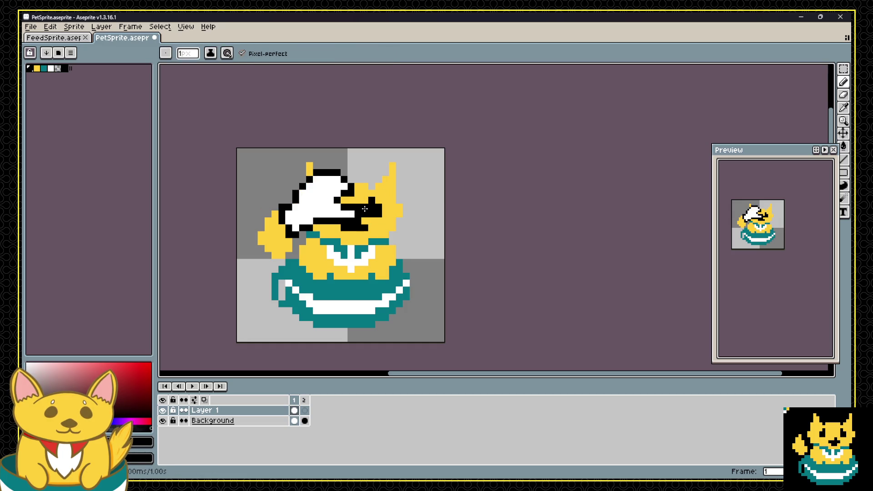
key("e")
left_click_drag(365, 207, 365, 214)
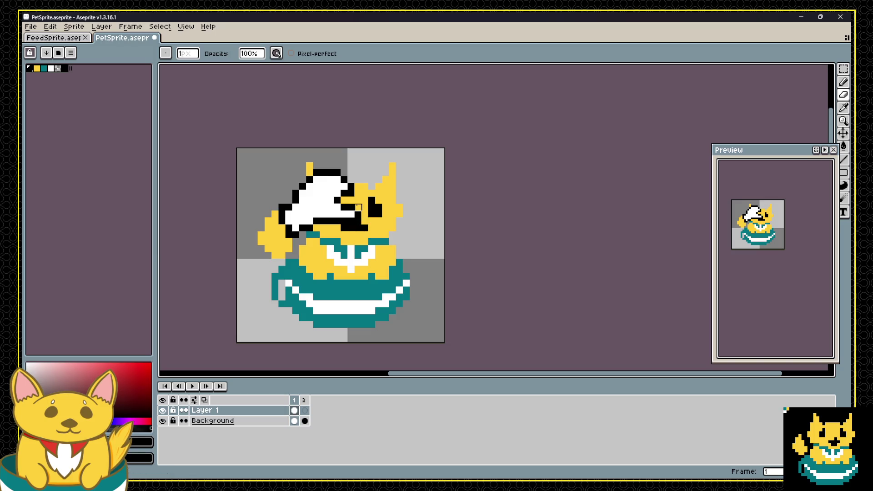
Check the hat with Background hidden, then move it up two pixels.
left_click(164, 421)
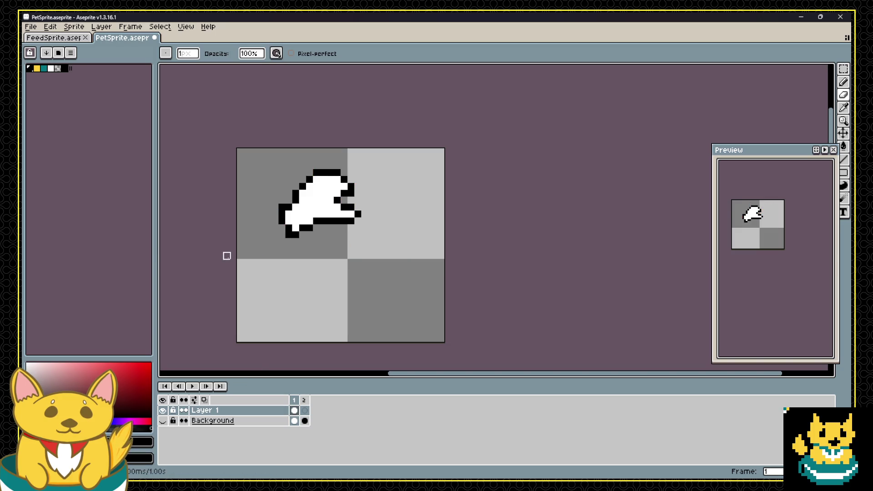
left_click(163, 421)
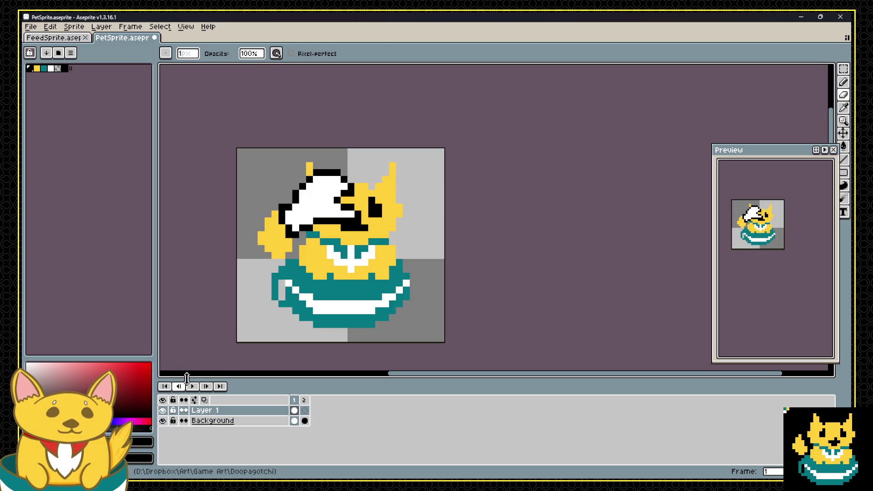
key("v")
left_click_drag(338, 214, 338, 201)
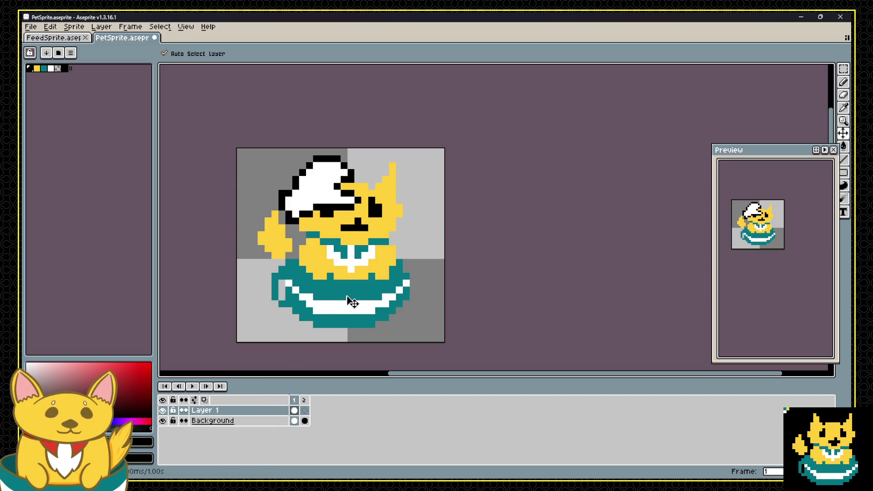
Paste Layer 1's frame 1 content into frame 2 and commit it.
left_click(294, 410)
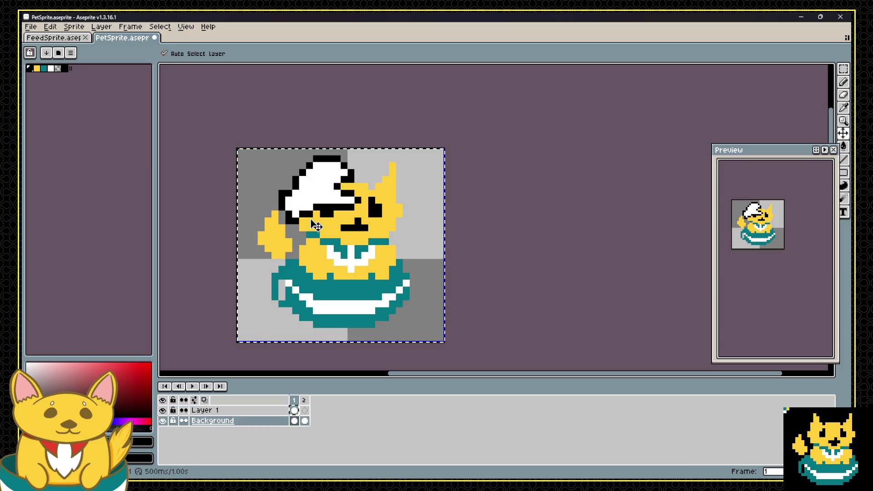
left_click(304, 399)
key("ctrl+v")
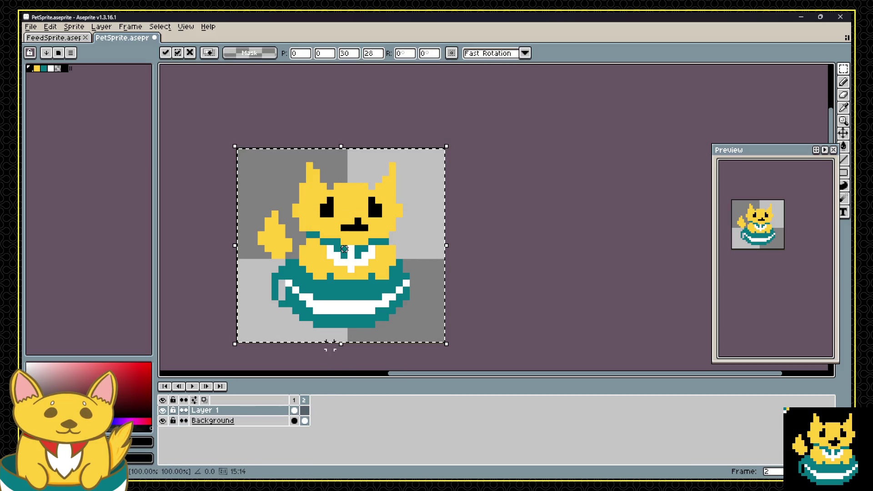
left_click(295, 410)
key("Return")
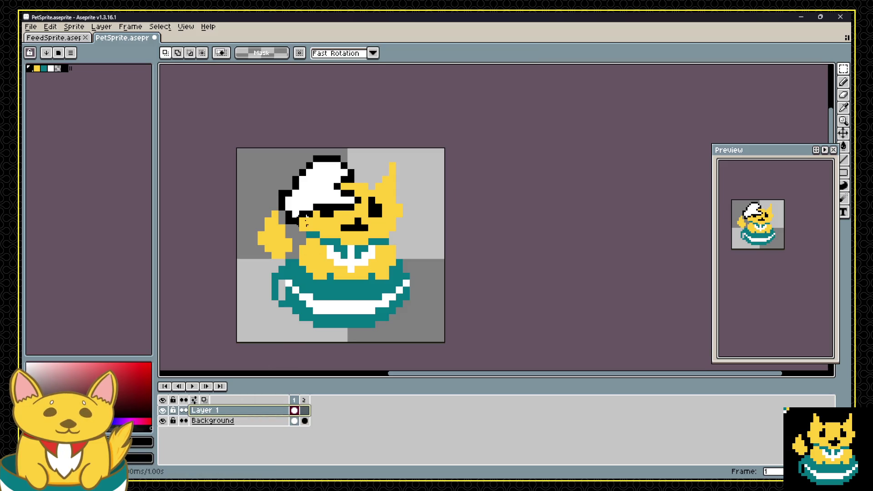
Copy the white hat into frame 2, placed one pixel lower than in frame 1.
key("ctrl+c")
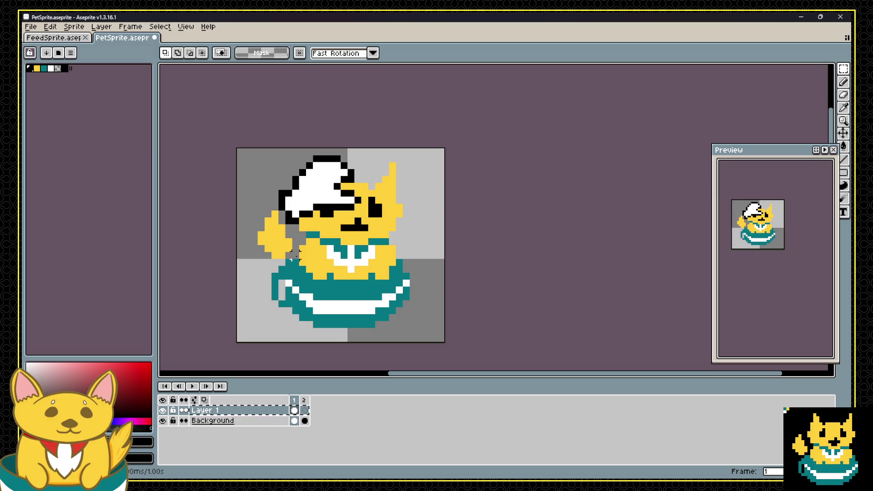
key("ctrl+v")
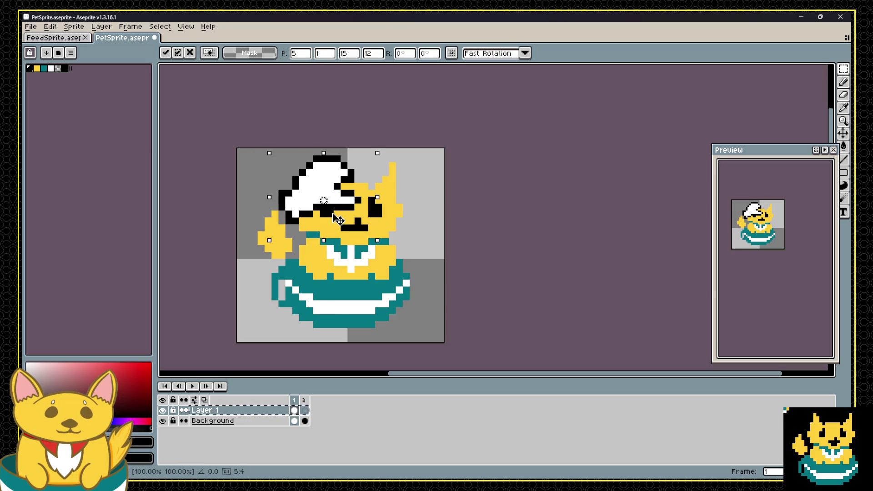
left_click(305, 410)
key("ctrl+v")
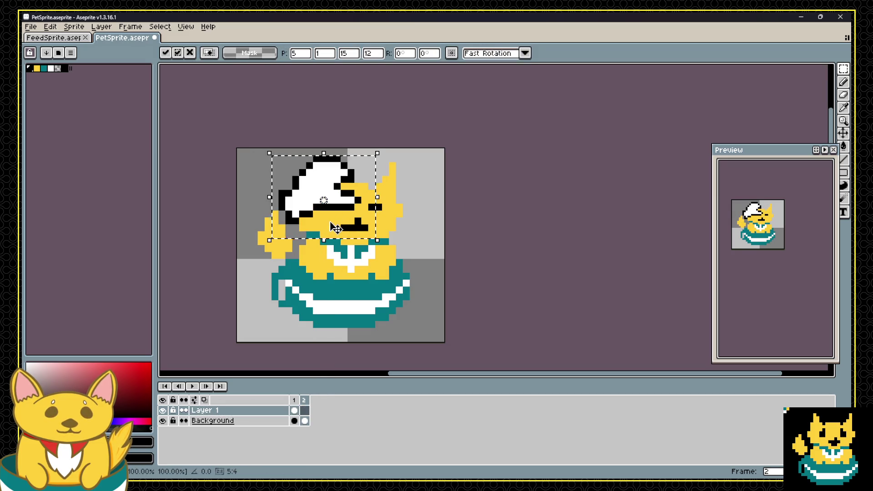
left_click_drag(344, 212, 342, 219)
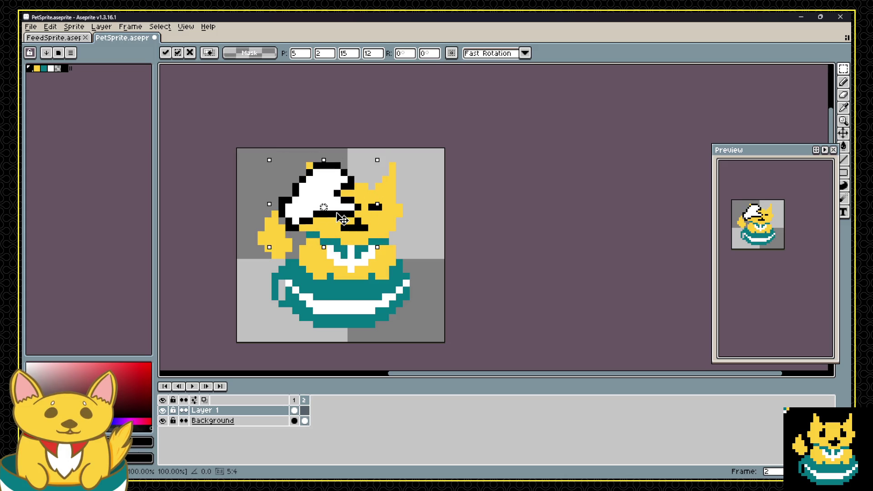
left_click(440, 227)
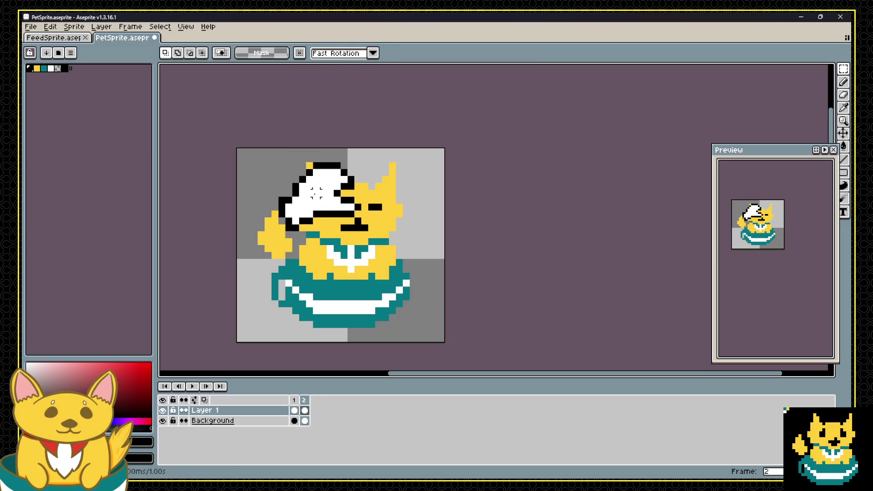
Touch up frame 2's hat with the pencil: black edge and underside pixels, one white pixel.
key("b")
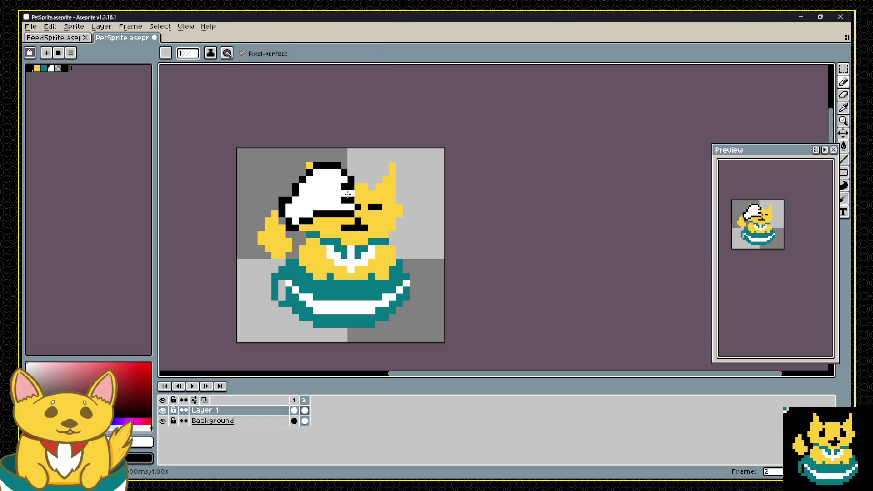
left_click(346, 195)
left_click(349, 200, "alt")
key("e")
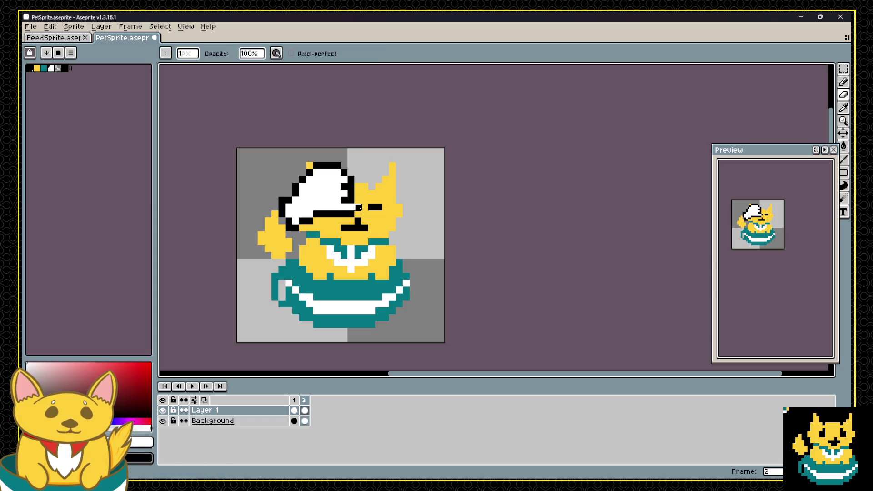
left_click(351, 193, "alt")
key("b")
left_click_drag(344, 207, 331, 207)
left_click(319, 189, "alt")
left_click(326, 200)
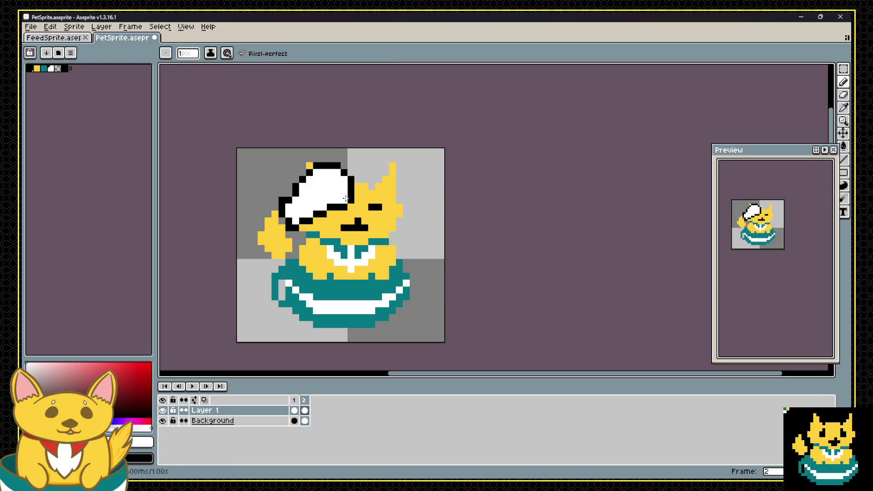
Flip between frames 1 and 2 to compare the hats.
left_click(294, 400)
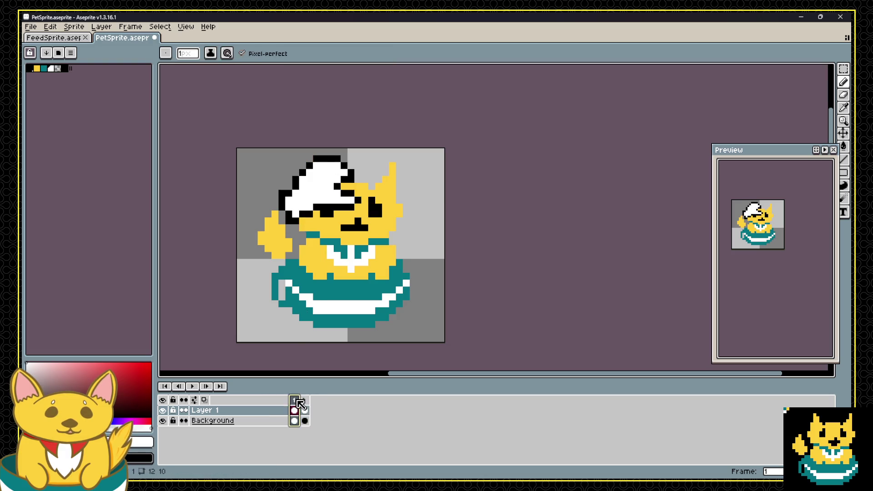
key("Right")
key("Left")
key("Right")
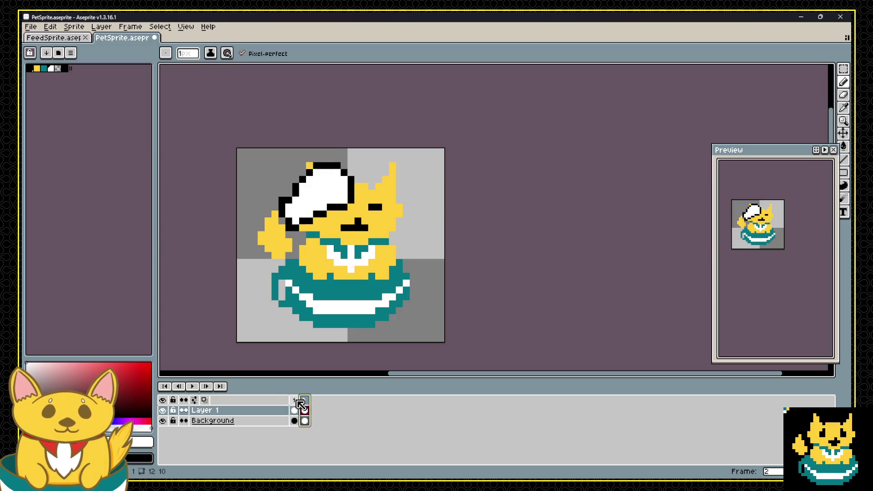
key("Left")
key("Right")
key("Left")
key("Right")
key("Left")
left_click(307, 408)
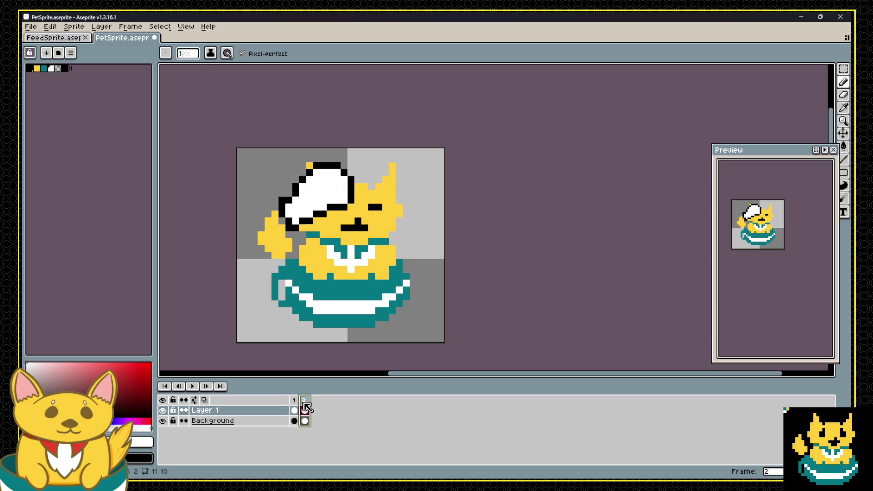
key("Left")
key("Right")
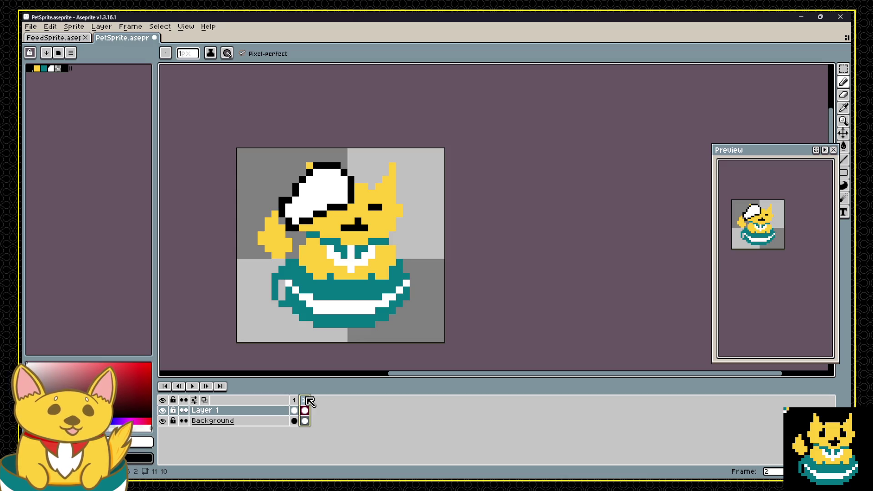
Add a black pixel inside frame 2's hat, undoing one misplaced attempt.
left_click(350, 193, "alt")
left_click(330, 200)
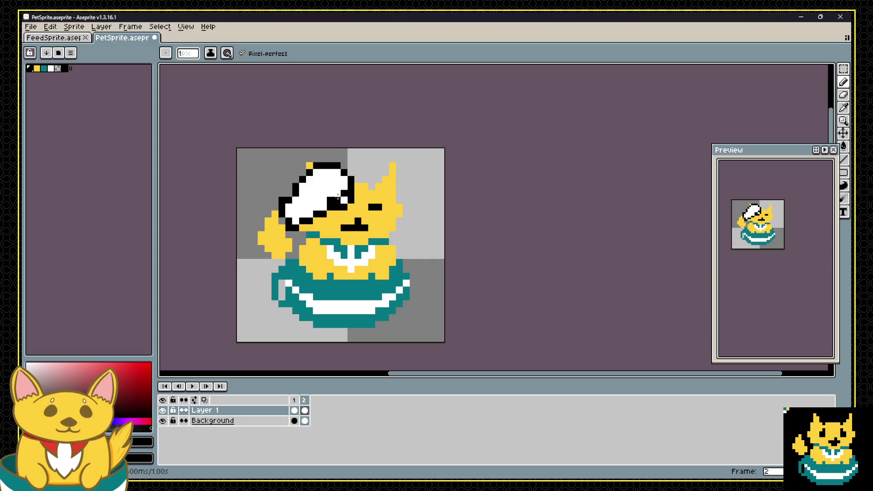
key("ctrl+z")
left_click(336, 194)
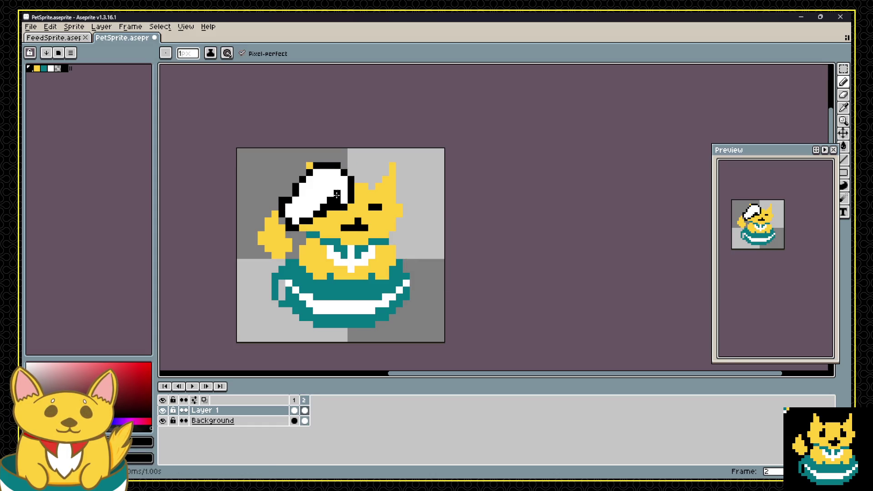
Recompare both frames' hats, then check the Background cel of frame 2 against frame 1.
left_click(295, 399)
left_click(304, 400)
left_click(296, 400)
left_click(305, 400)
left_click(295, 400)
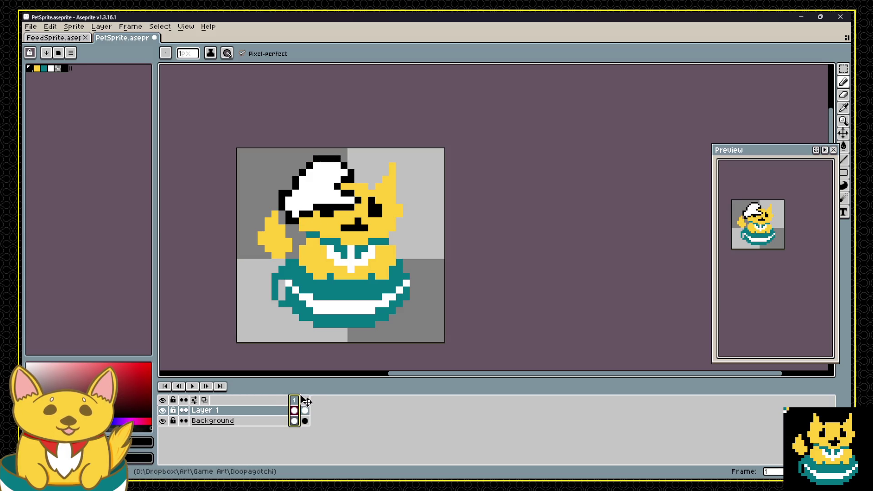
left_click(305, 400)
left_click(296, 400)
left_click(304, 400)
left_click(296, 400)
left_click(303, 400)
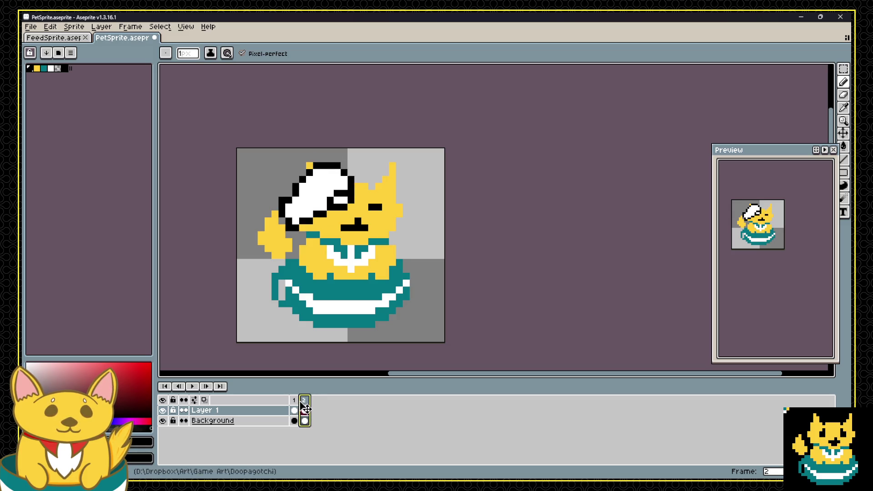
left_click(305, 420)
left_click(380, 221, "alt")
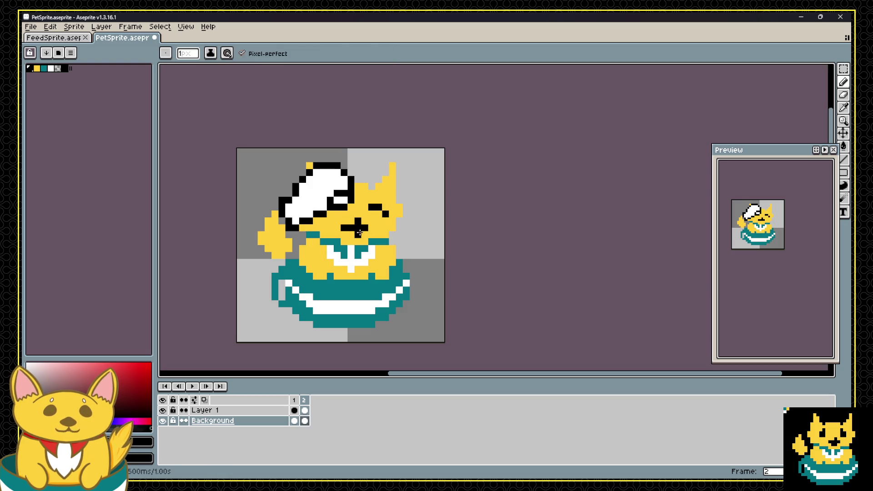
left_click(296, 400)
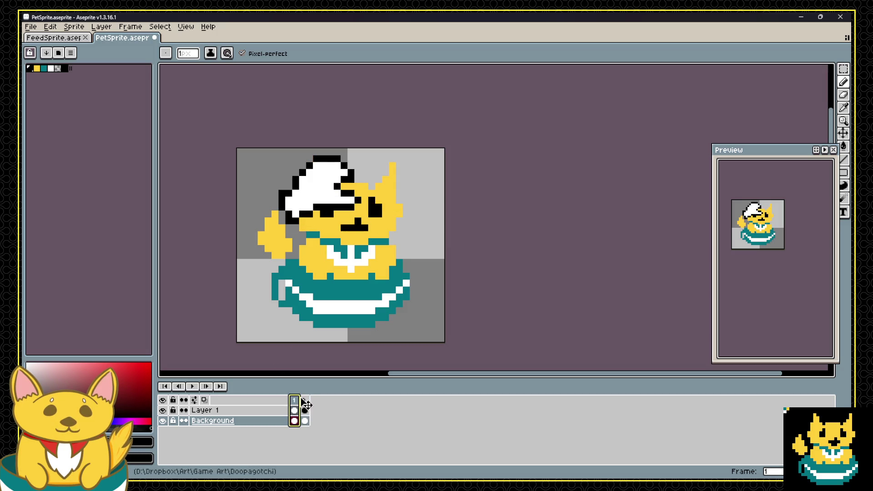
With the hat layer hidden, redraw the cat's left eye one pixel further left in frame 2.
left_click(163, 410)
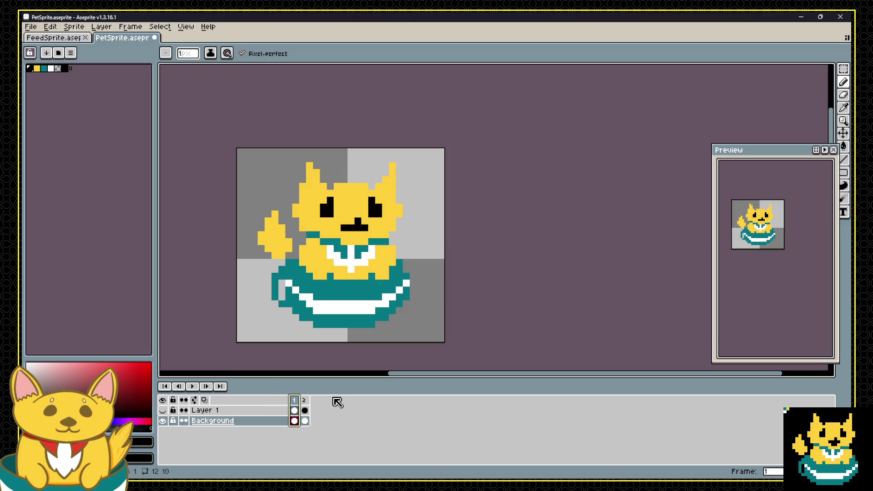
left_click(304, 399)
left_click_drag(323, 212, 316, 208)
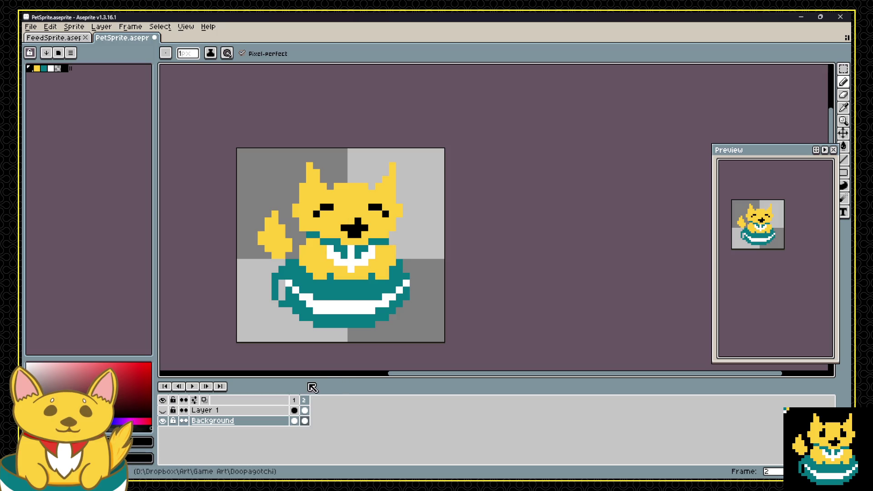
left_click(163, 410)
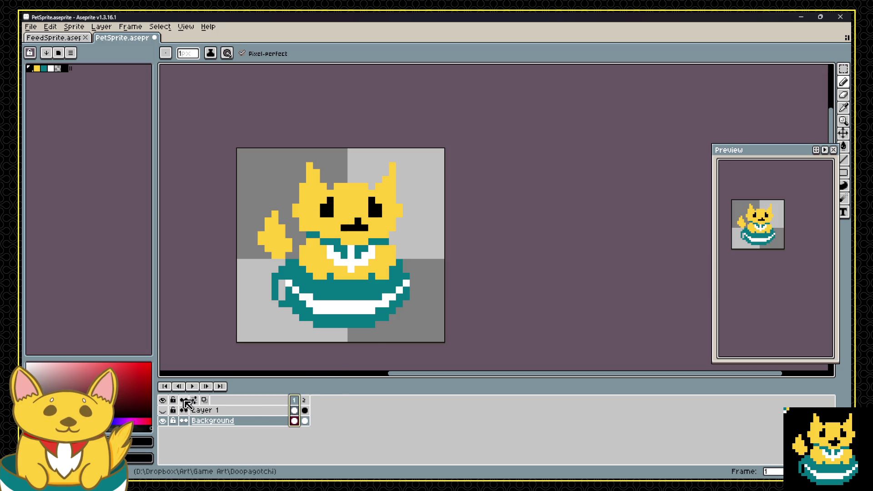
Step between frames 1 and 2 to preview the eyes-closed pose.
left_click(295, 400)
key("Right")
key("Left")
key("Right")
key("Left")
left_click(305, 400)
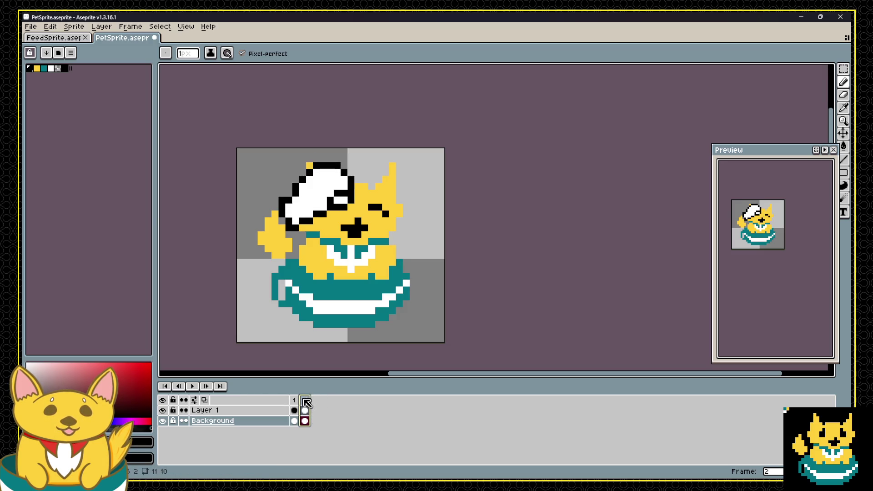
left_click(298, 400)
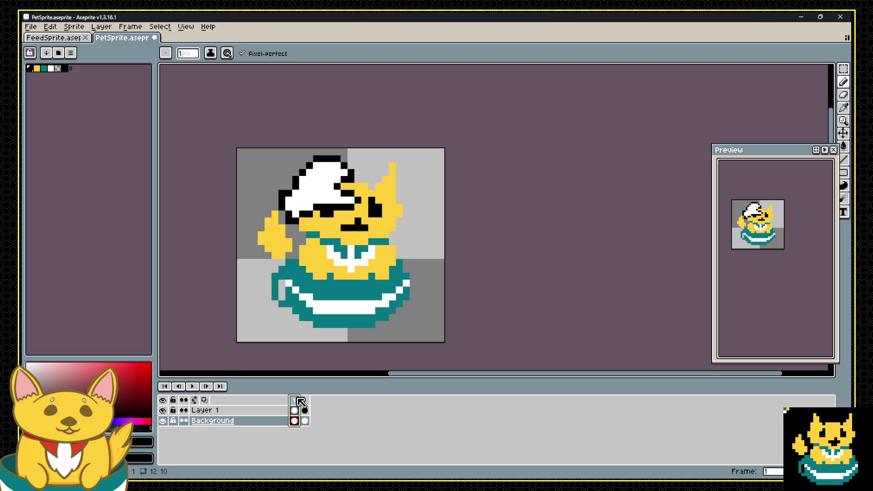
Select the cat's raised paw on Background frame 2 and flip it horizontally.
left_click(304, 421)
key("m")
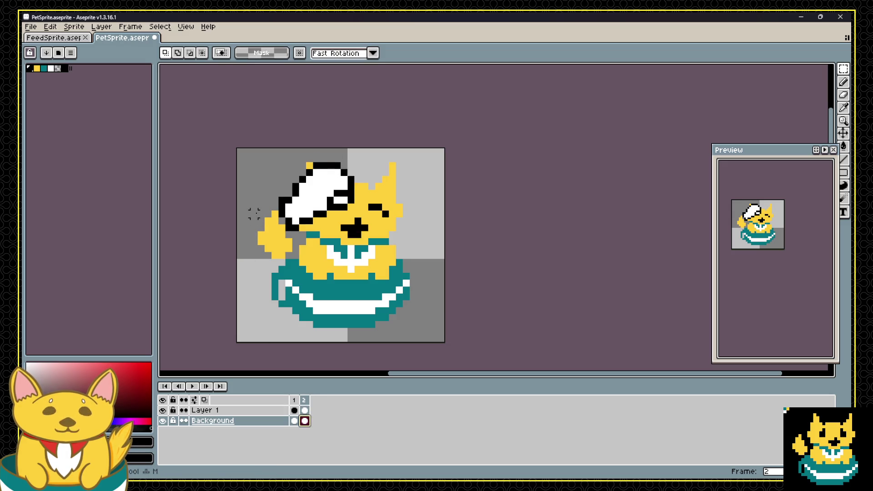
mouse_move(255, 208)
left_mouse_down()
mouse_move(287, 261)
mouse_move(305, 245)
left_mouse_up()
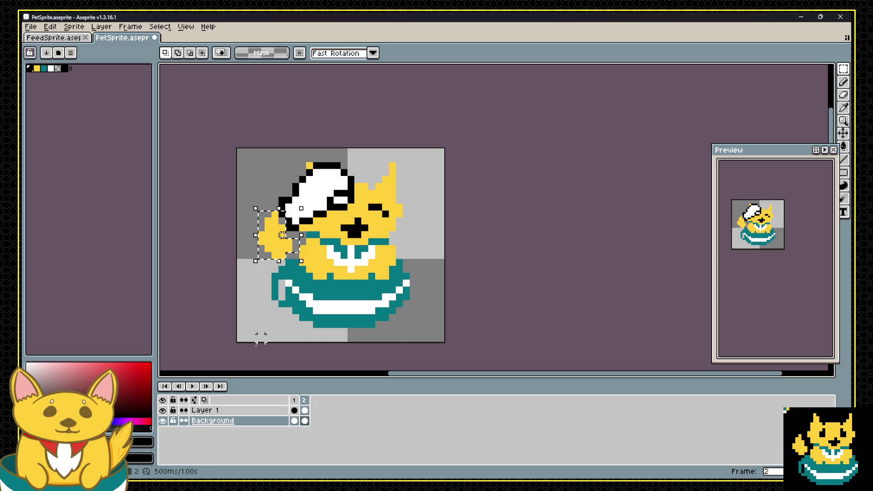
left_click(163, 410)
left_click(50, 27)
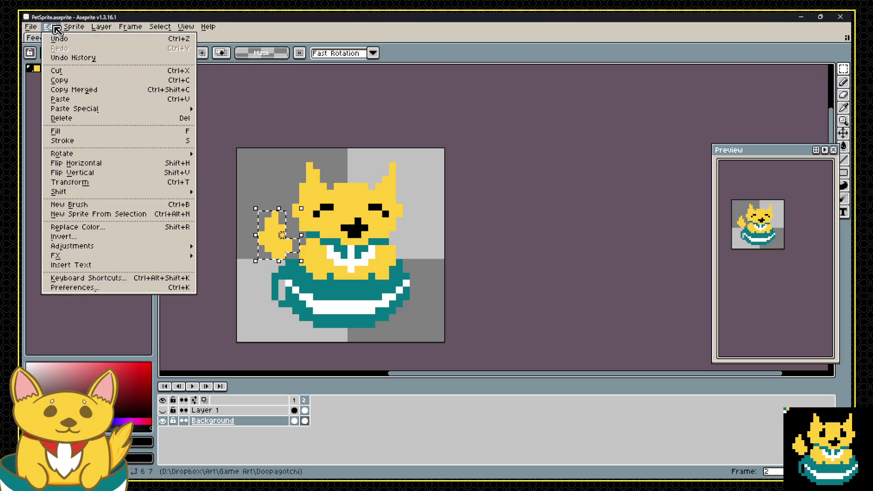
left_click(89, 165)
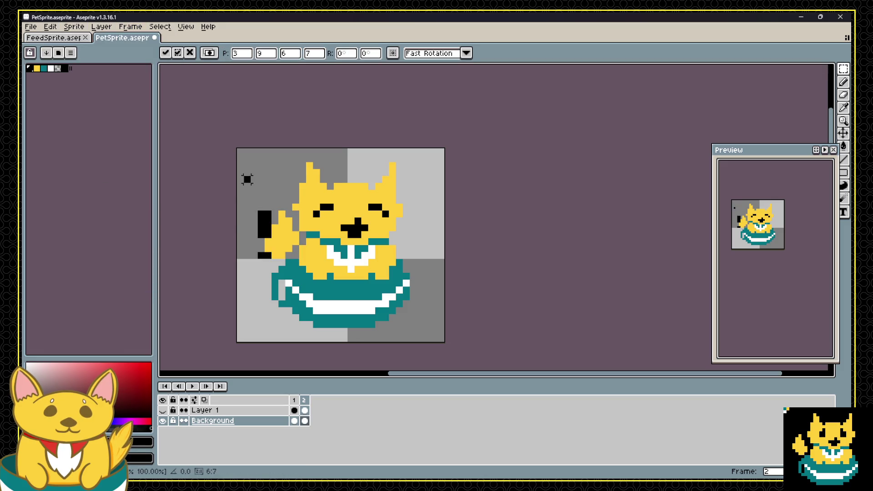
Add a yellow pixel to the flipped paw and erase stray black pixels beside it.
left_click(304, 421)
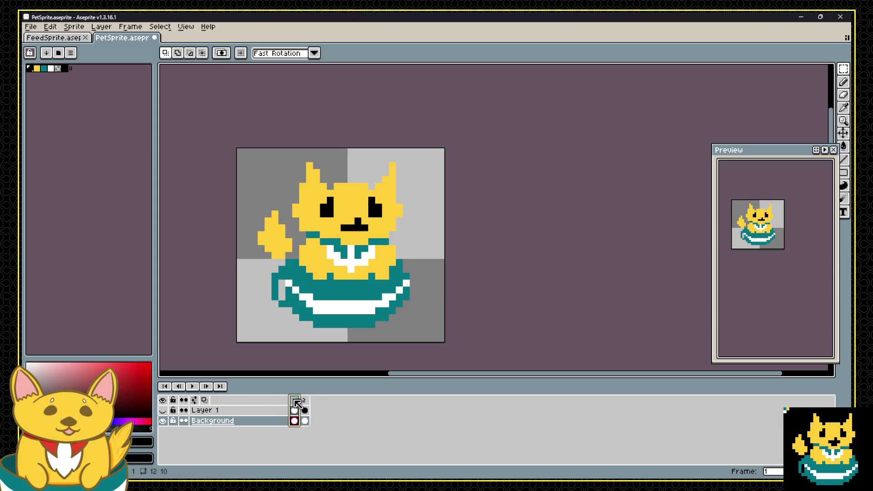
left_click(308, 179, "alt")
key("b")
left_click(240, 179)
left_click(58, 68)
left_click_drag(263, 211, 267, 236)
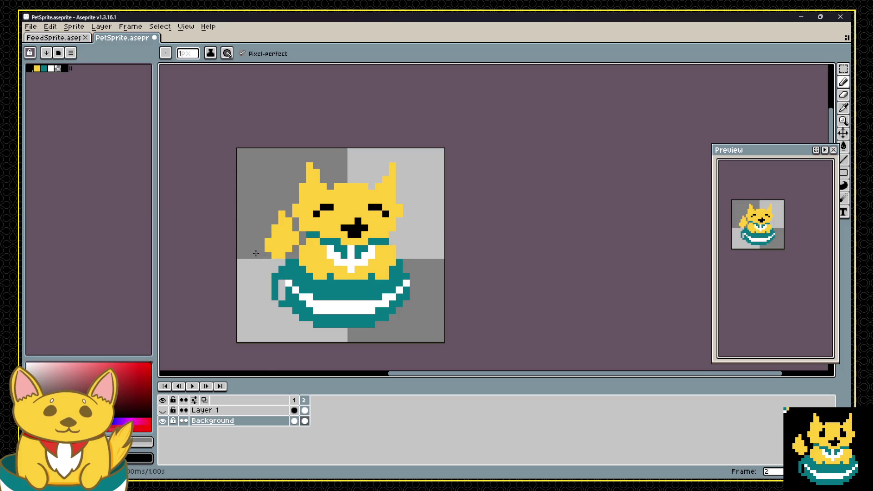
Show the hat layer again and preview the two-frame animation by flipping between frames.
key("Left")
left_click(303, 400)
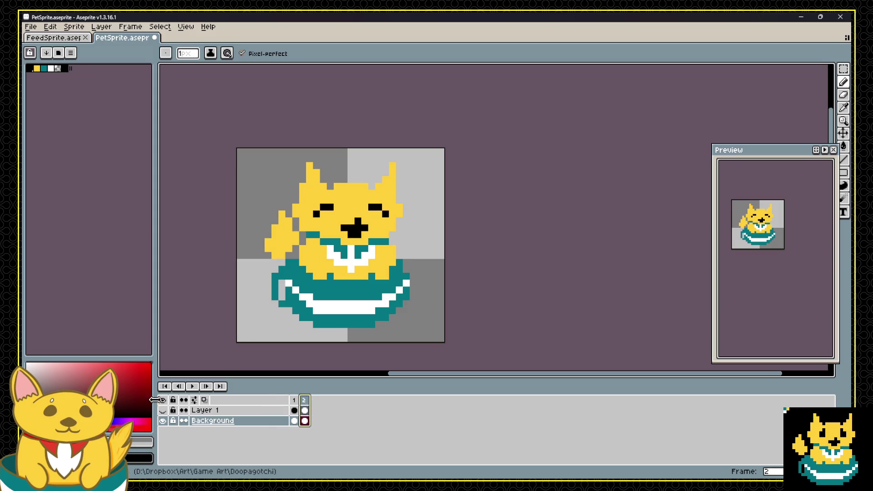
left_click(162, 410)
left_click(294, 400)
left_click(304, 399)
left_click(294, 400)
left_click(304, 400)
key("Left")
key("Right")
key("Left")
key("Right")
key("Left")
key("Right")
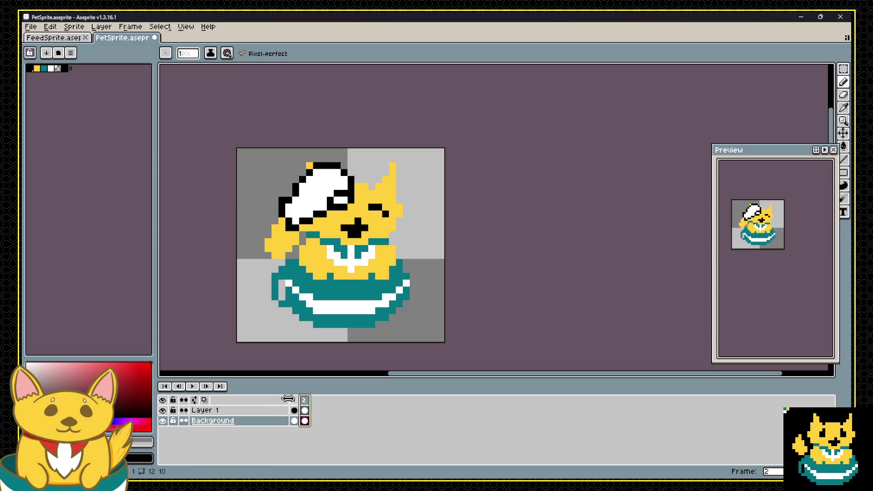
key("Left")
key("Right")
key("Left")
key("Right")
key("Left")
key("Right")
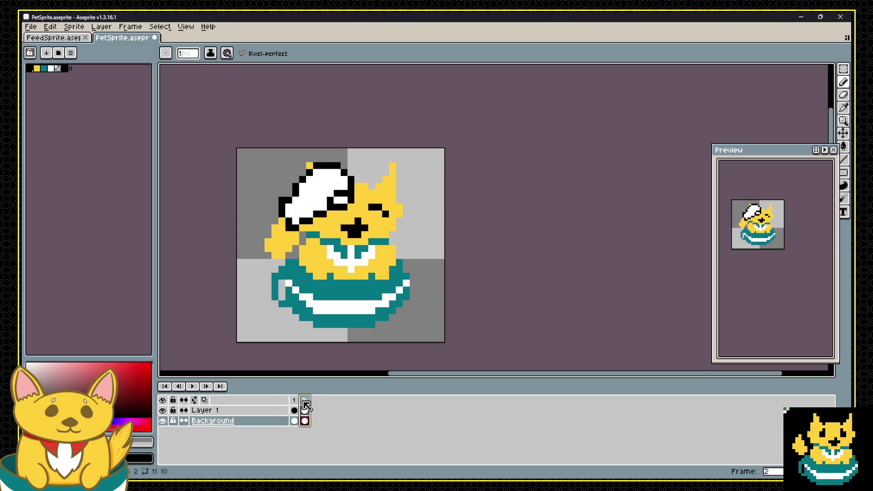
left_click(304, 410)
Move the hat down one pixel in frame 2 and compare it against frame 1.
key("v")
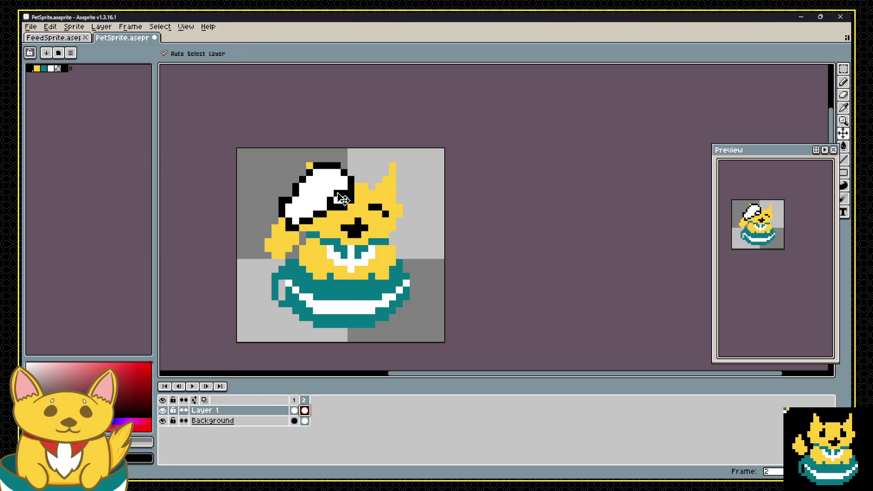
left_click_drag(338, 204, 339, 211)
left_click(295, 400)
left_click(305, 400)
left_click(294, 400)
left_click(304, 400)
left_click(294, 400)
left_click(305, 399)
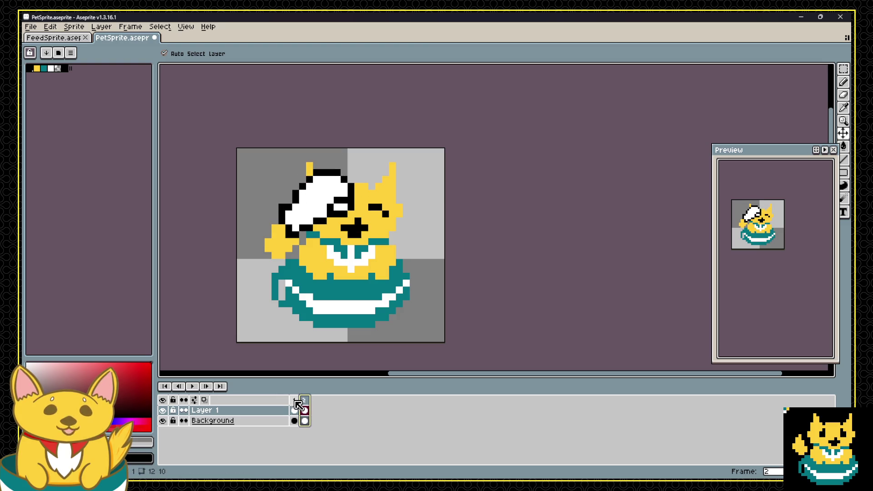
left_click(295, 400)
left_click(305, 400)
left_click(295, 399)
left_click(306, 400)
left_click(295, 400)
left_click(305, 399)
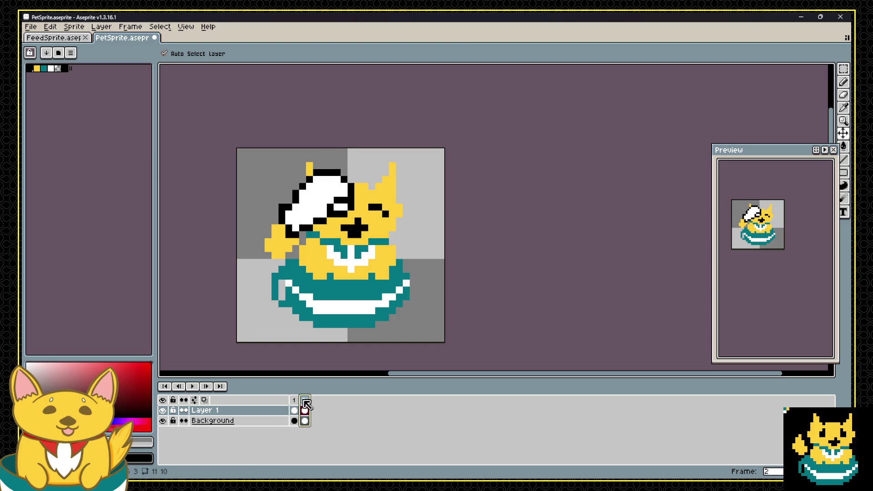
Undo the downward hat move and recheck both frames.
key("ctrl+z")
left_click(294, 400)
left_click(305, 399)
left_click(294, 400)
left_click(305, 402)
left_click(295, 402)
left_click(305, 403)
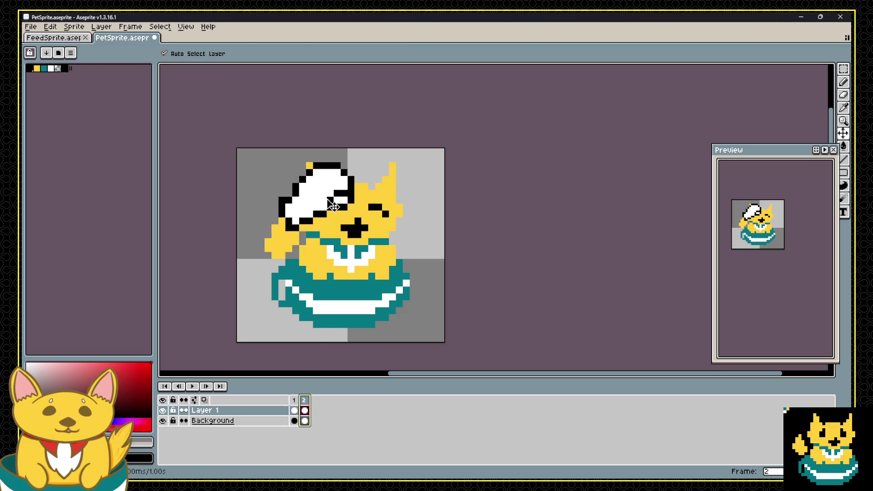
Nudge the hat one pixel right in frame 2 and compare it with frame 1.
key("Right")
left_click(294, 400)
left_click(304, 400)
left_click(294, 400)
left_click(304, 400)
left_click(294, 400)
left_click(306, 403)
left_click(296, 403)
left_click(305, 404)
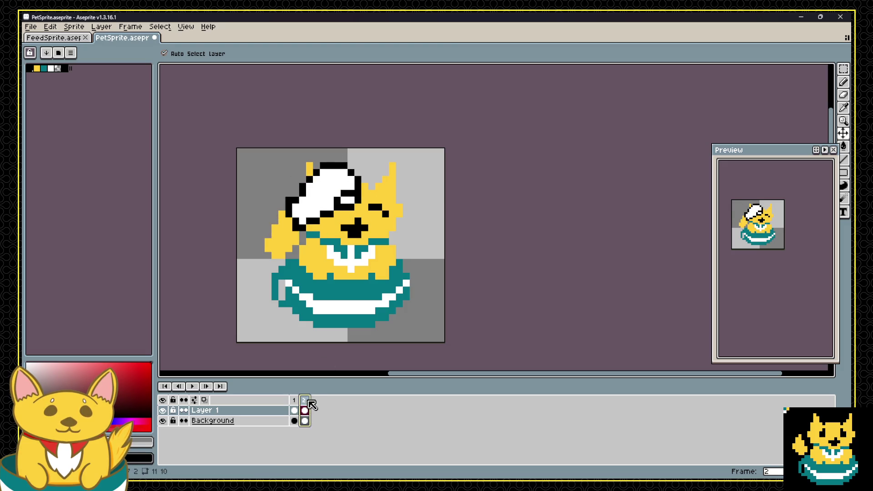
left_click(295, 403)
left_click(306, 405)
left_click(294, 404)
left_click(305, 404)
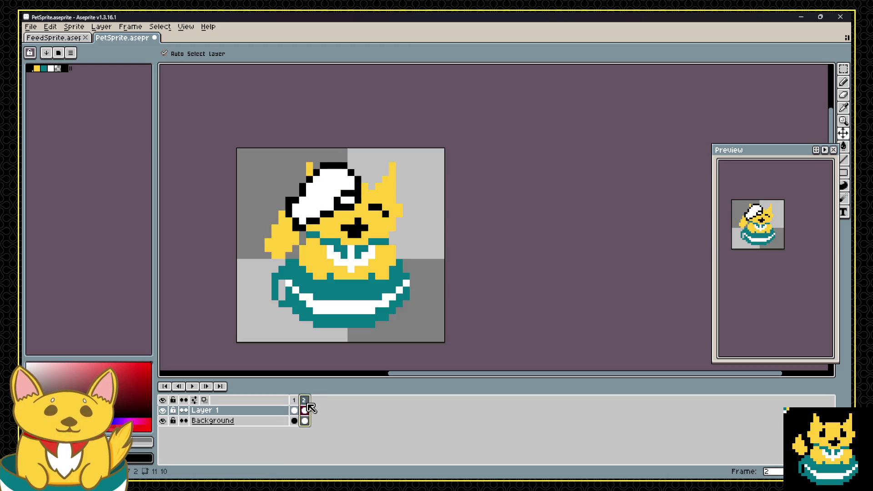
left_click(295, 405)
left_click(305, 406)
left_click(295, 405)
left_click(305, 406)
left_click(295, 403)
left_click(305, 404)
left_click(295, 402)
left_click(304, 402)
left_click(296, 400)
left_click(304, 401)
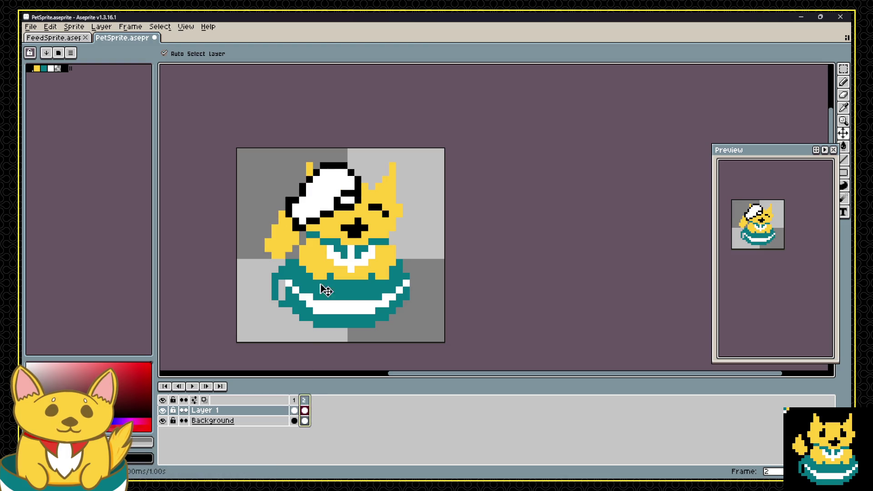
With the Pencil tool active, flip between frames 1 and 2 to compare the poses.
key("b")
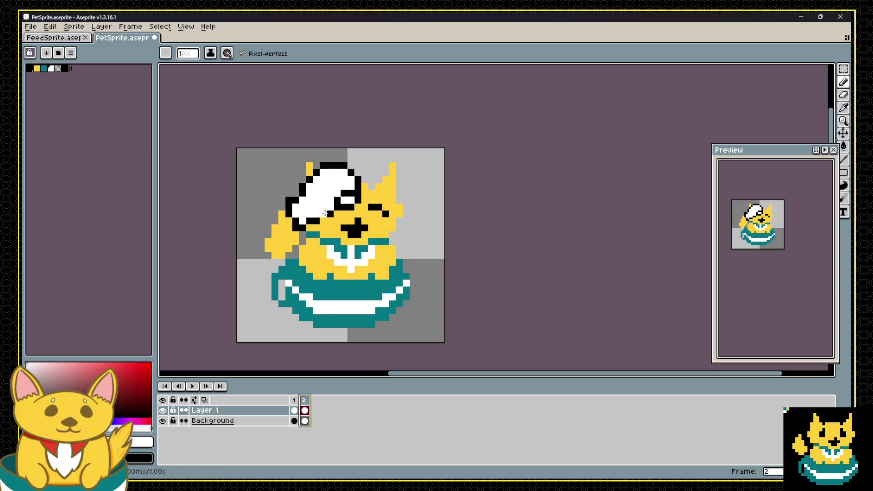
left_click(294, 401)
left_click(305, 401)
left_click(294, 401)
left_click(303, 403)
left_click(294, 401)
left_click(304, 401)
left_click(294, 401)
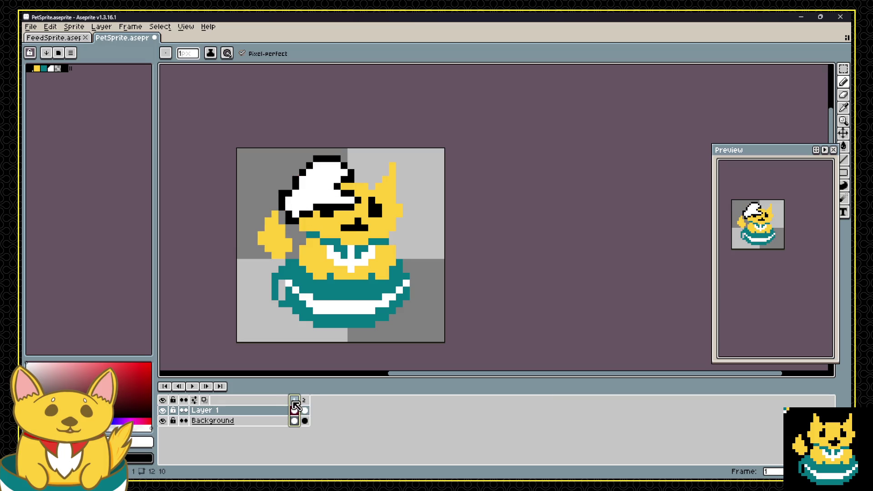
left_click(304, 400)
With the Move tool back on, step through both frames to preview the hat animation.
key("v")
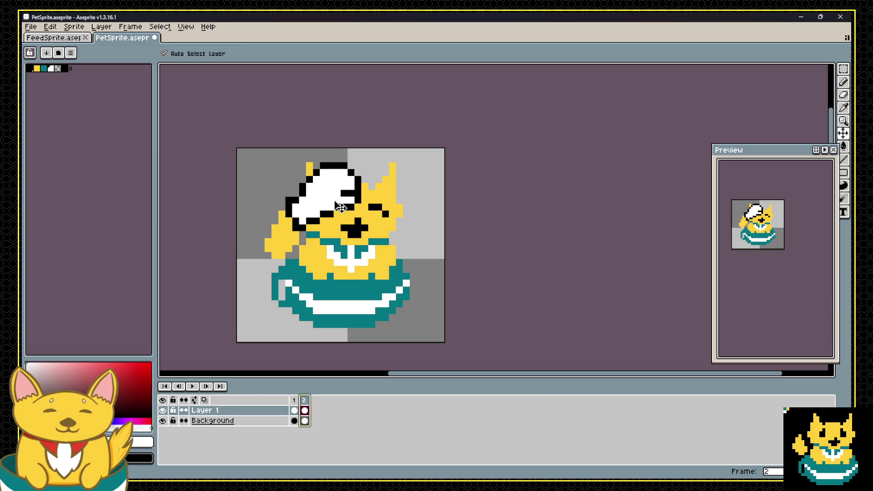
left_click(294, 399)
left_click(304, 401)
left_click(294, 400)
left_click(304, 401)
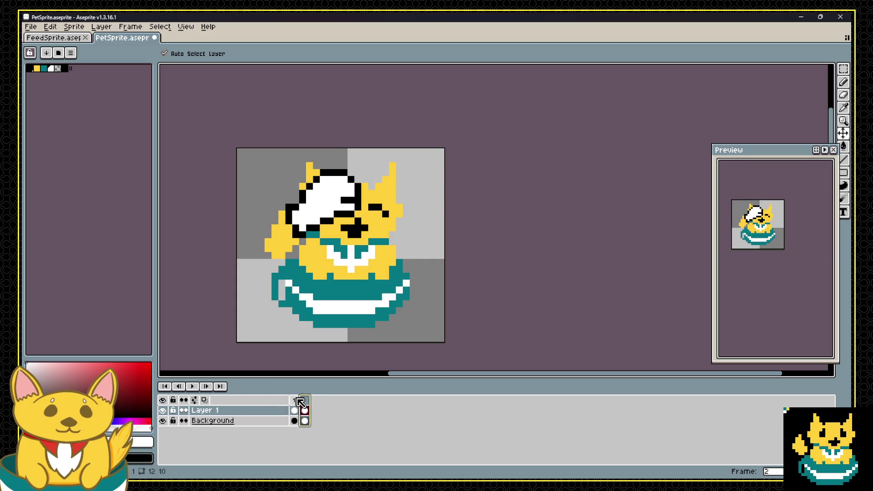
left_click(294, 400)
left_click(304, 401)
left_click(295, 401)
left_click(304, 401)
left_click(294, 401)
left_click(304, 401)
key("Left")
key("Right")
key("Left")
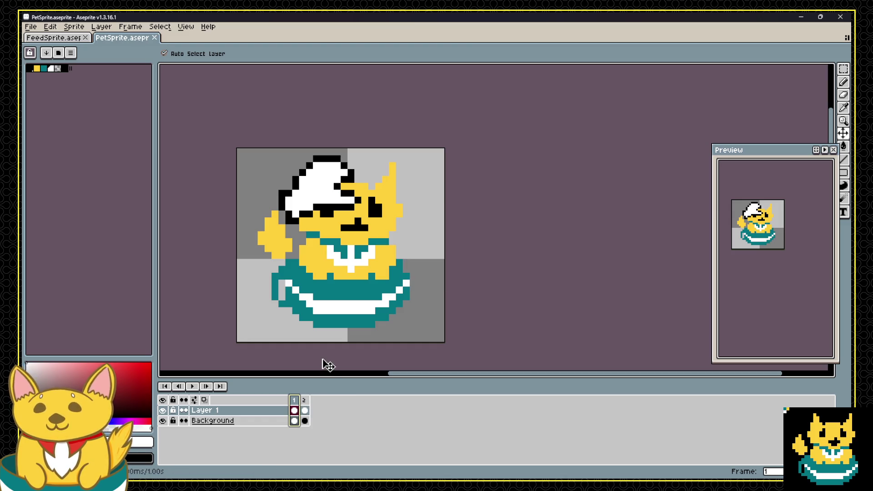
left_click(304, 400)
key("Left")
left_click(304, 401)
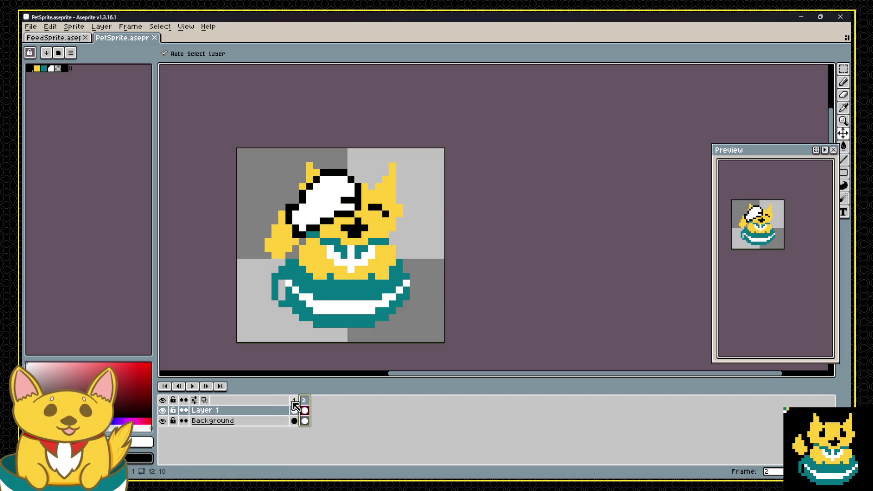
left_click(299, 400)
left_click(303, 400)
left_click(298, 401)
left_click(303, 401)
left_click(299, 401)
left_click(304, 409)
left_click(295, 409)
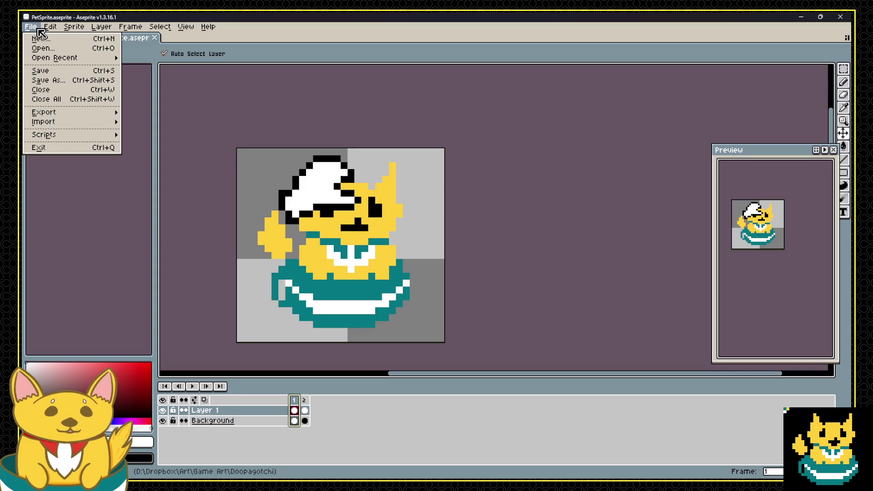
Export both pet frames as Sprites\PetSprite.png and return to the Godot editor.
mouse_move(95, 113)
left_click(189, 121)
left_click(412, 305)
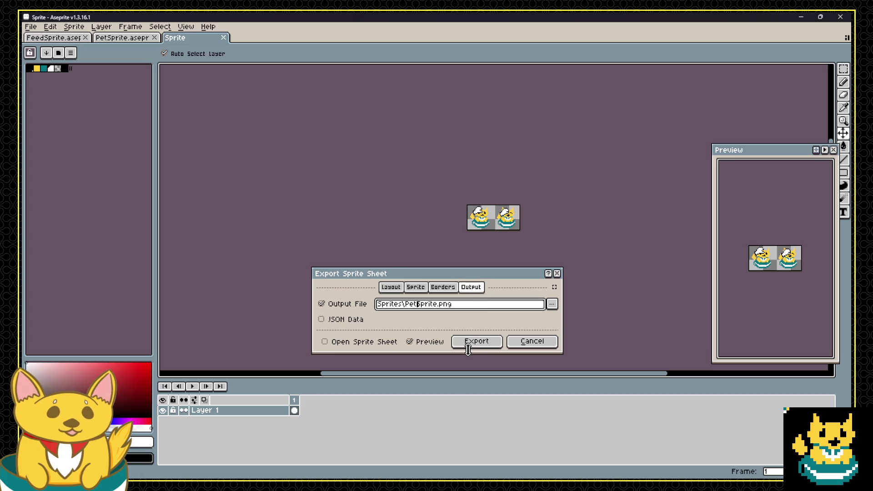
left_click(471, 342)
key("i")
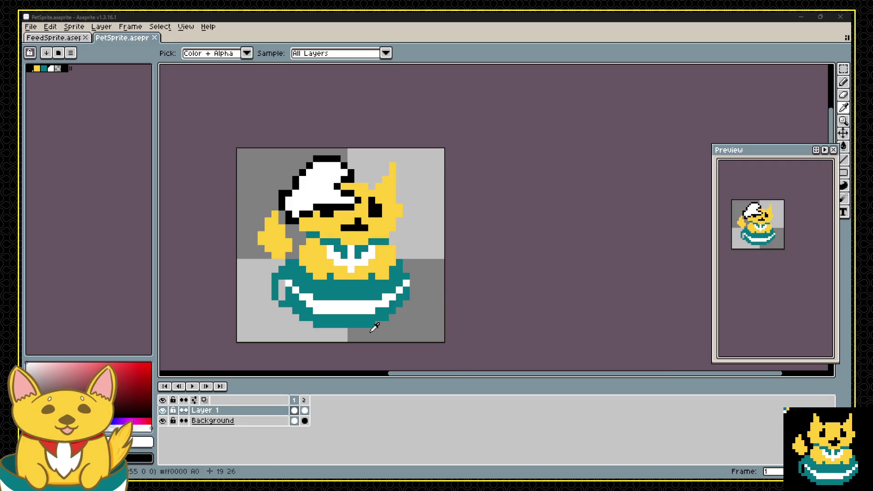
key("alt+Tab")
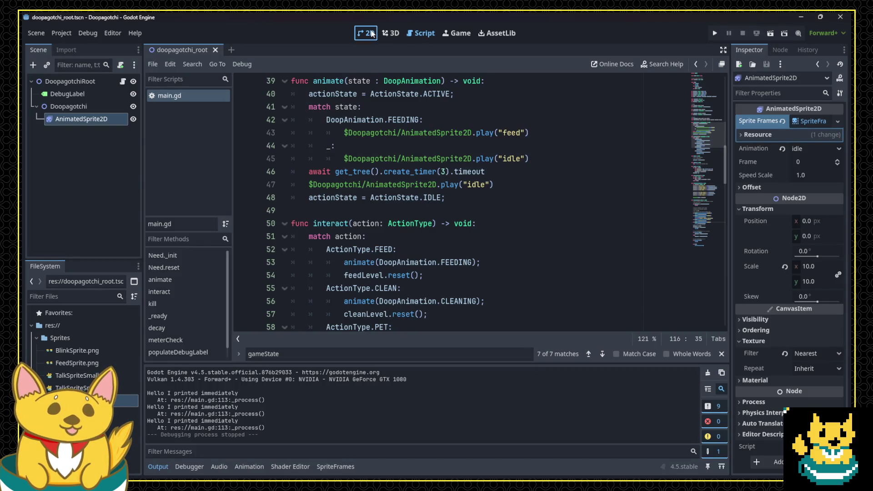
Create a new animation named pet in the SpriteFrames editor.
left_click(371, 34)
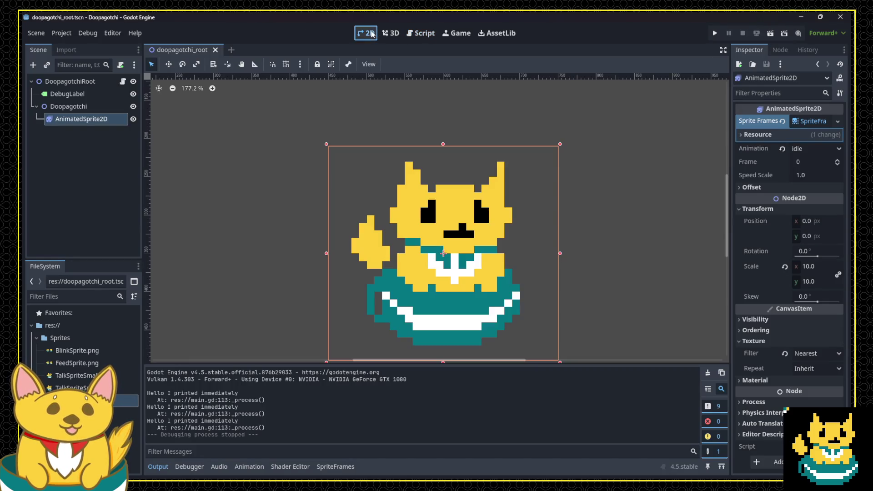
left_click(806, 120)
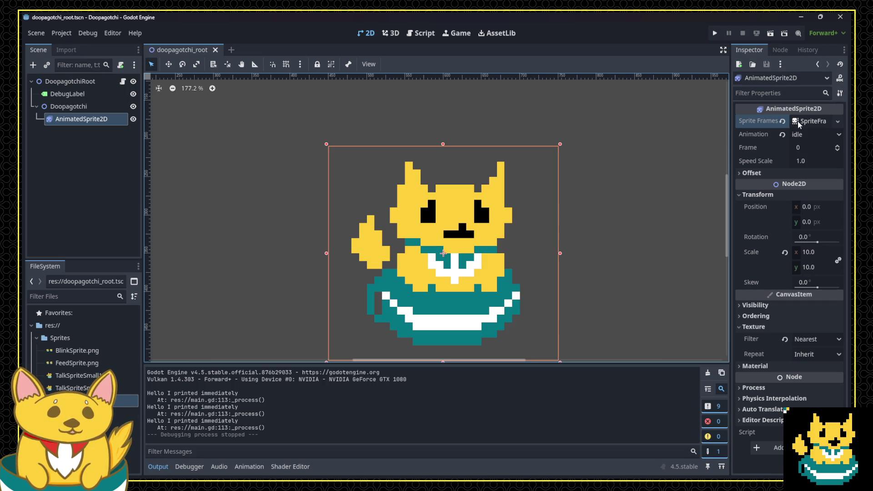
left_click(799, 122)
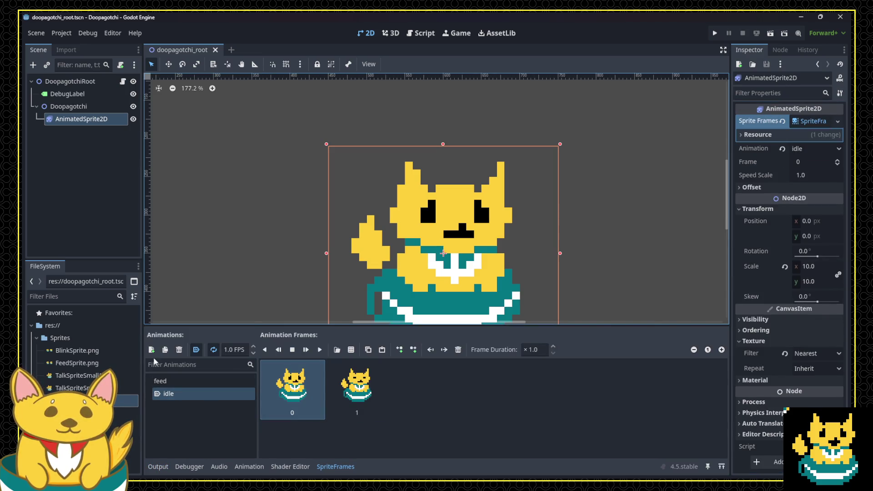
left_click(151, 350)
double_click(190, 406)
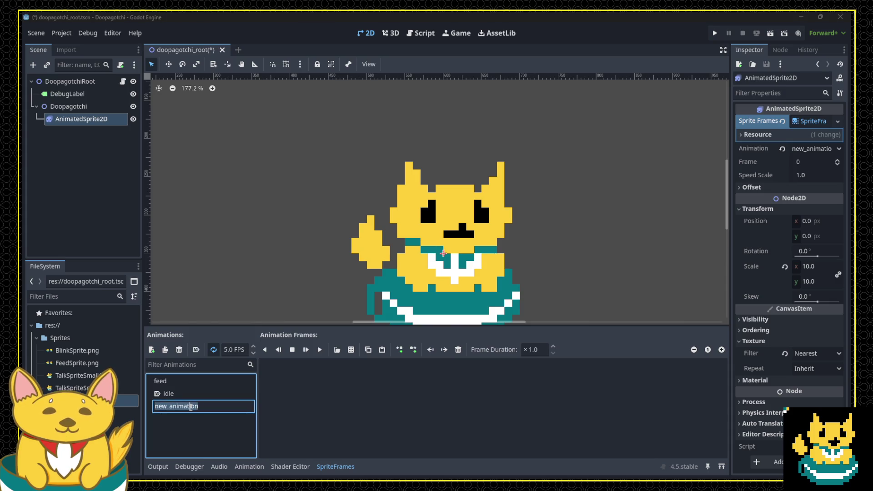
type("pet")
key("Return")
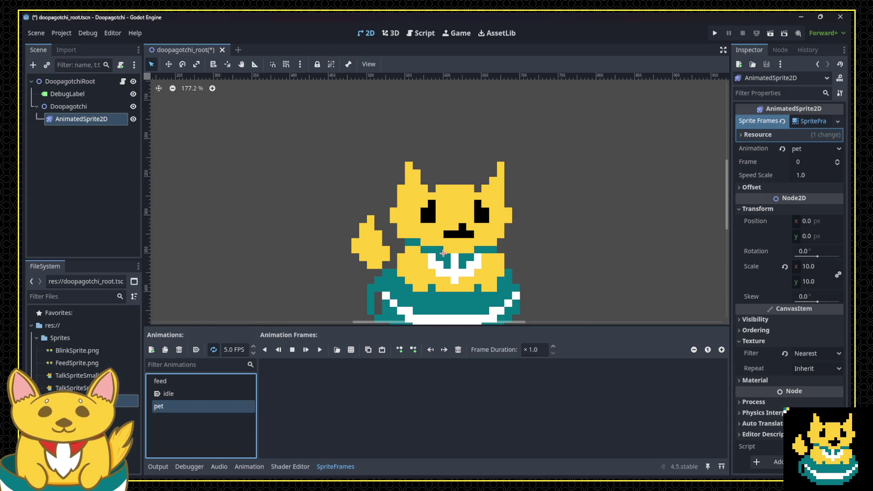
Delete the two TalkSprite files from the project.
left_click(72, 388)
left_click(72, 376, "shift")
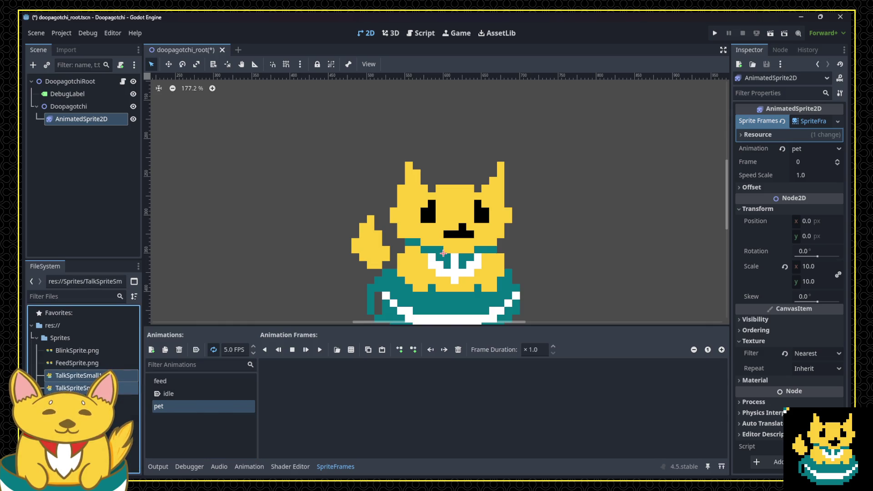
key("Delete")
left_click(371, 285)
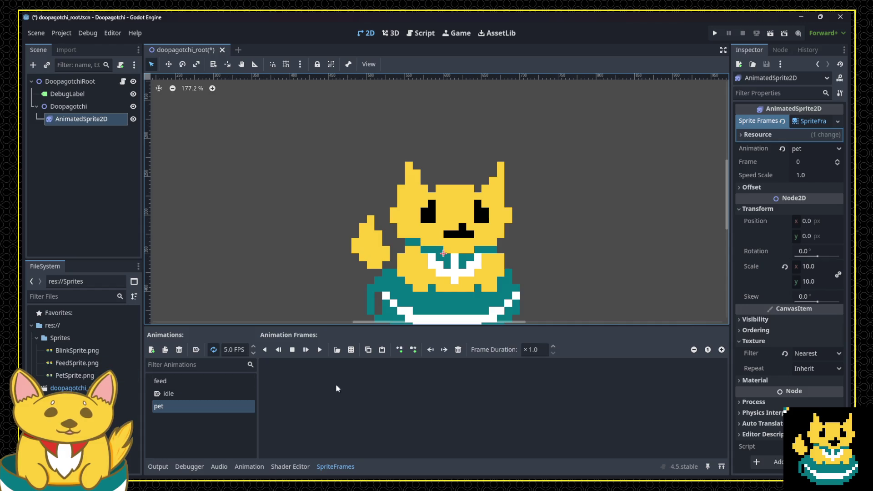
Add both frames from the PetSprite.png sprite sheet to the pet animation.
left_click(351, 349)
left_click(384, 170)
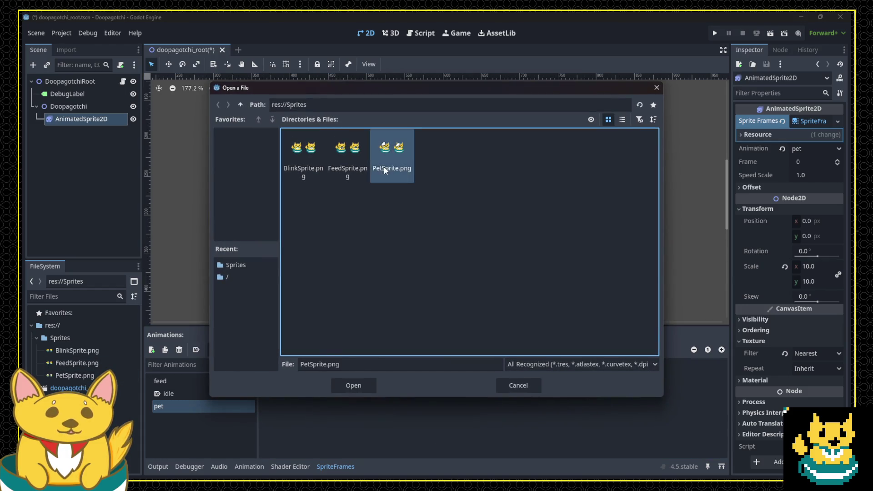
left_click(362, 386)
left_click(693, 231)
left_click(395, 245)
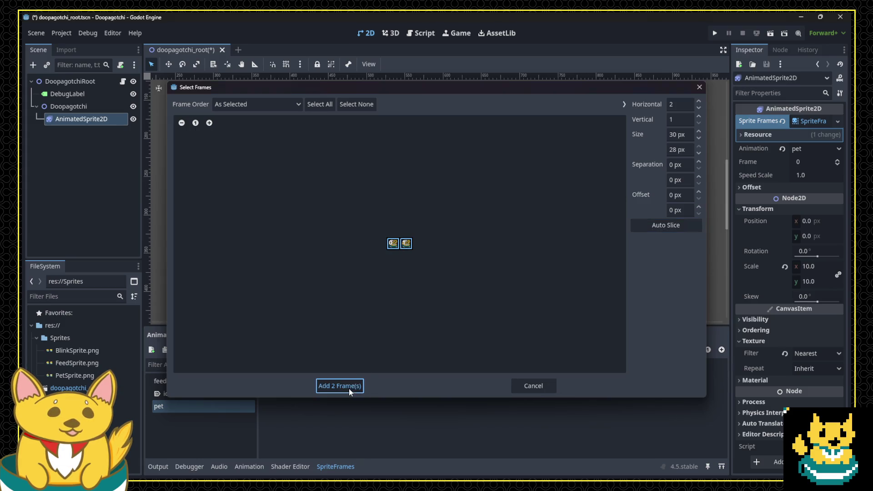
left_click(339, 386)
left_click(431, 34)
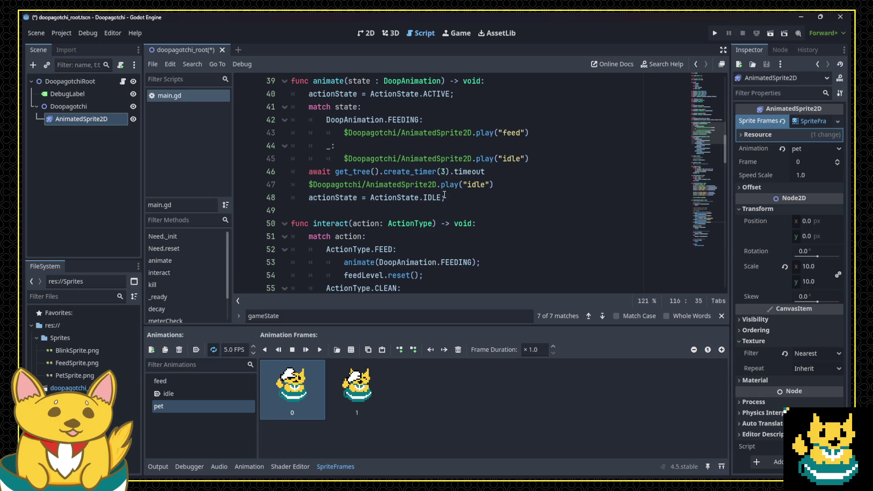
Duplicate the FEEDING match case in the animate() function.
left_click(414, 157)
left_click(575, 129)
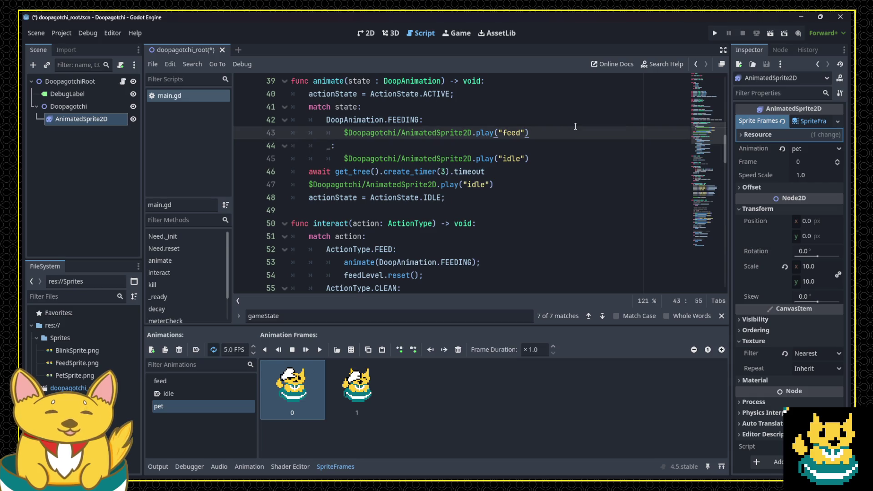
key("Up")
key("shift+Down")
key("shift+Down")
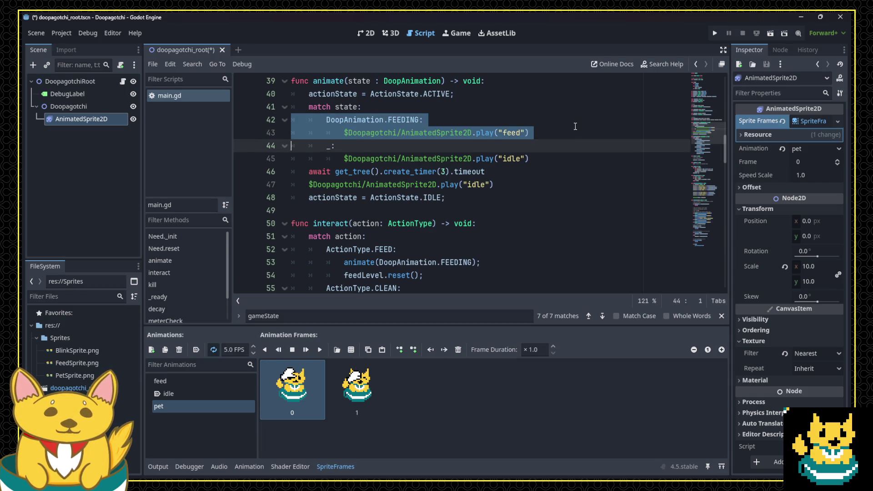
key("Down")
key("Up")
type("DoopAnimation.FEEDING: \t\t\t$Doopagotchi/AnimatedSprite2D.play(\"feed\")")
Change the copy to DoopAnimation.PETTING playing "pet", save, and run the project.
key("Up")
key("Up")
key("End")
key("Left")
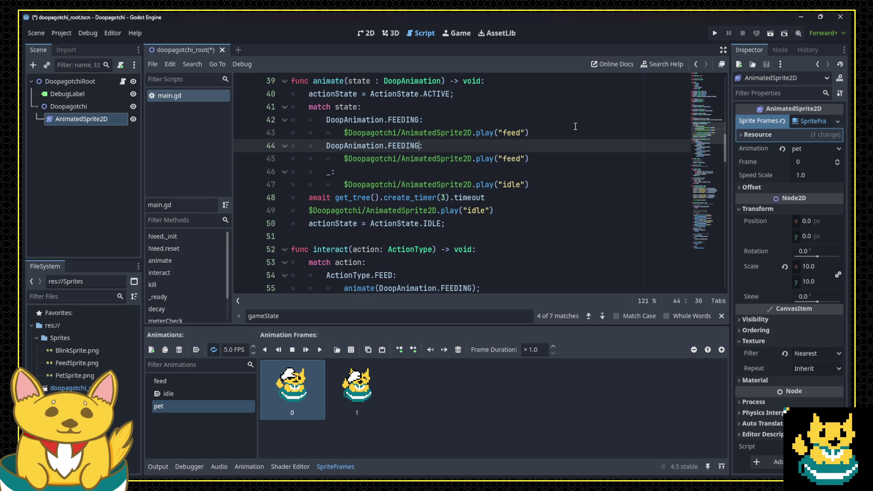
key("Return")
key("Down")
key("End")
key("Left")
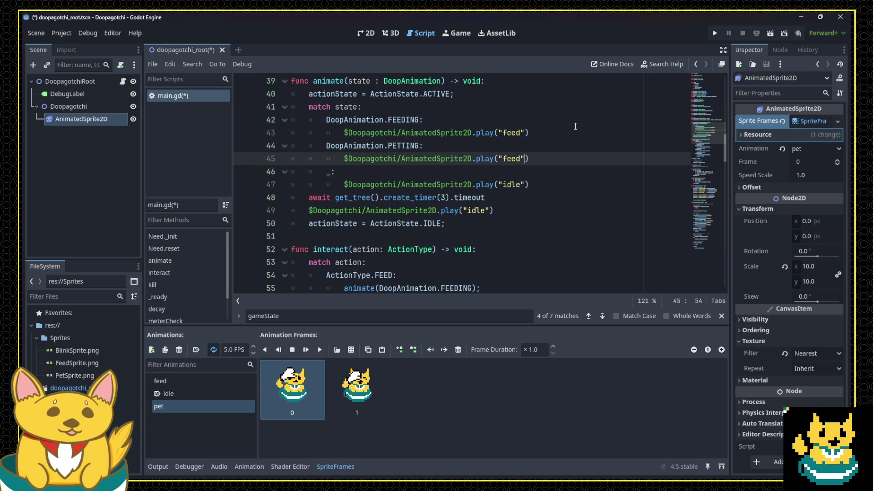
left_click(575, 126)
key("ctrl+s")
left_click(716, 33)
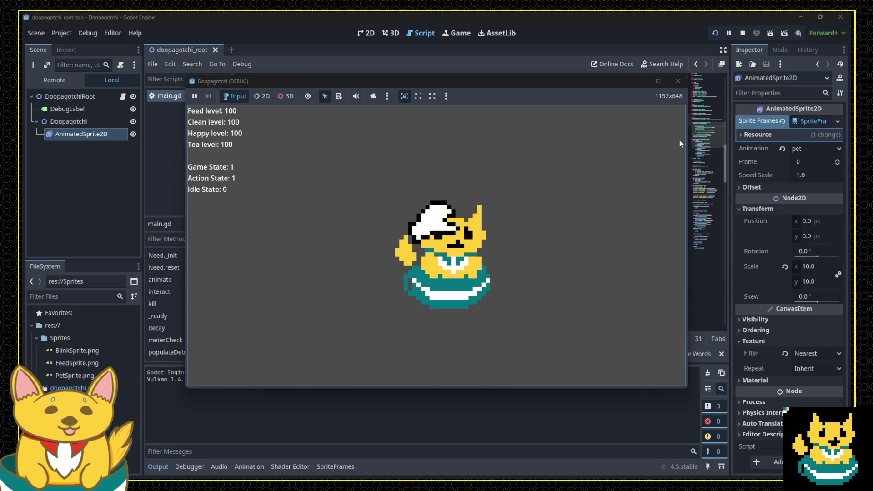
Close the game and open the pet animation's frame rate field in SpriteFrames.
left_click(678, 80)
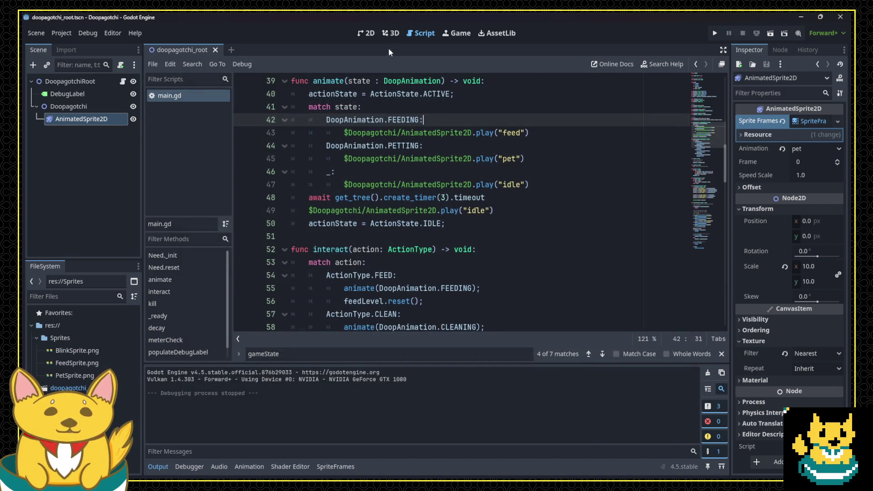
left_click(376, 36)
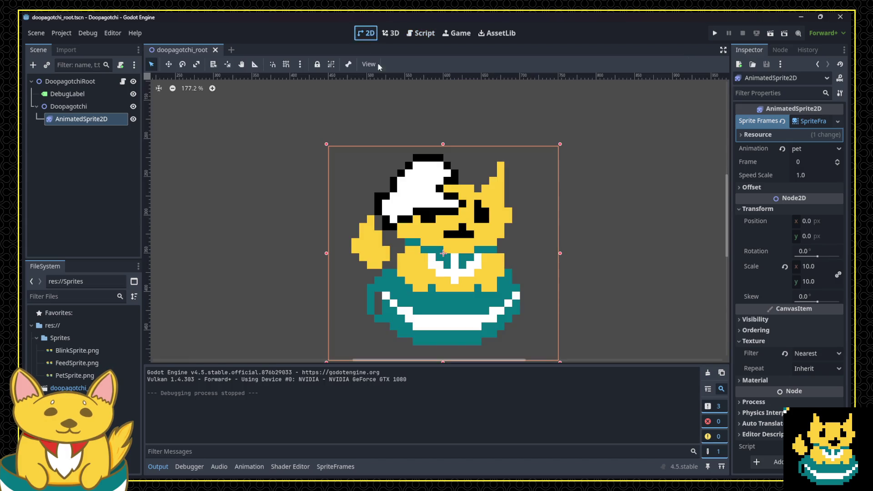
left_click(806, 123)
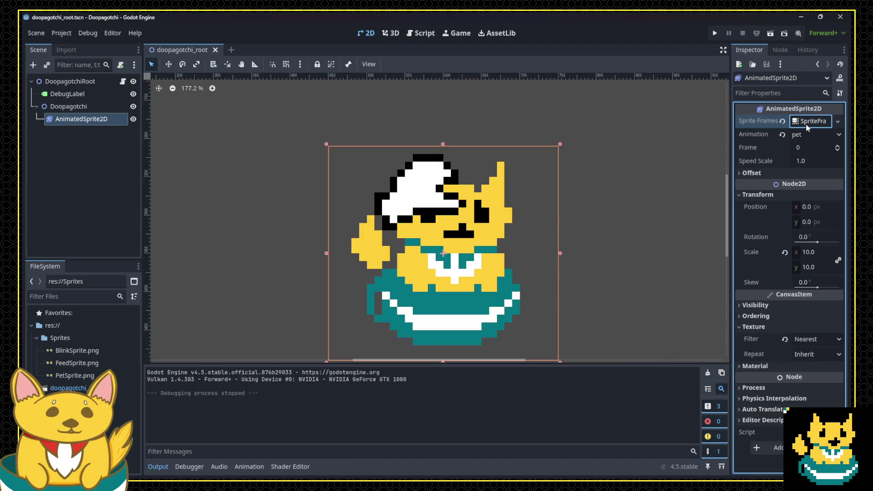
left_click(806, 123)
left_click(225, 348)
Run the game, trigger the cleaning action with key 1, and close it.
left_click(713, 35)
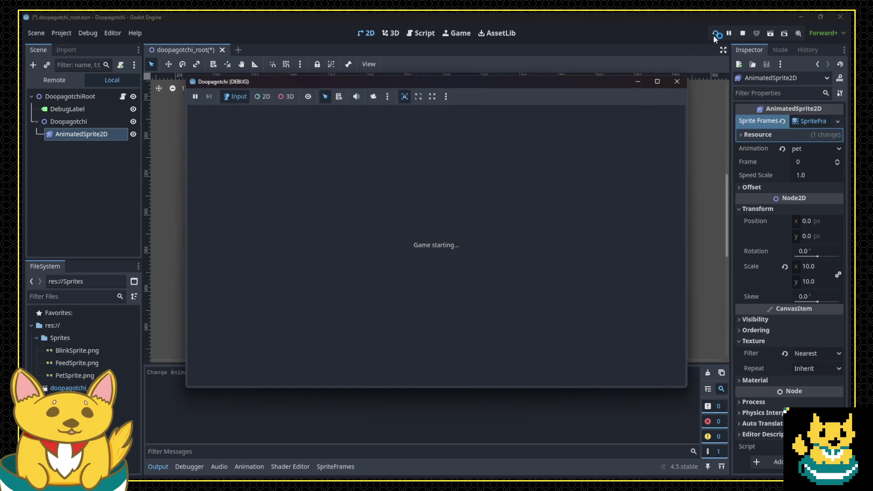
key("1")
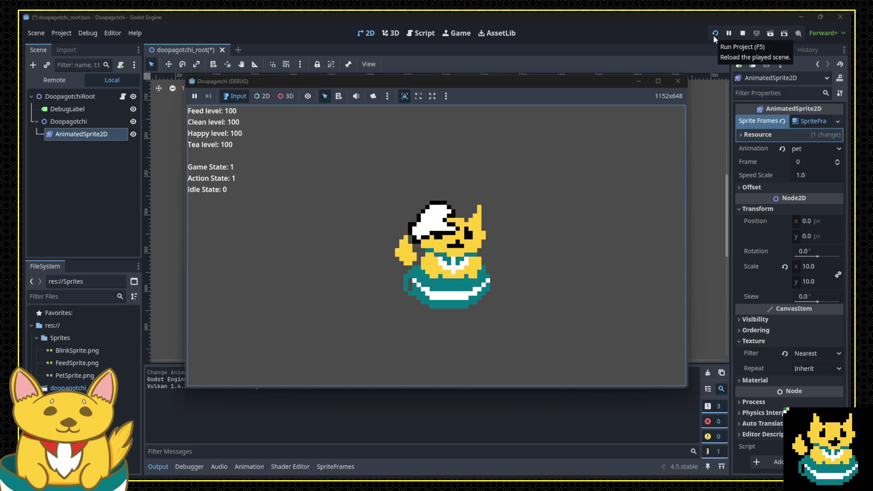
left_click(678, 81)
Save, rerun the game, pet the cat to see its pet animation, then close it.
key("ctrl+s")
left_click(714, 35)
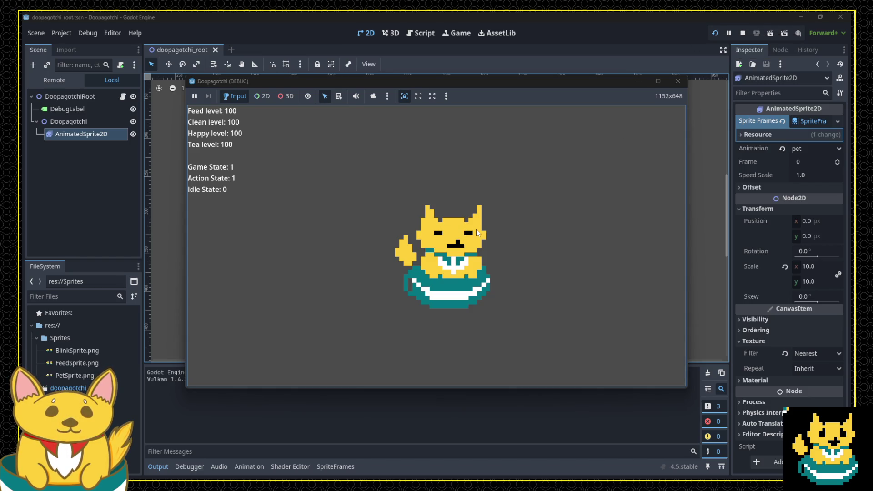
left_click(463, 235)
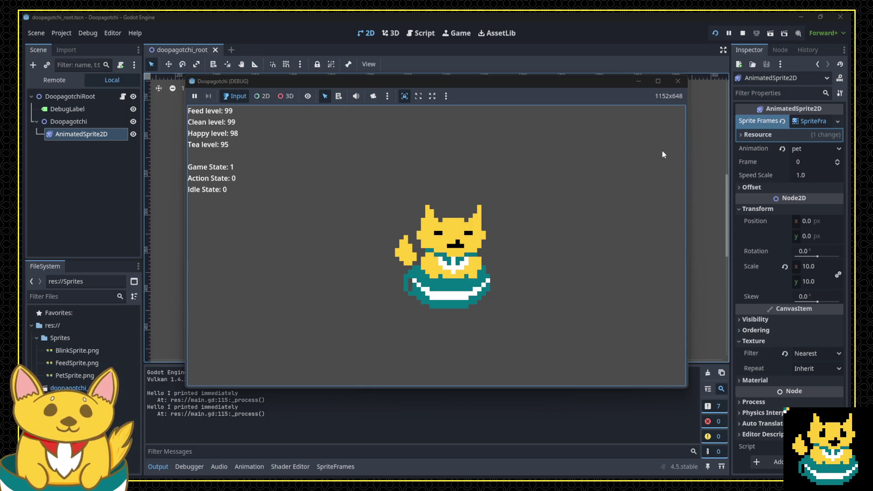
left_click(678, 81)
left_click(812, 121)
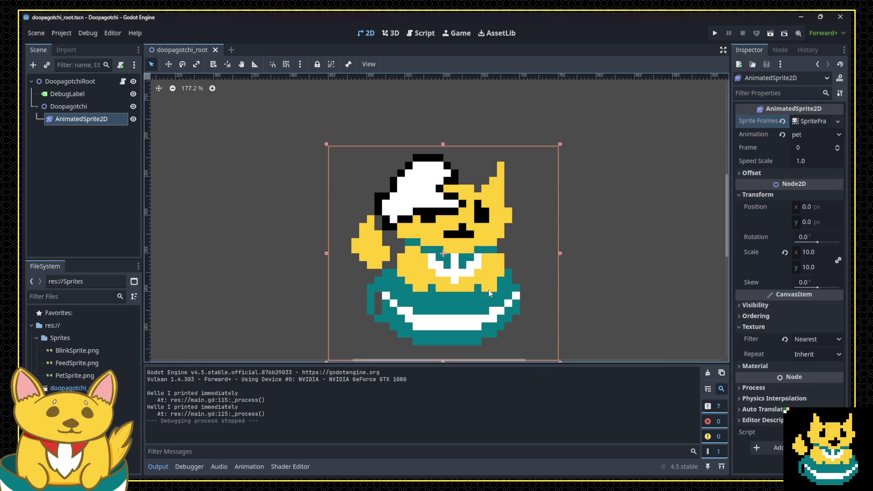
Set the idle animation's frame rate to 0.5 FPS and check its speed in the running game.
left_click(77, 350)
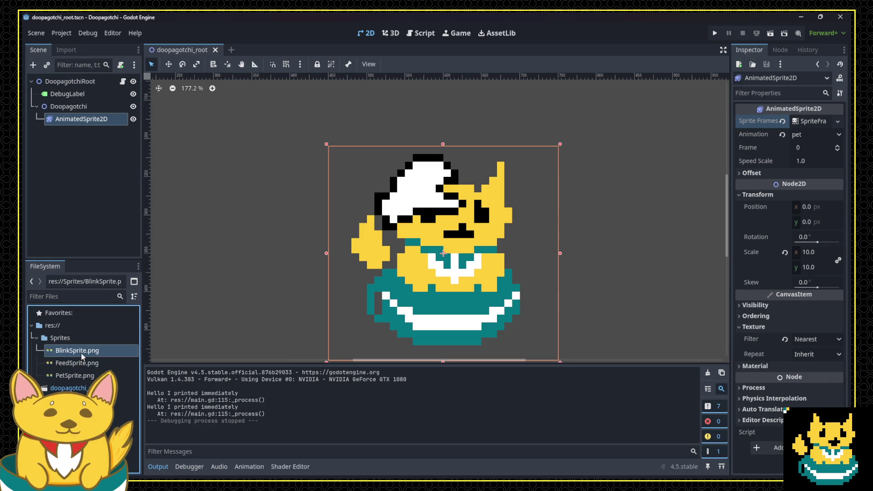
left_click(806, 122)
left_click(192, 392)
left_click(226, 349)
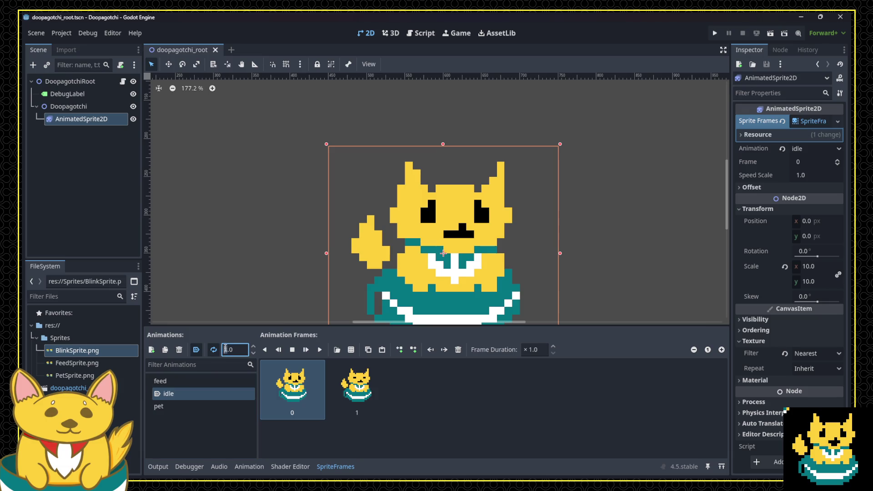
key("BackSpace")
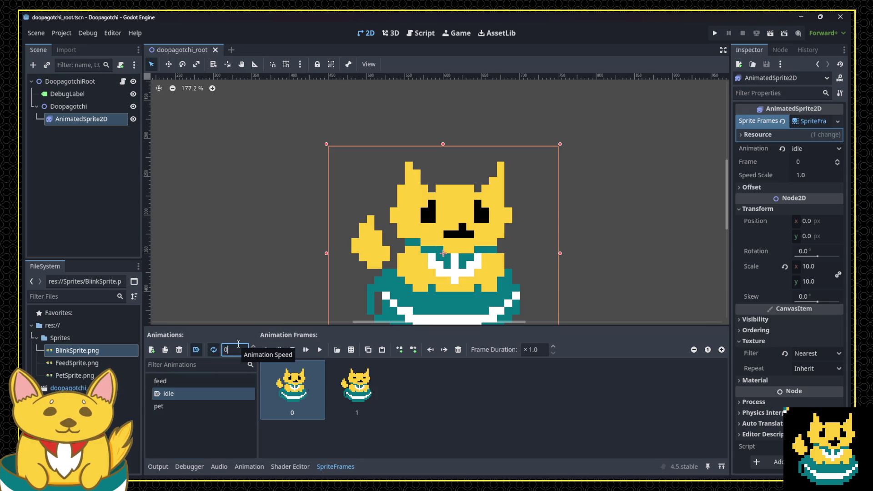
type(".5")
left_click(478, 404)
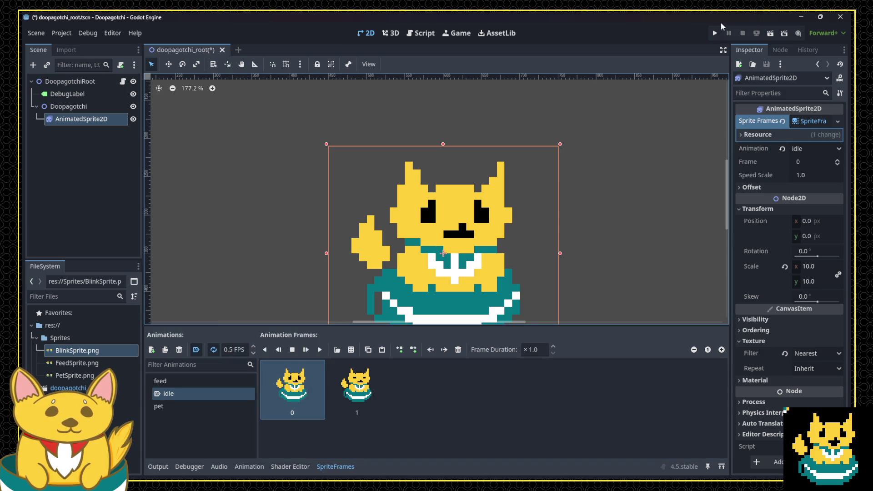
left_click(715, 33)
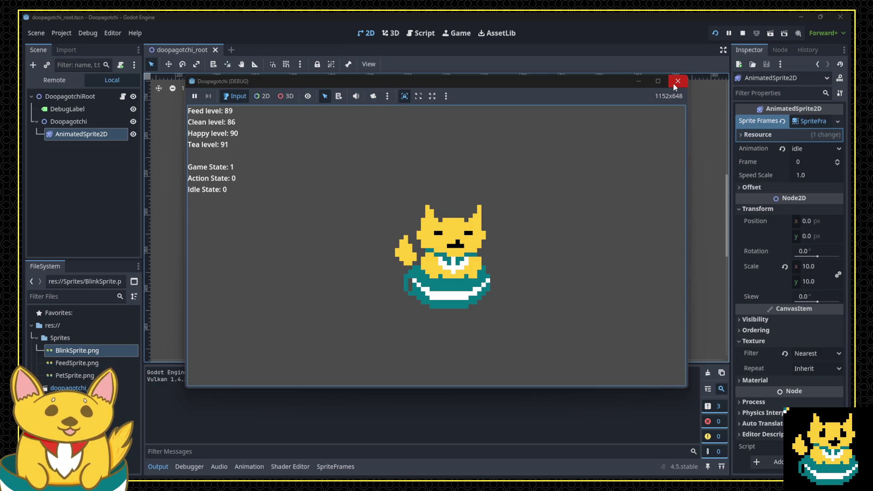
left_click(675, 85)
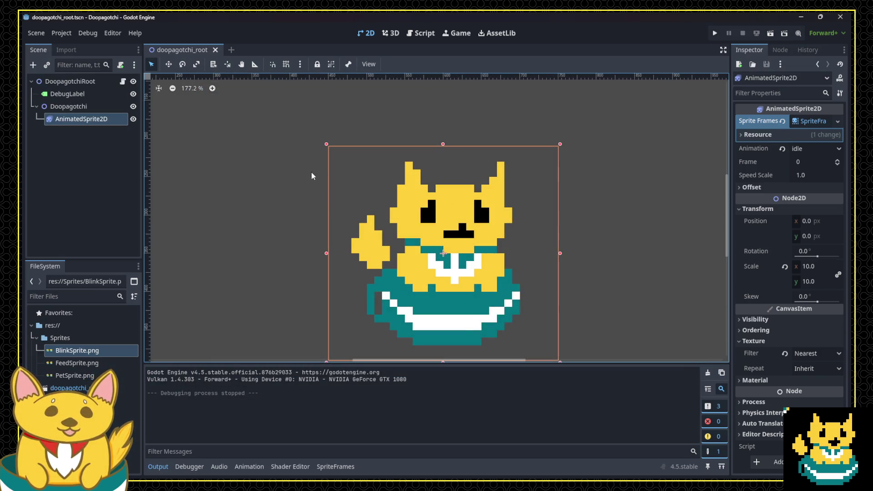
Reset the canvas zoom to 100%, deselect AnimatedSprite2D and open main.gd in the Script workspace.
key("ctrl+0")
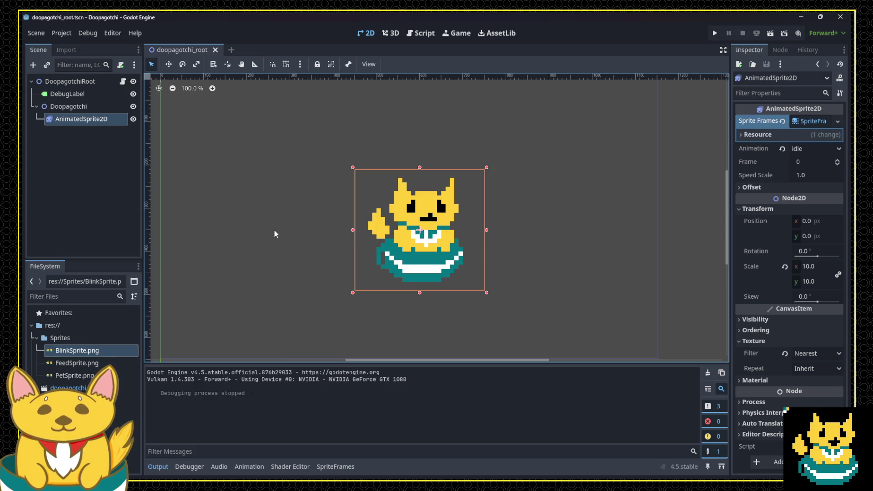
left_click(274, 233)
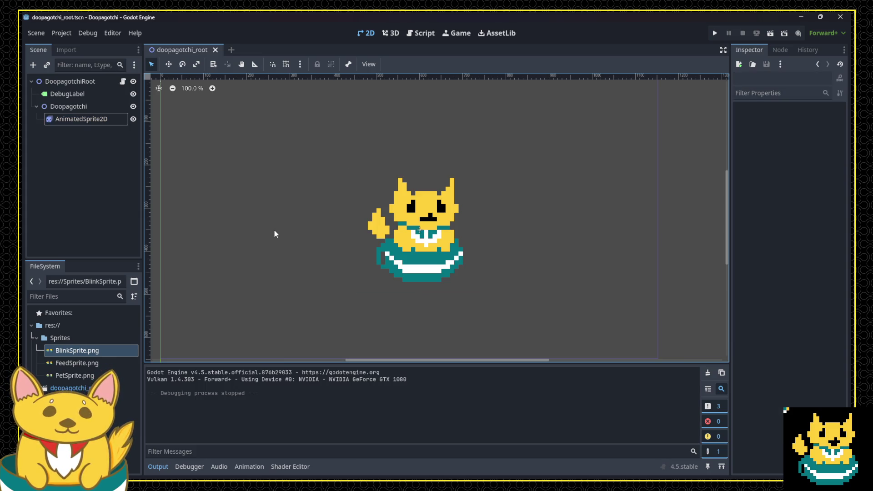
scroll(318, 230, "down", 2)
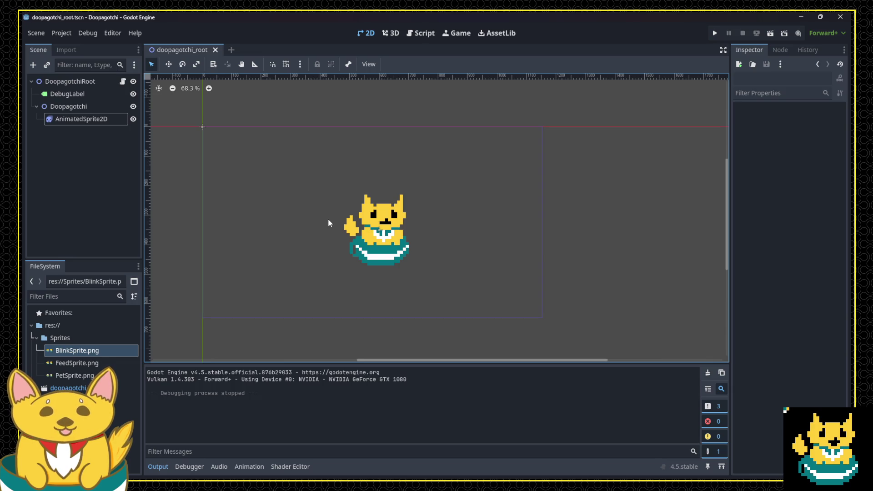
scroll(393, 259, "up", 1)
scroll(393, 259, "up", 3)
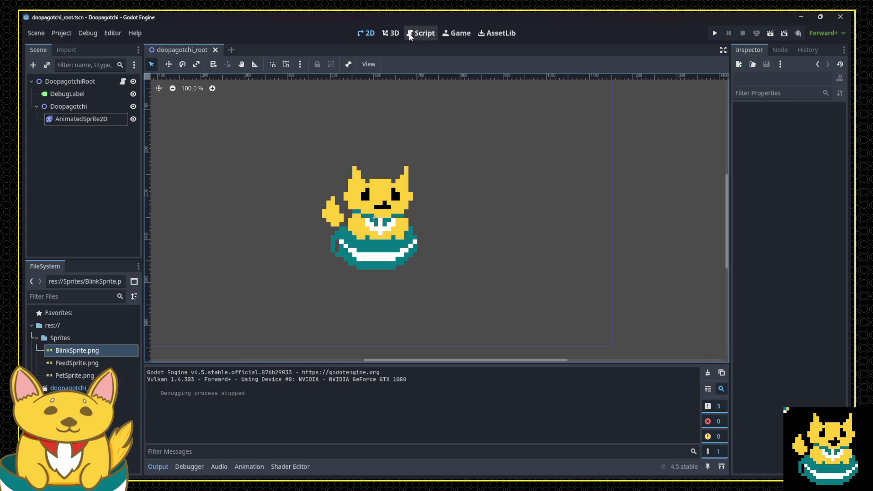
left_click(410, 35)
scroll(418, 204, "up", 4)
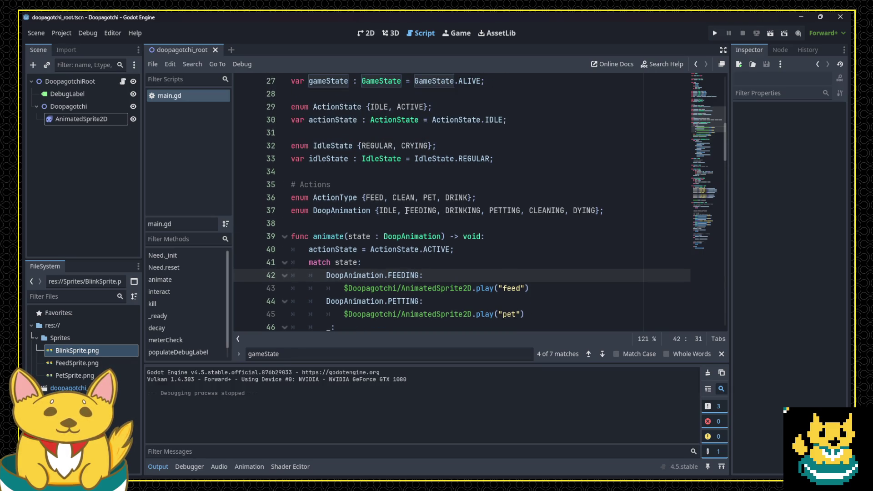
Inspect the IDLE, FEEDING, DRINKING, PETTING and CLEANING enum values on line 37, then return to Aseprite.
double_click(413, 211)
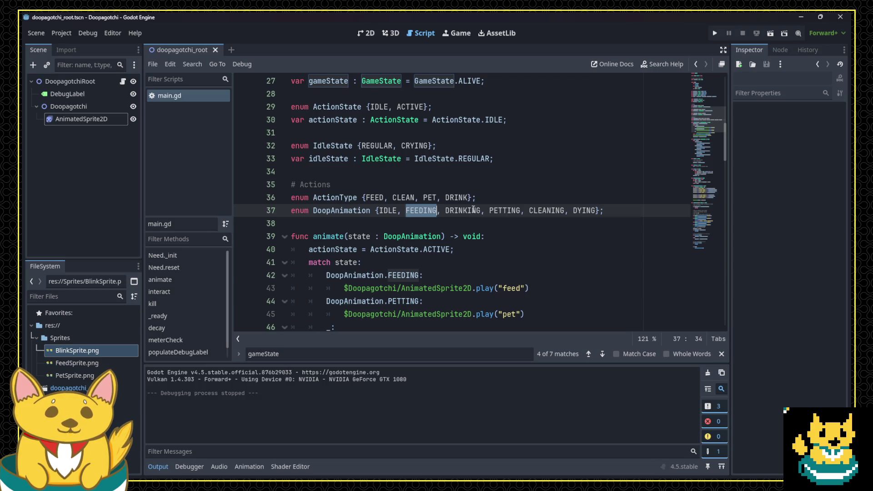
double_click(469, 212)
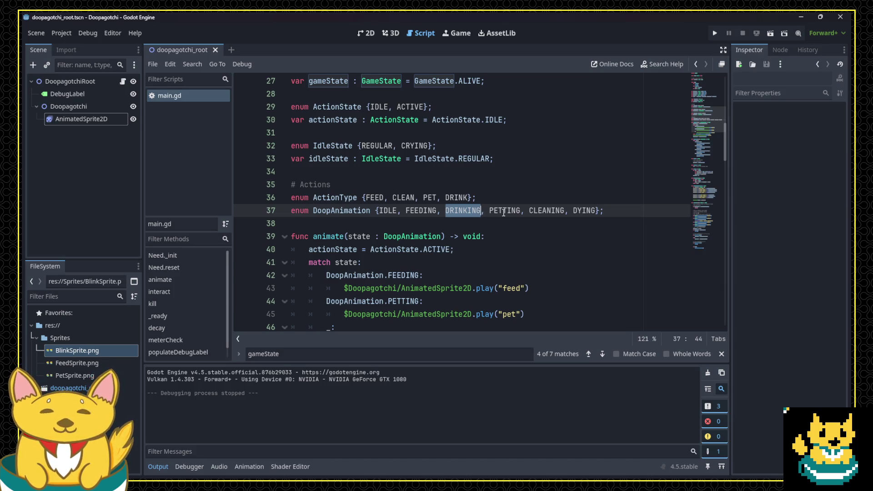
double_click(503, 211)
double_click(546, 210)
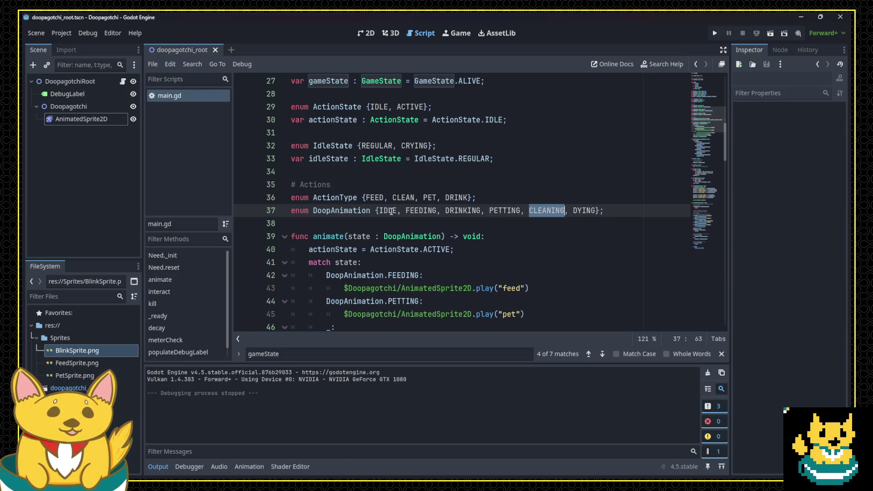
double_click(387, 211)
left_click(426, 212)
double_click(427, 212)
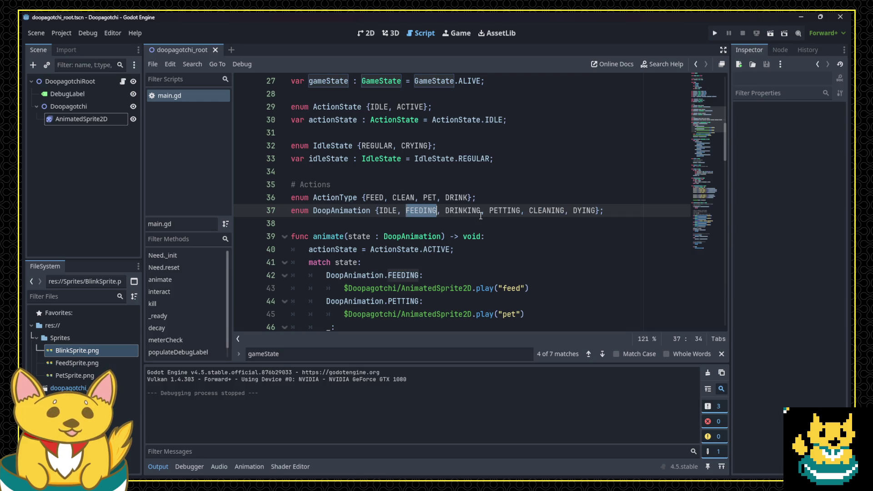
double_click(514, 210)
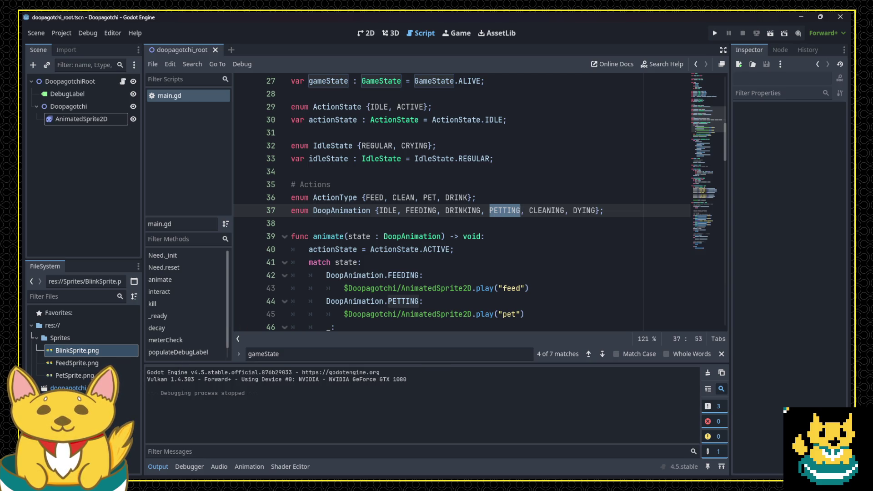
key("alt+Tab")
Cycle through the Clean, Dead, Drink, Dying, Feed, Pet and Talk sprite tabs in Aseprite.
key("v")
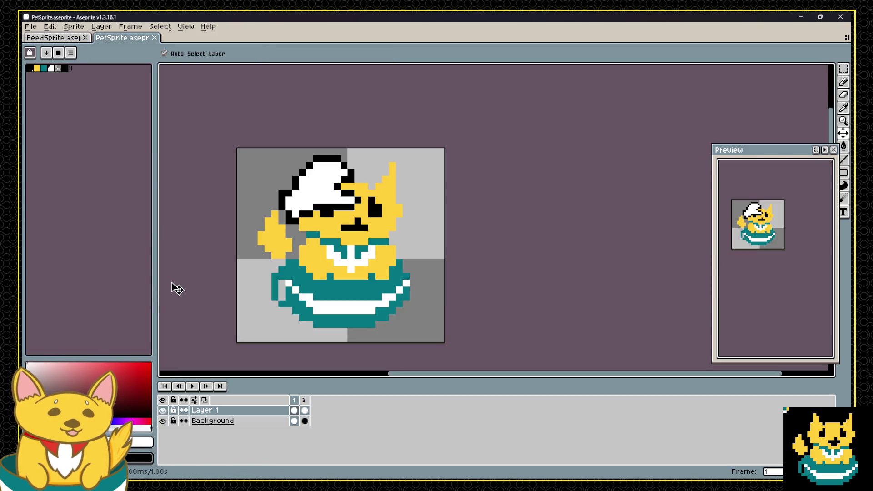
key("alt+Tab")
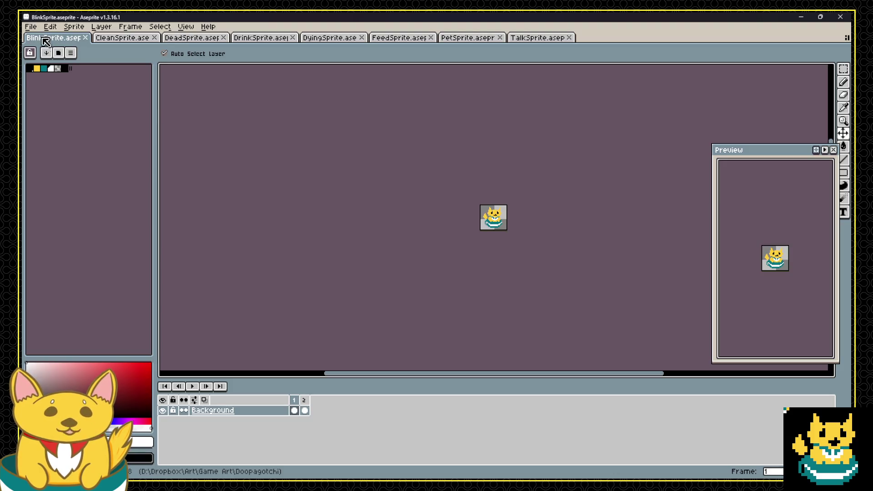
scroll(520, 218, "up", 2)
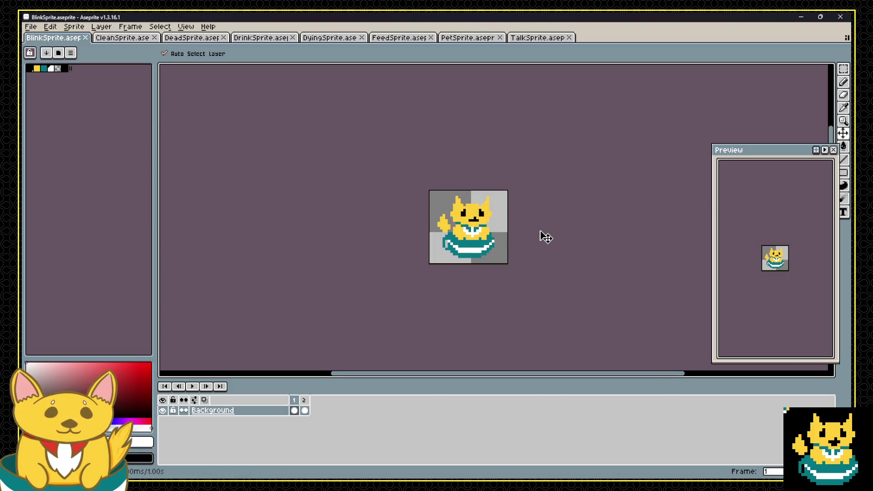
left_click(120, 38)
scroll(533, 220, "up", 2)
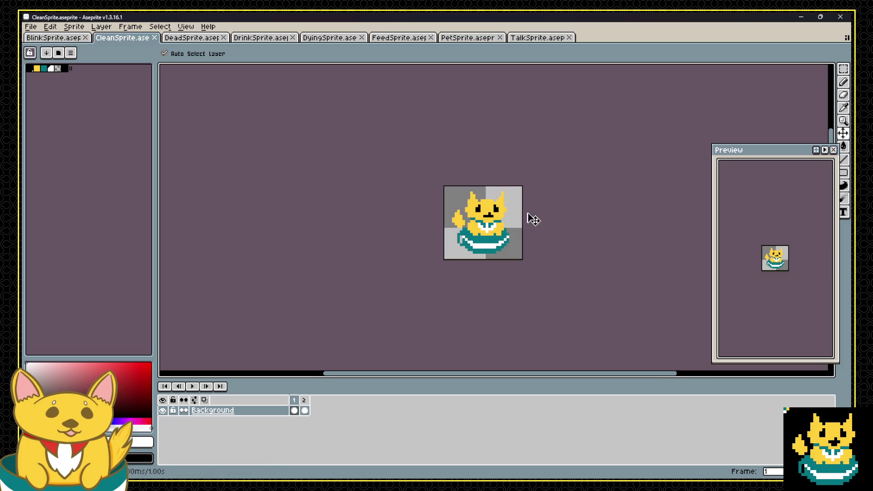
left_click(192, 38)
scroll(522, 224, "up", 2)
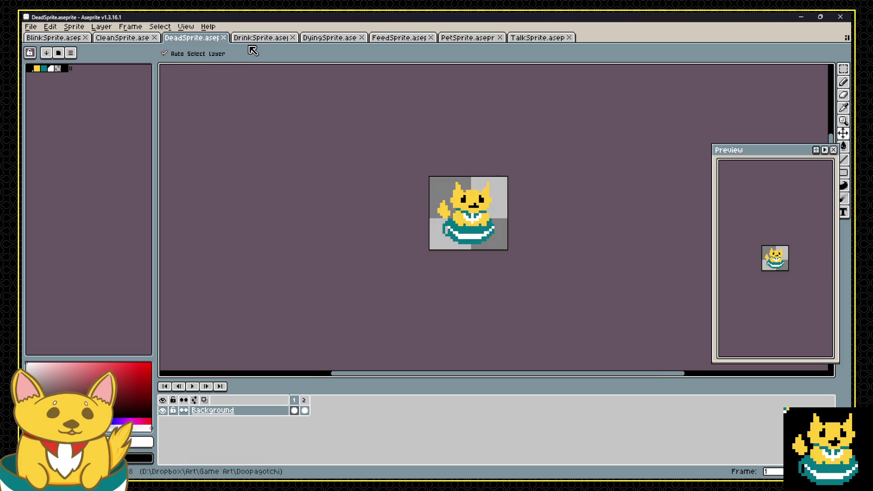
left_click(254, 38)
scroll(534, 196, "up", 2)
left_click(329, 38)
scroll(520, 210, "up", 2)
left_click(399, 38)
scroll(526, 209, "up", 3)
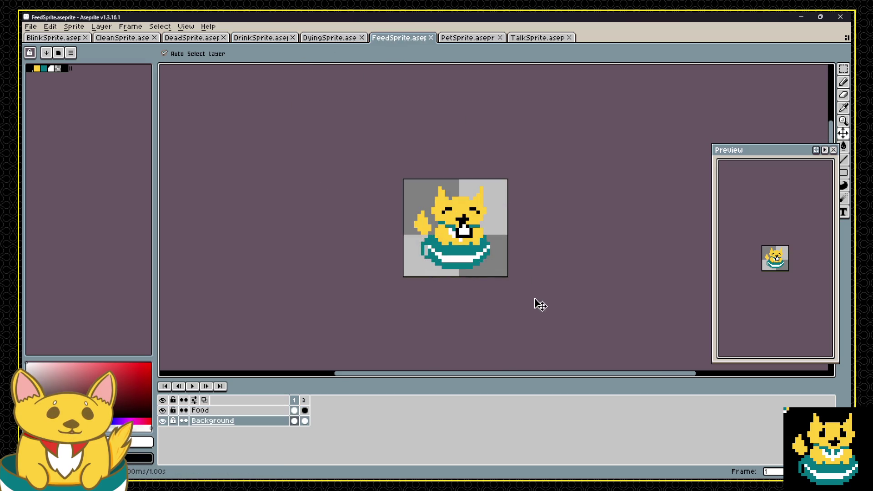
left_click(448, 38)
scroll(551, 218, "up", 3)
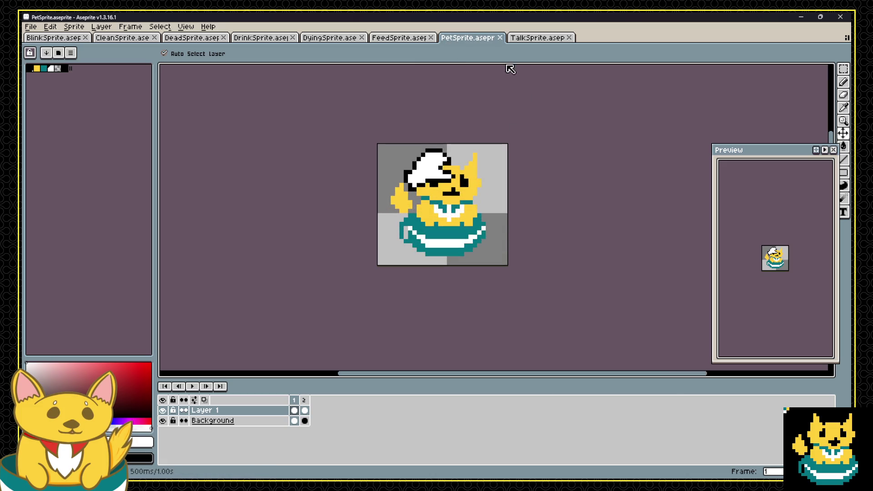
left_click(527, 38)
scroll(559, 224, "up", 3)
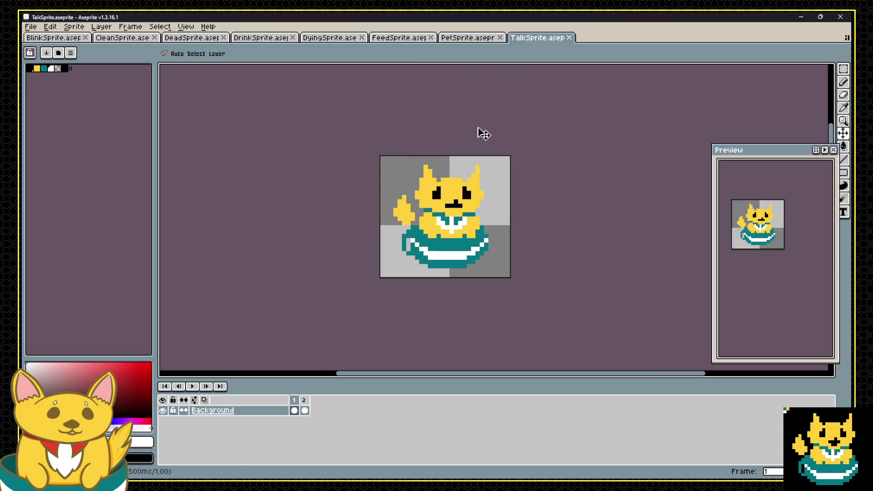
Close the FeedSprite, PetSprite, TalkSprite and BlinkSprite tabs and show CleanSprite's second frame.
left_click(457, 39)
left_click(428, 39)
left_click(456, 41)
left_click(421, 40)
left_click(430, 38)
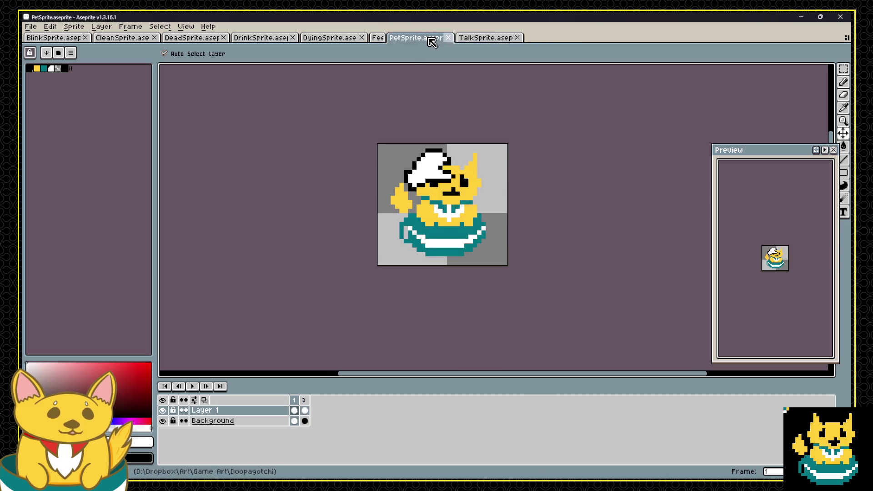
middle_click(437, 43)
middle_click(435, 43)
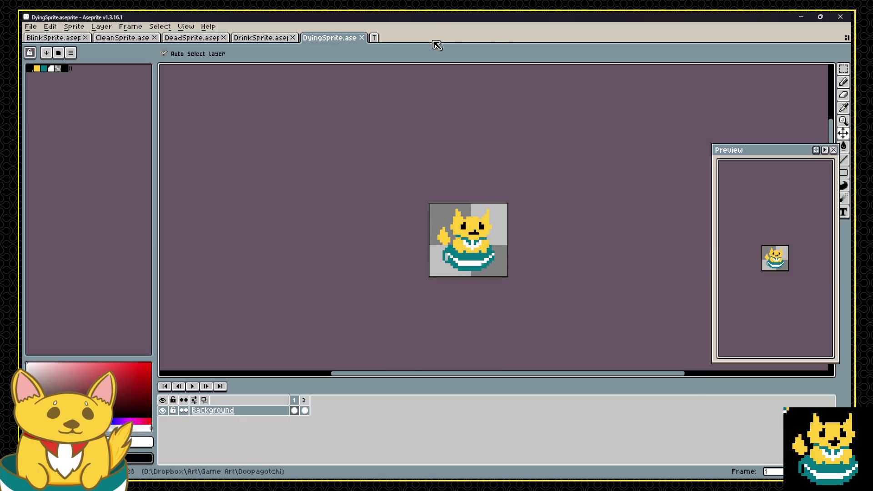
left_click(79, 40)
left_click(85, 38)
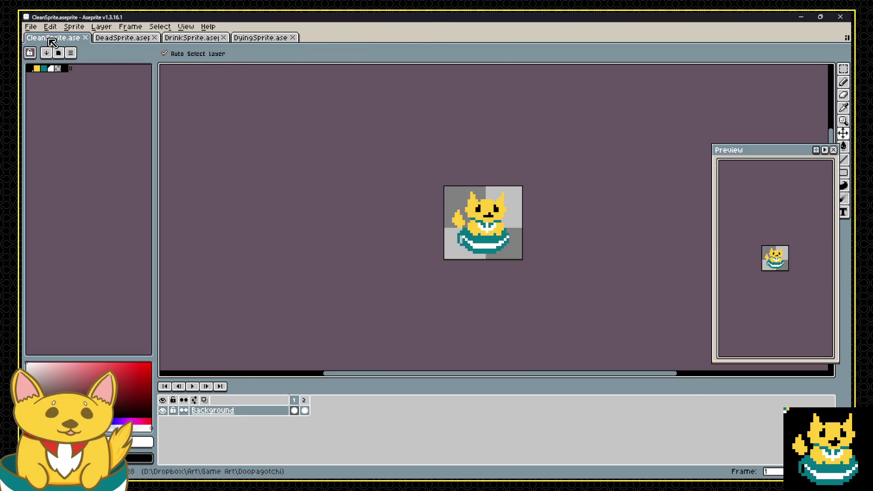
scroll(609, 186, "up", 2)
left_click(305, 410)
left_click(294, 409)
scroll(539, 282, "up", 1)
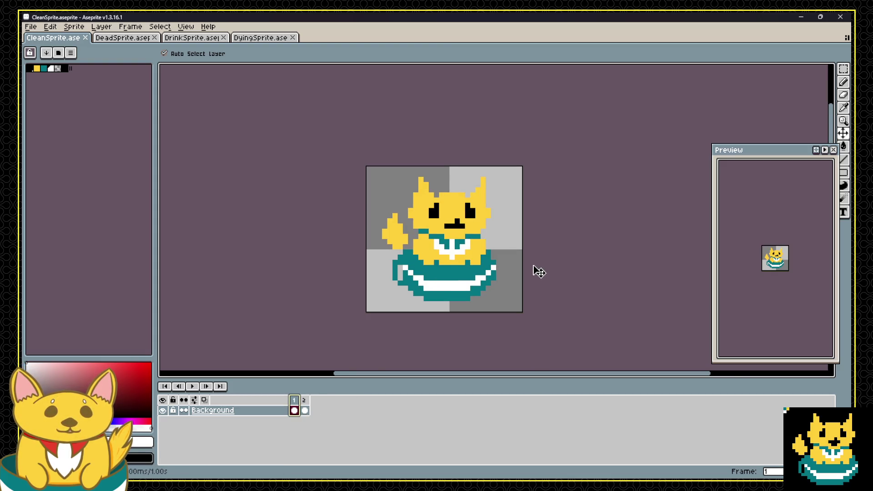
scroll(536, 270, "up", 1)
left_click(51, 68)
scroll(482, 236, "up", 1)
scroll(483, 235, "down", 1)
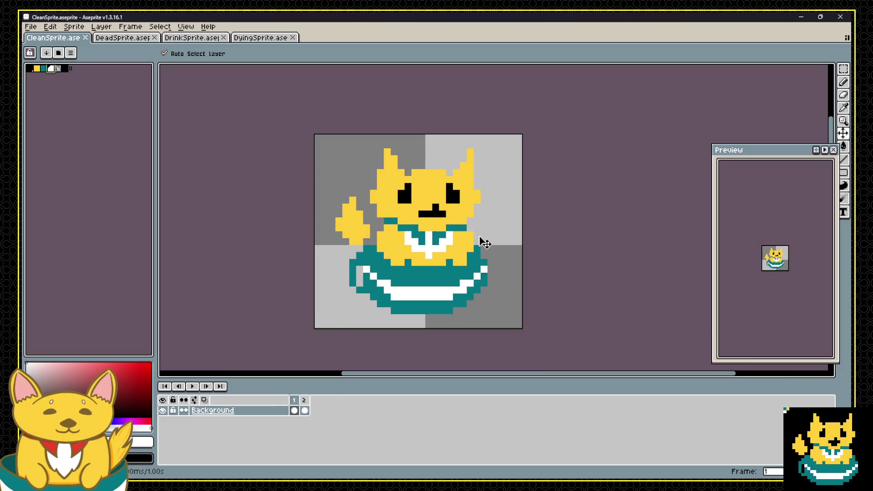
scroll(484, 243, "up", 1)
left_click(299, 402)
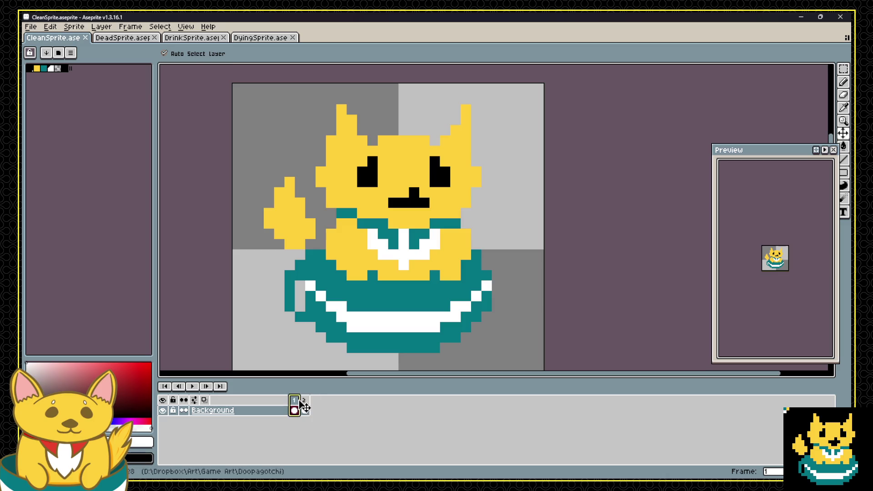
key("b")
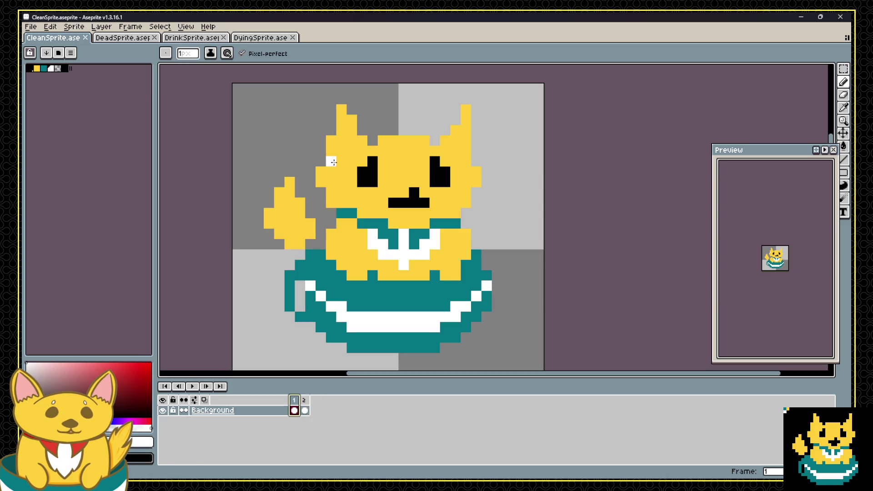
mouse_move(331, 172)
left_mouse_down()
mouse_move(321, 171)
mouse_move(331, 179)
left_mouse_up()
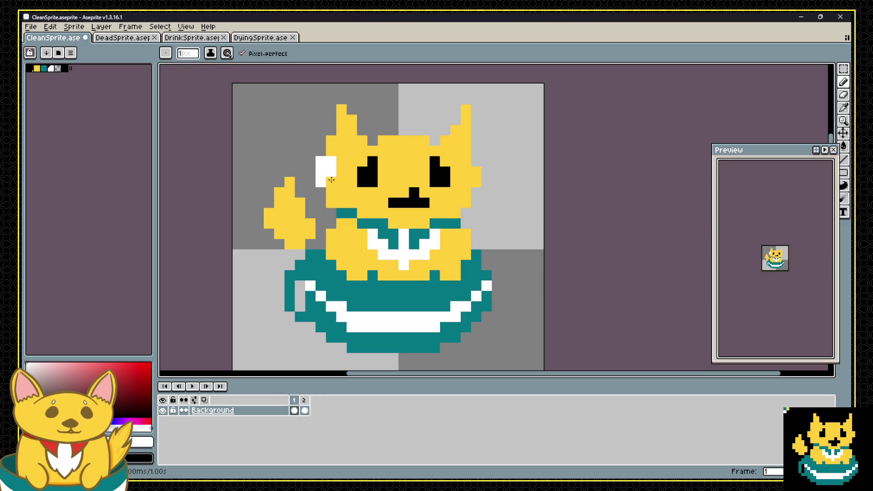
key("ctrl+z")
left_click(462, 199)
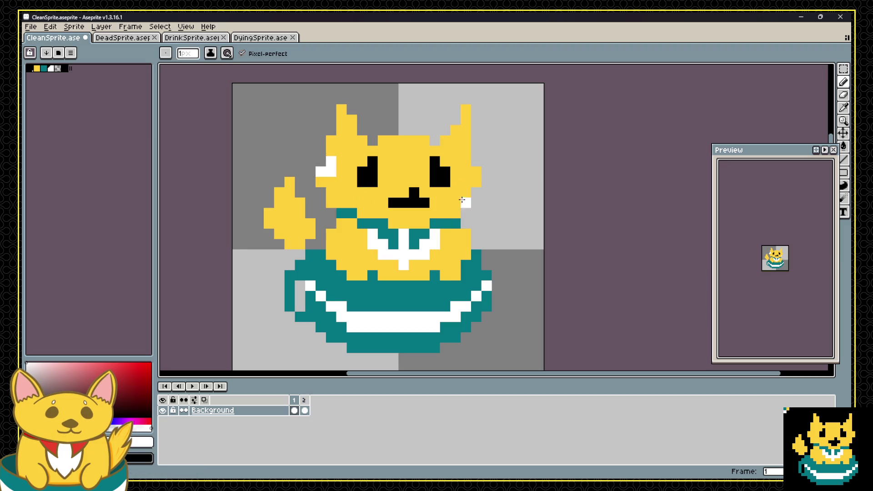
left_click_drag(455, 203, 455, 213)
left_click_drag(424, 140, 414, 141)
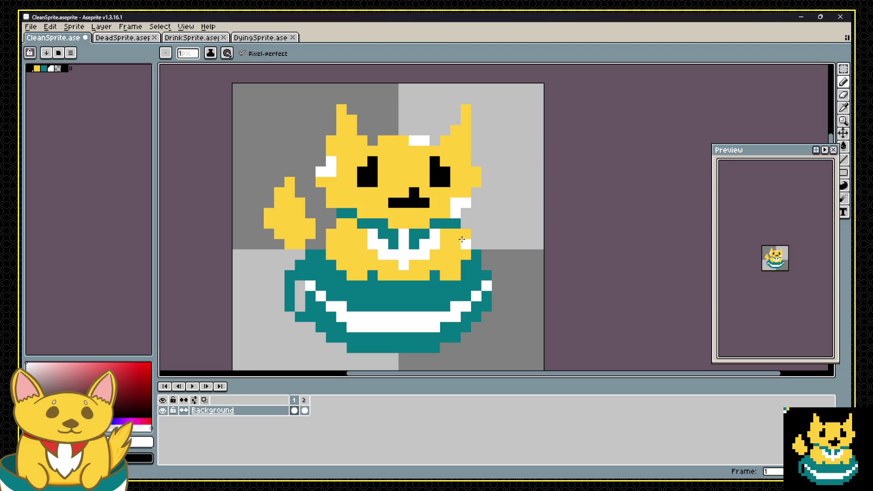
left_click_drag(461, 253, 456, 275)
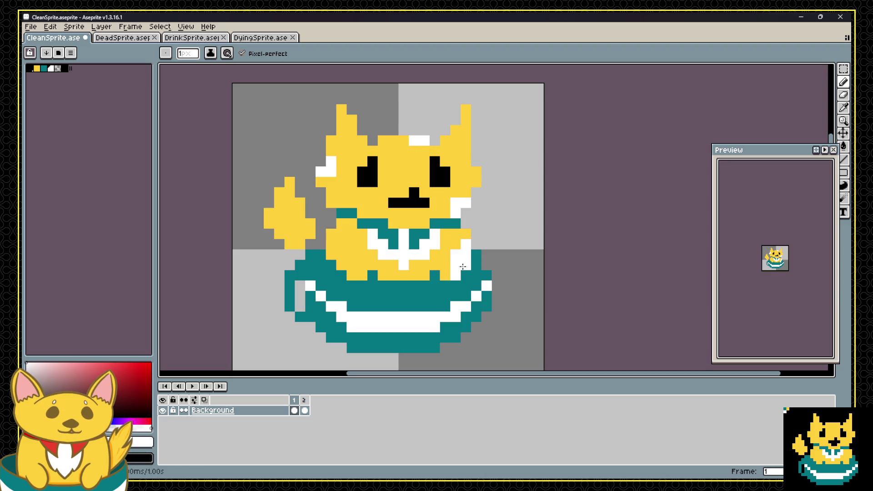
left_click(352, 255)
left_click(341, 244)
left_click(341, 255)
left_click(465, 130)
left_click(465, 120)
left_click(457, 138)
key("ctrl+z")
right_click(454, 129)
left_click(454, 130)
left_click(289, 202)
left_click(300, 212)
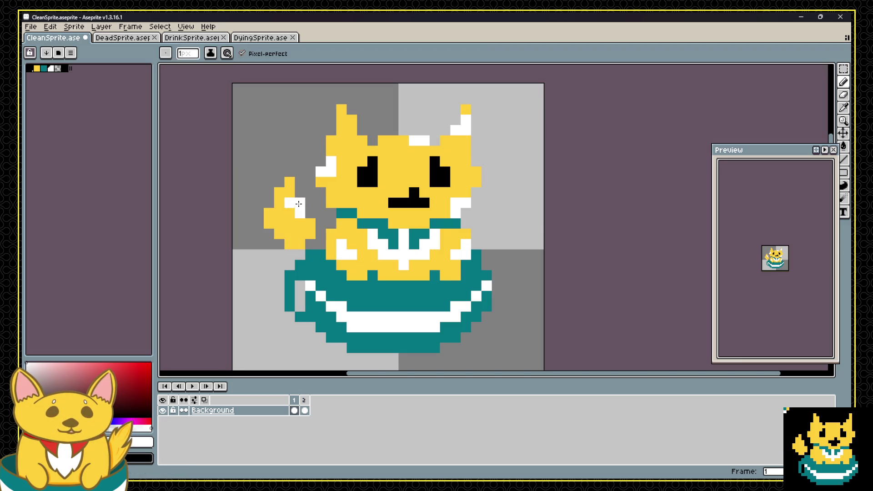
left_click(296, 407)
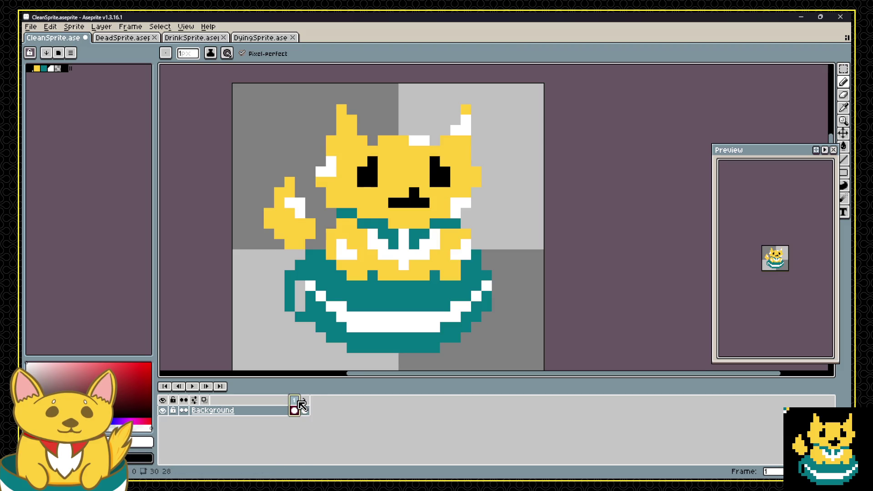
left_click(305, 409)
left_click(294, 409)
left_click(305, 409)
left_click(294, 409)
left_click(304, 409)
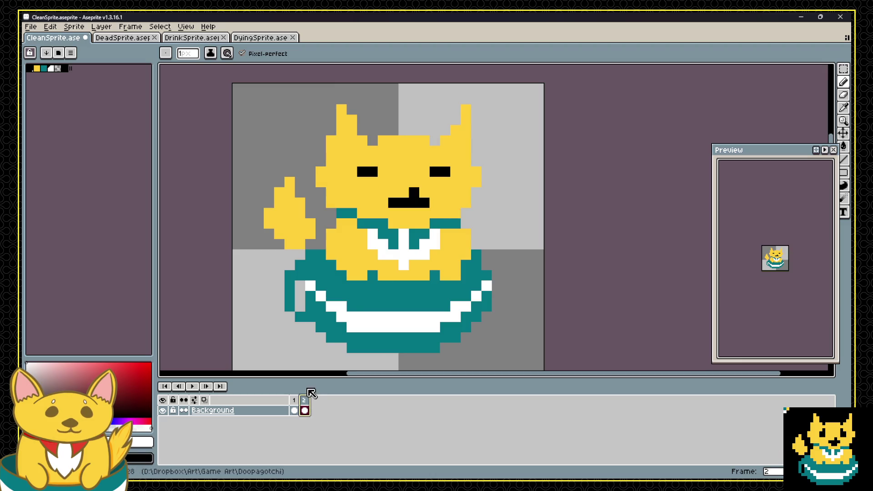
left_click(295, 410)
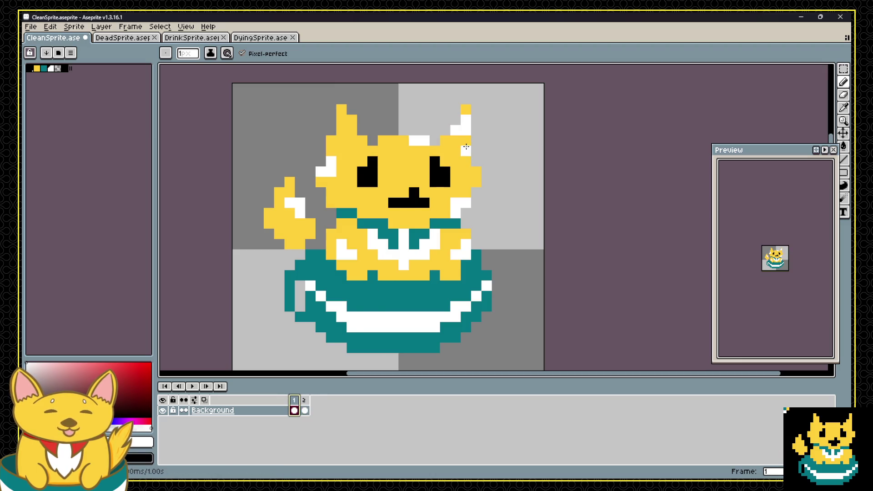
scroll(466, 147, "down", 1)
key("m")
On frame 2, draw a black plus-shaped sparkle above the cat's ear with the Pencil.
mouse_move(496, 125)
left_mouse_down()
mouse_move(350, 286)
mouse_move(332, 289)
left_mouse_up()
left_click(304, 410)
left_click(382, 322)
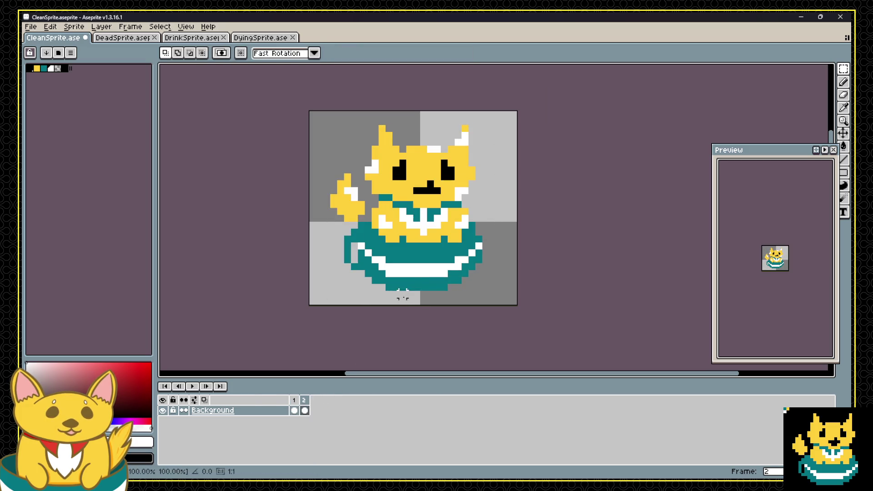
scroll(387, 139, "up", 3)
scroll(360, 174, "down", 3)
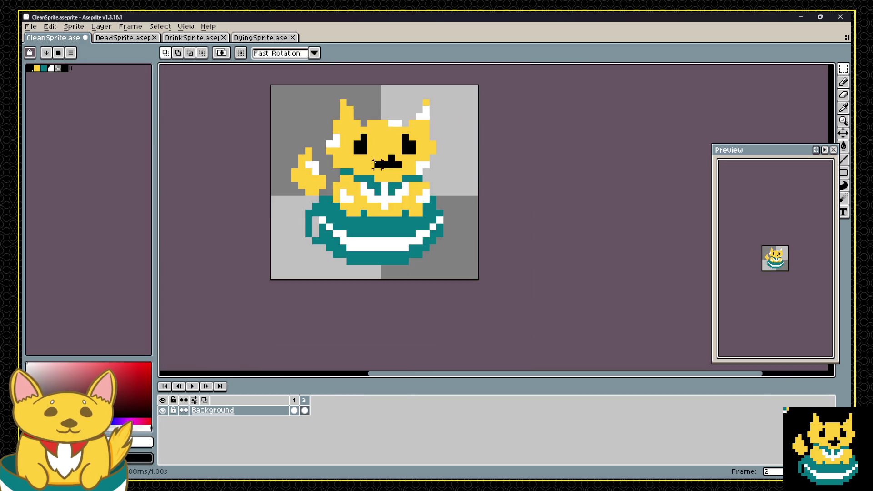
scroll(364, 114, "up", 1)
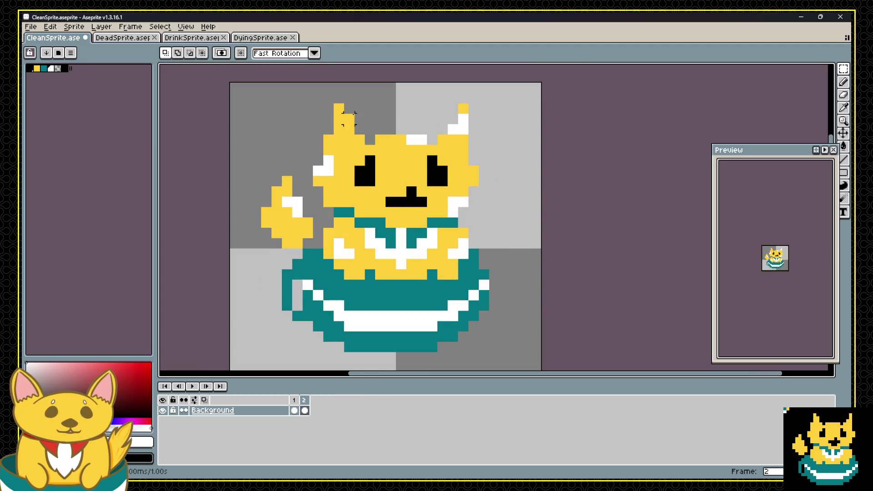
scroll(348, 111, "down", 1)
scroll(351, 137, "up", 1)
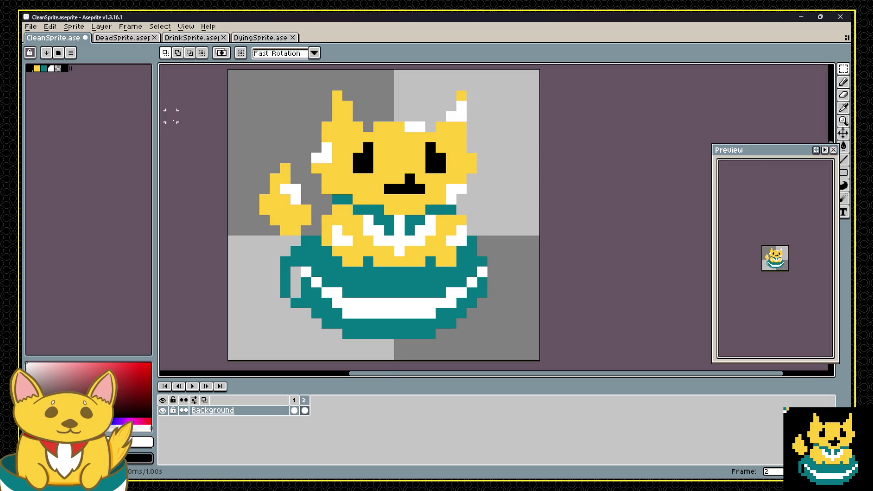
scroll(197, 118, "down", 1)
left_click(64, 68)
key("b")
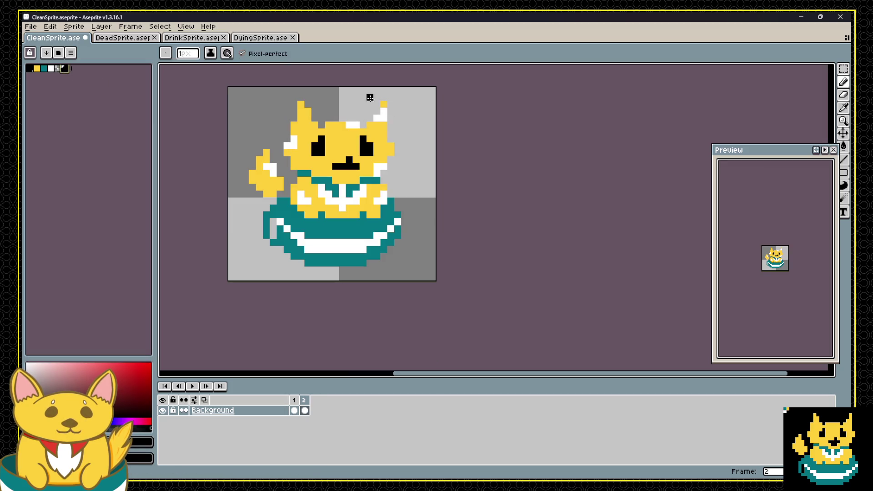
left_click(356, 104)
left_click(362, 111)
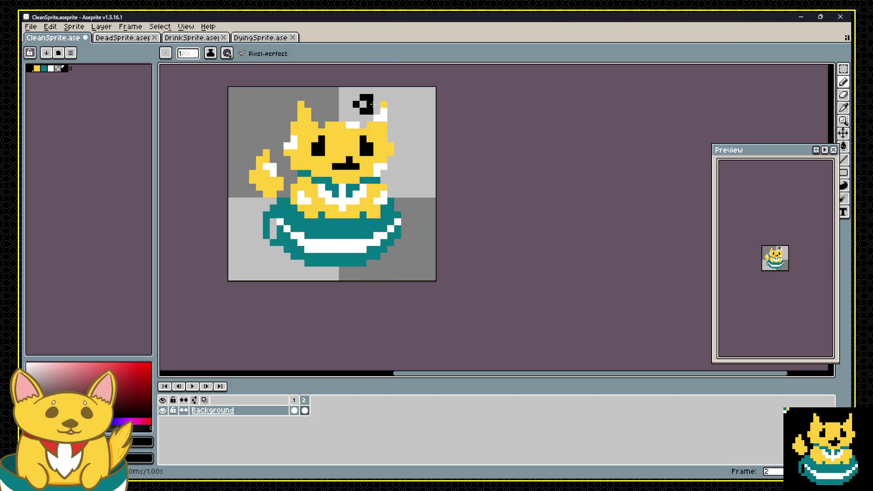
right_click(369, 98)
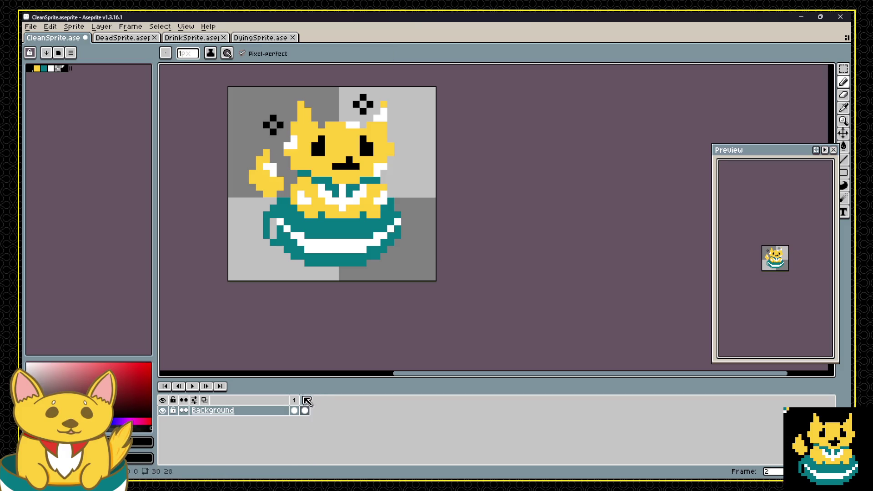
On frame 1, draw a black plus sparkle right of the head and finish the top-left sparkle.
left_click(294, 400)
left_click(404, 118)
left_click(398, 125)
left_click(411, 125)
left_click(404, 131)
left_click(273, 110)
Flip between frames 1 and 2 to compare the sparkles.
left_click(304, 407)
left_click(295, 407)
left_click(304, 408)
left_click(295, 407)
left_click(305, 411)
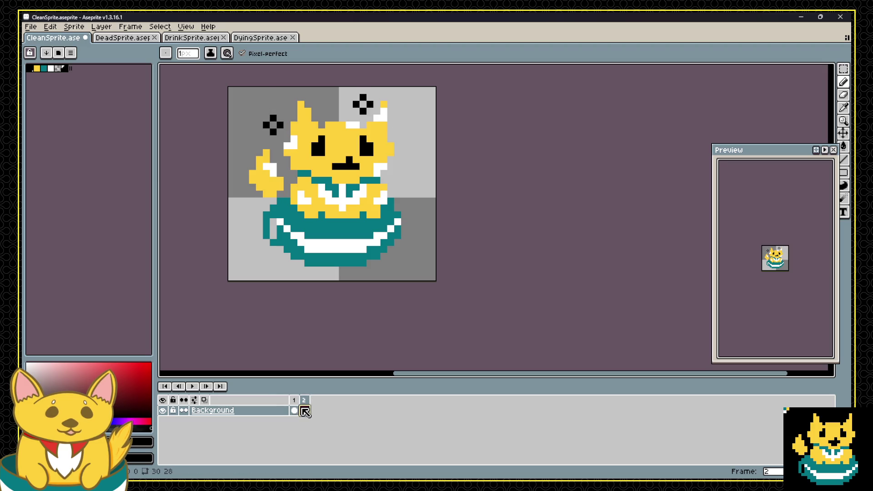
left_click(295, 410)
left_click(305, 410)
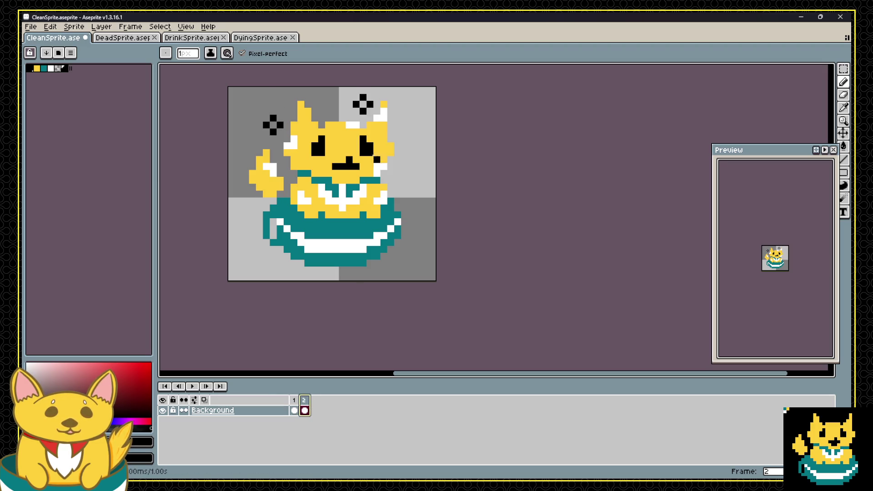
Paint over frame 2's upper-right sparkle in the background grey.
key("m")
left_click_drag(344, 86, 388, 123)
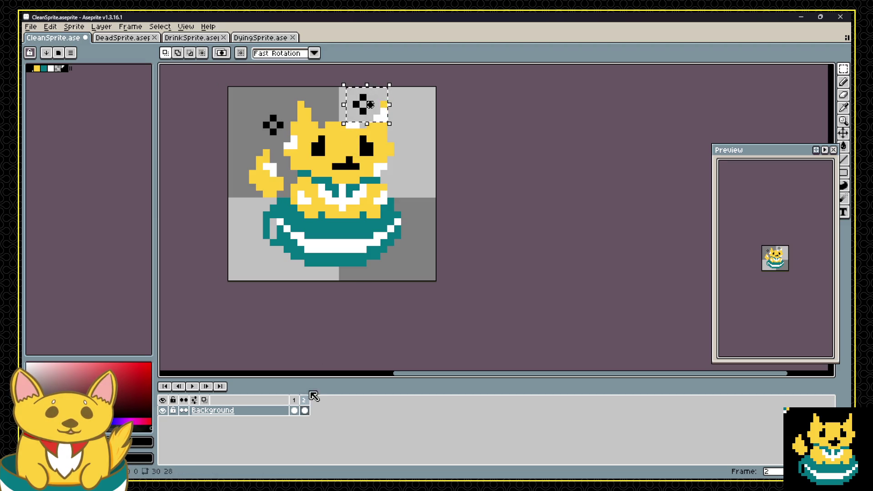
left_click(295, 410)
left_click(304, 411)
left_click(349, 110)
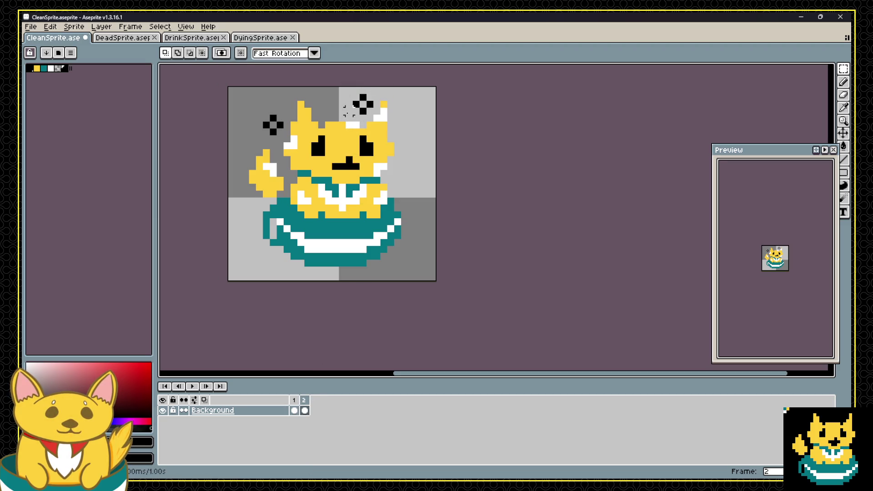
key("ctrl+d")
key("b")
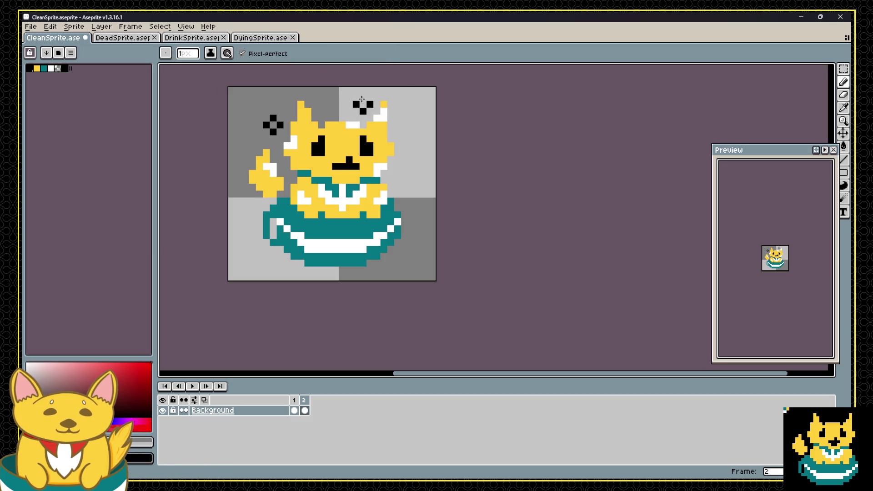
mouse_move(361, 99)
left_mouse_down()
mouse_move(356, 105)
mouse_move(367, 106)
left_mouse_up()
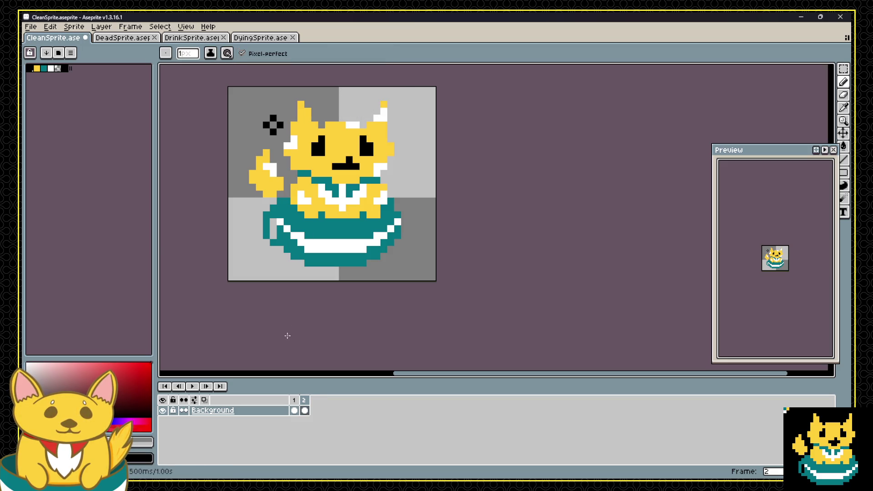
left_click(294, 400)
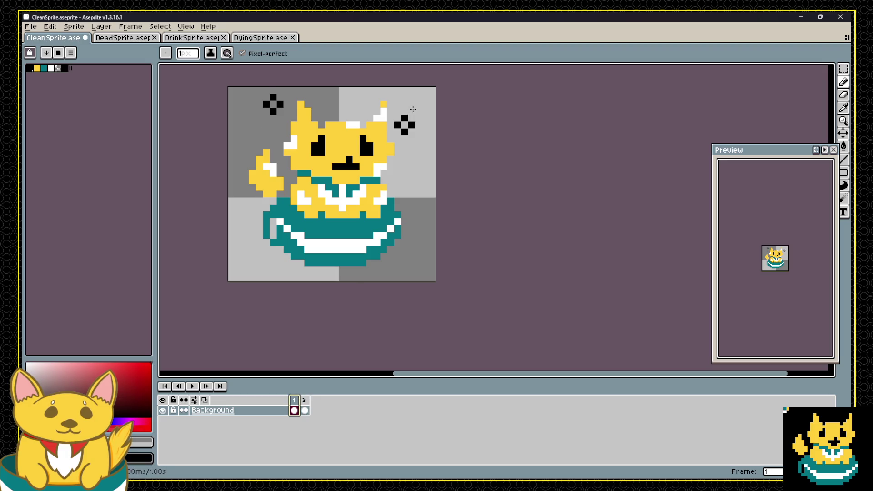
On frame 1, move the right-hand sparkle lower beside the cat's head.
key("m")
mouse_move(386, 111)
left_mouse_down()
mouse_move(425, 148)
mouse_move(405, 126)
left_mouse_up()
key("Return")
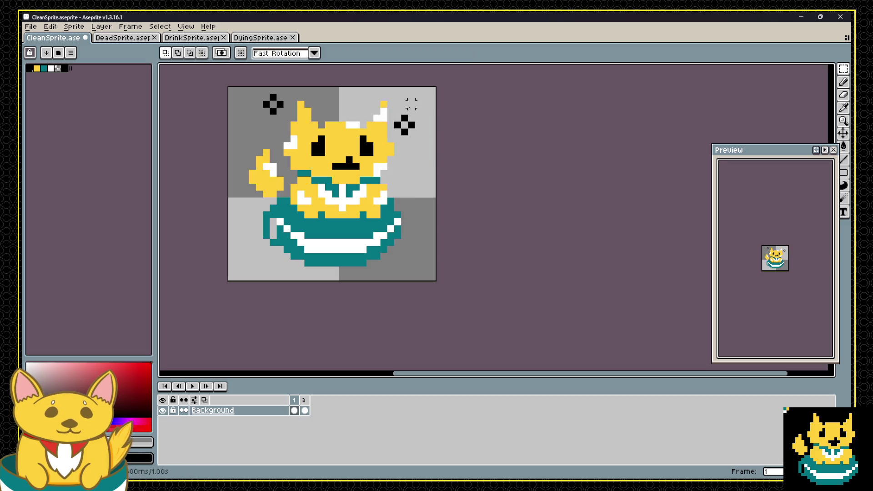
mouse_move(414, 113)
left_mouse_down()
mouse_move(392, 139)
mouse_move(404, 139)
mouse_move(404, 157)
left_mouse_up()
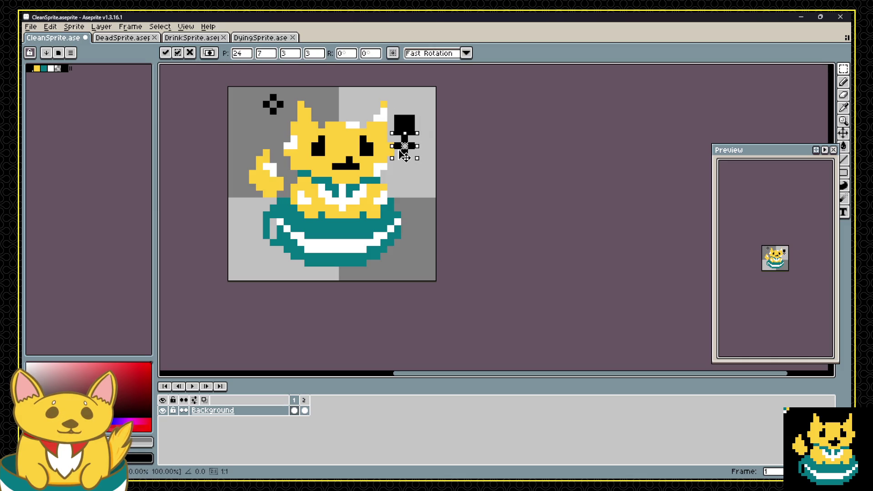
key("b")
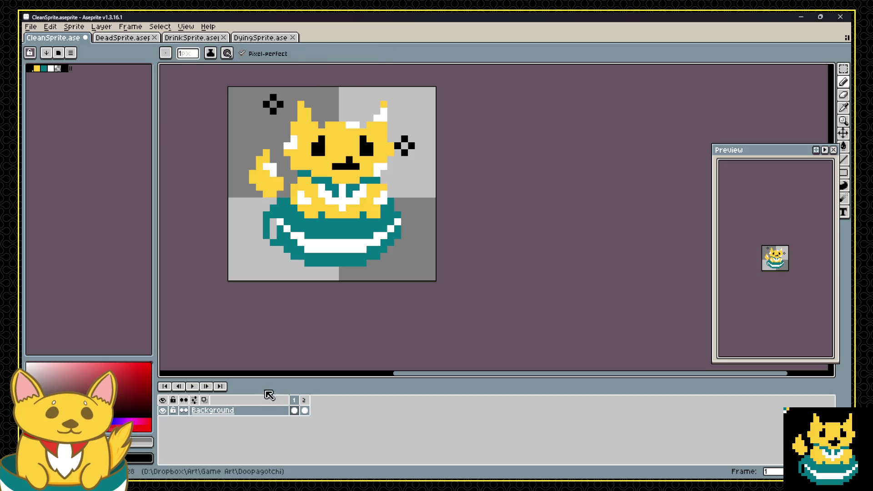
Undo the last sparkle change and a stray pixel, comparing frames 1 and 2.
left_click(303, 404)
key("Left")
key("ctrl+z")
key("ctrl+z")
key("ctrl+z")
left_click(307, 403)
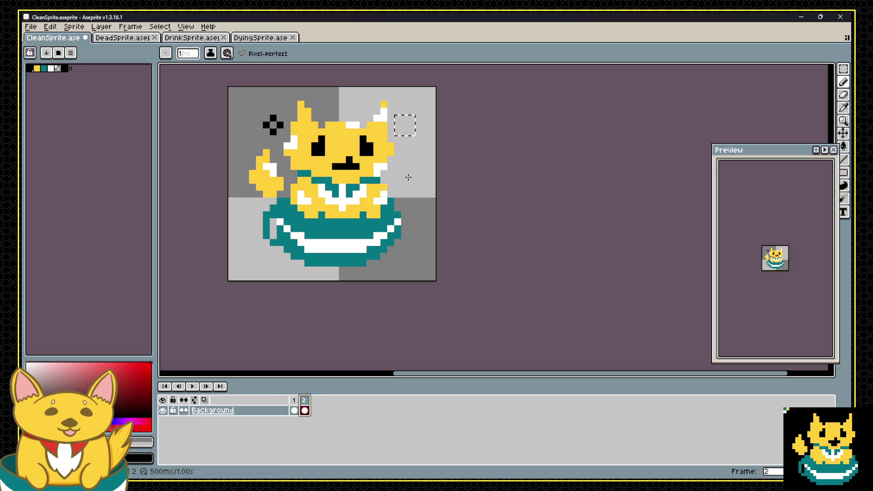
key("Left")
key("Right")
key("v")
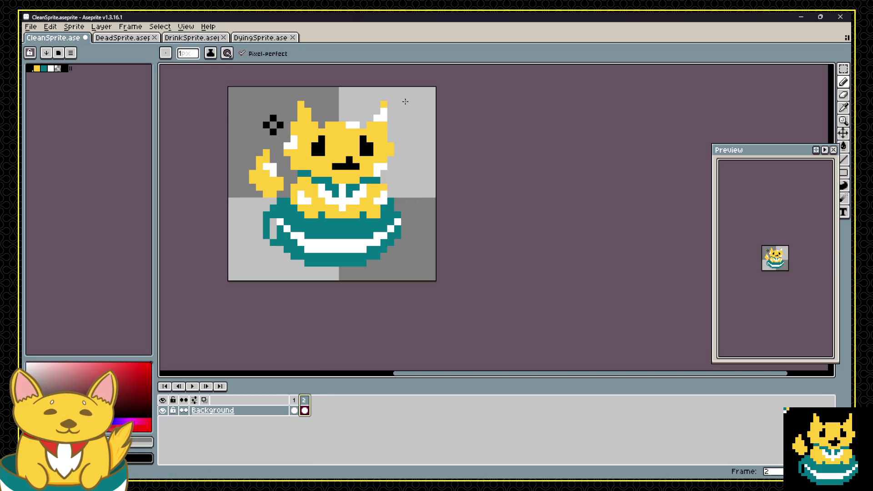
key("b")
left_click(287, 180)
key("ctrl+z")
key("Left")
key("Right")
Draw a new black plus sparkle above the right ear on frame 2 and preview both frames.
left_click(404, 98)
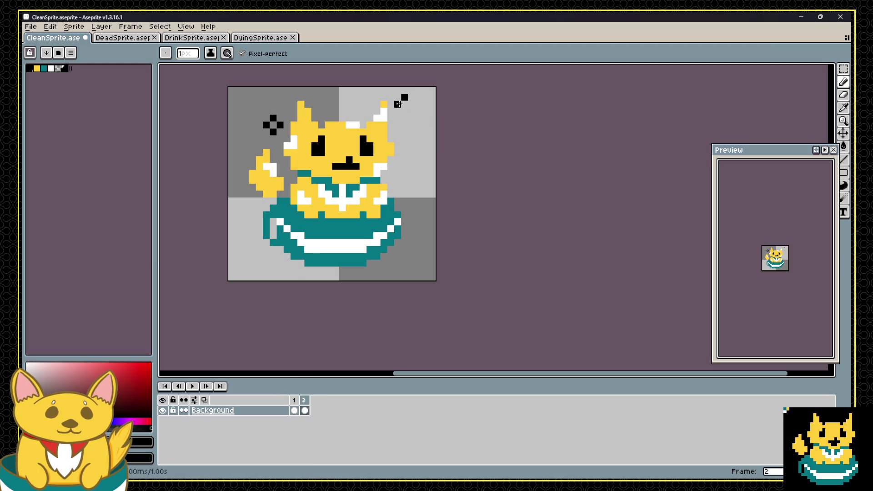
left_click(404, 111)
left_click(304, 410)
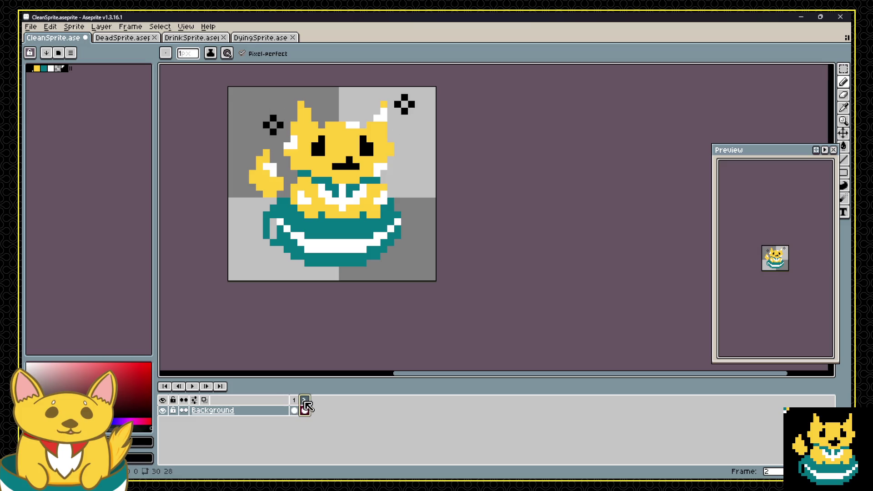
left_click(294, 410)
left_click(304, 410)
scroll(331, 165, "up", 1)
scroll(331, 165, "up", 1)
scroll(293, 144, "down", 5)
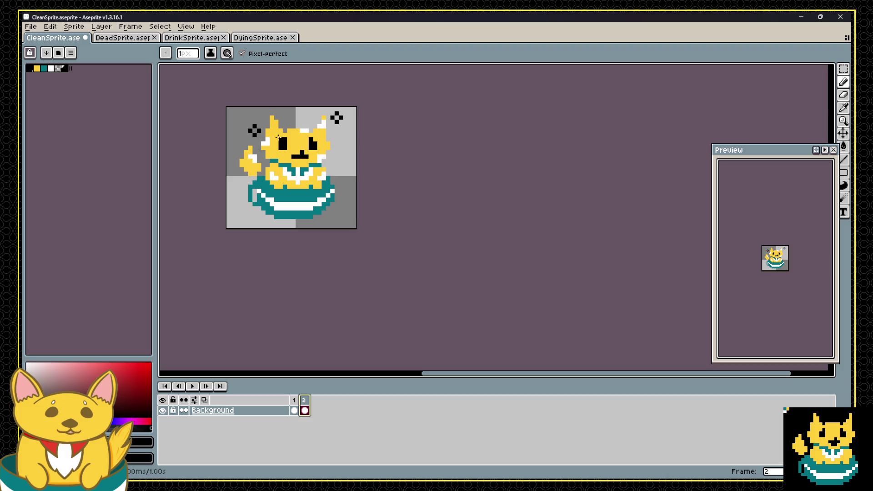
scroll(278, 137, "up", 3)
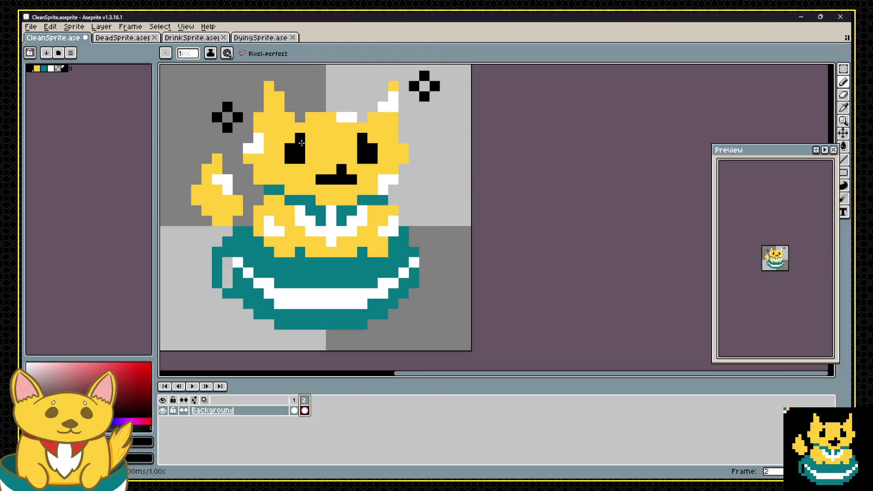
key("i")
key("b")
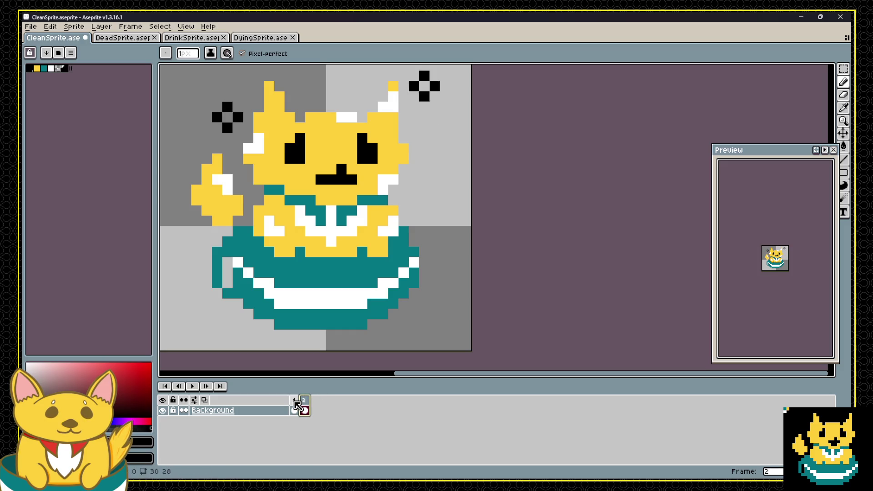
Select the cat's raised paw on frame 2 and mirror it horizontally.
key("m")
mouse_move(196, 159)
left_mouse_down()
mouse_move(232, 226)
mouse_move(241, 223)
left_mouse_up()
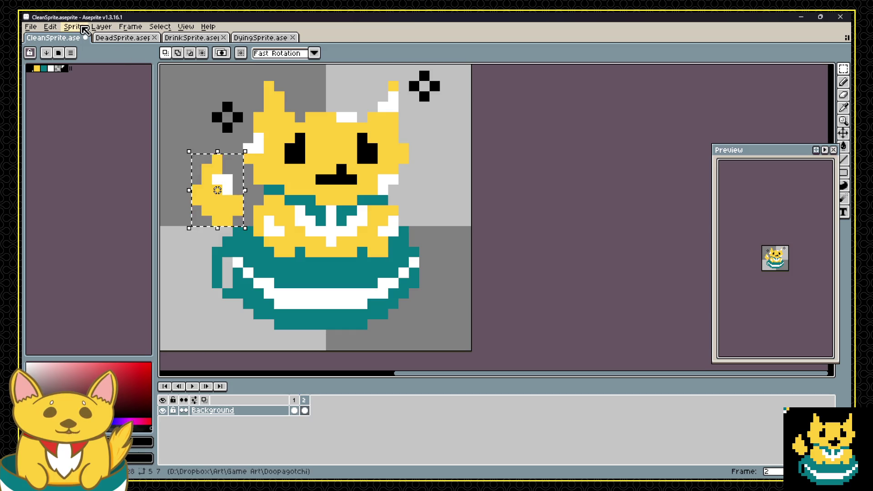
left_click(84, 30)
mouse_move(50, 27)
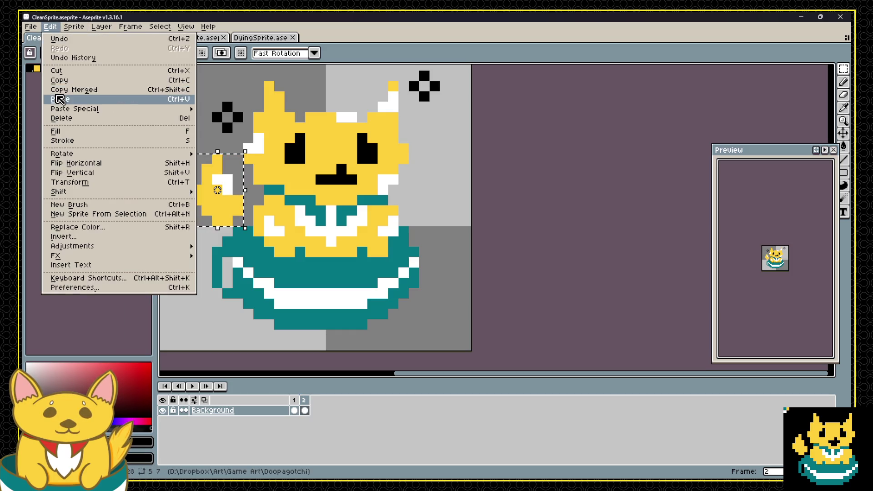
left_click(68, 163)
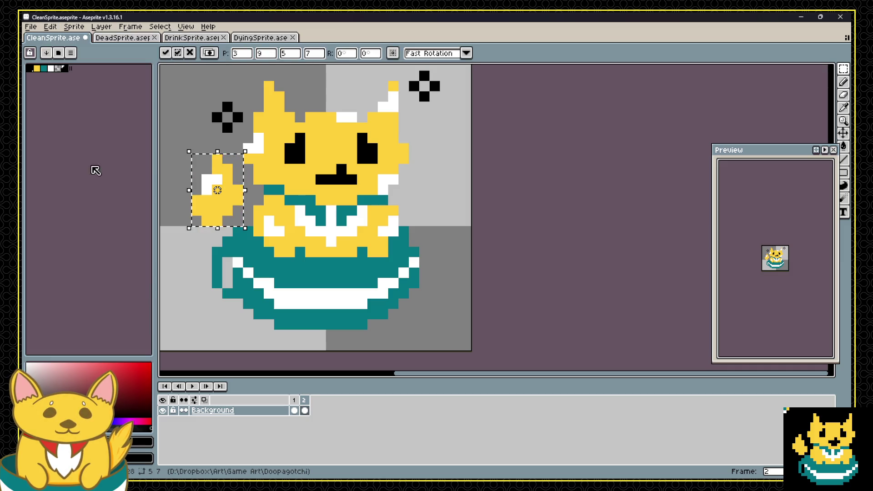
left_click(258, 323)
left_click(295, 408)
left_click(304, 408)
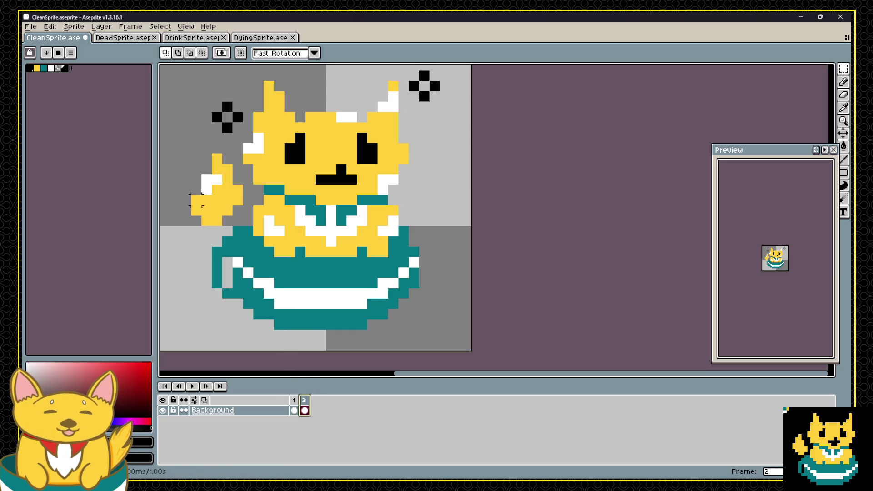
Nudge the paw one pixel right, paint over the black bar beside it in grey, and save.
mouse_move(189, 151)
left_mouse_down()
mouse_move(218, 227)
mouse_move(245, 228)
mouse_move(247, 210)
left_mouse_up()
key("b")
left_click(246, 157, "alt")
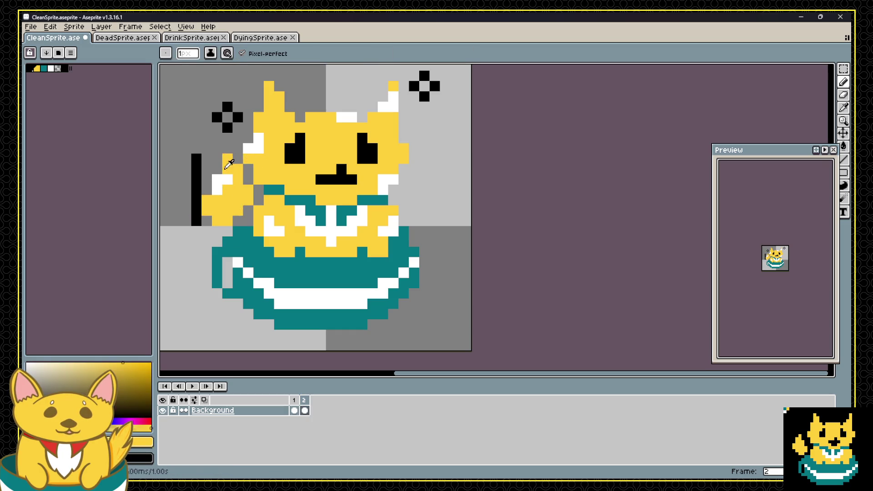
left_click(206, 160, "alt")
left_click_drag(196, 159, 196, 179)
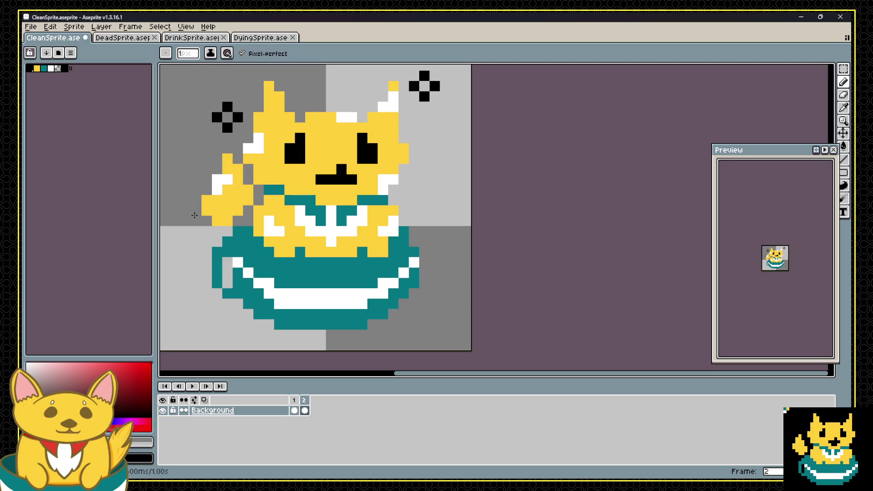
scroll(194, 215, "down", 3)
key("v")
key("ctrl+s")
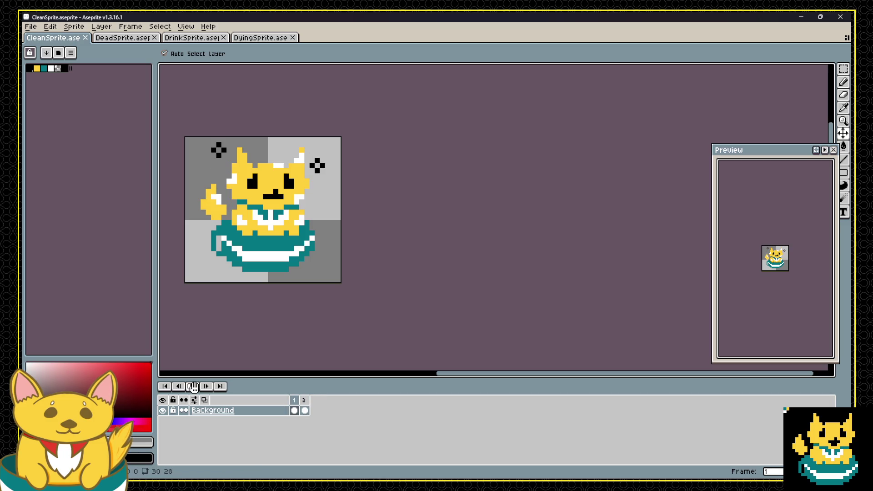
Stop playback and return to frame 1's Background cel with the pencil tool.
left_click(195, 386)
left_click(294, 400)
key("b")
scroll(258, 162, "up", 2)
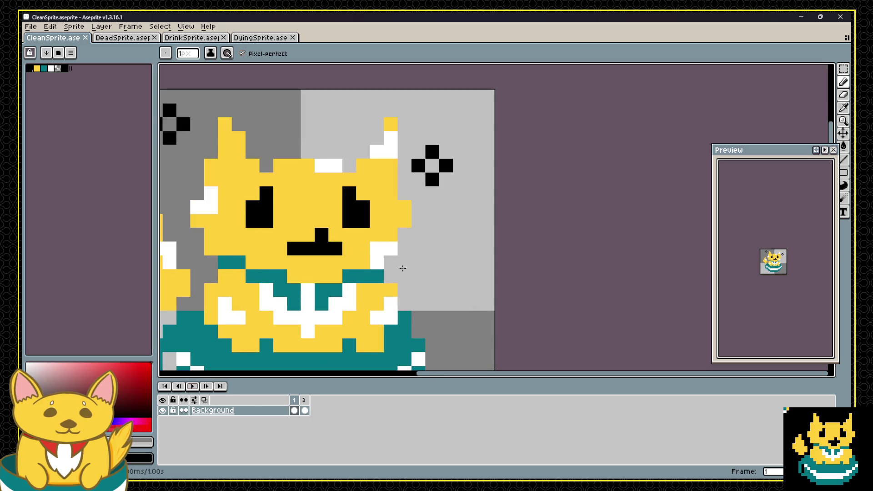
left_click(294, 410)
Paint a trial black pixel on frame 1, then restore it to yellow fur.
left_click(291, 210, "alt")
left_click(280, 193)
left_click(357, 196, "alt")
left_click(336, 194)
left_click(349, 188, "alt")
left_click(335, 194)
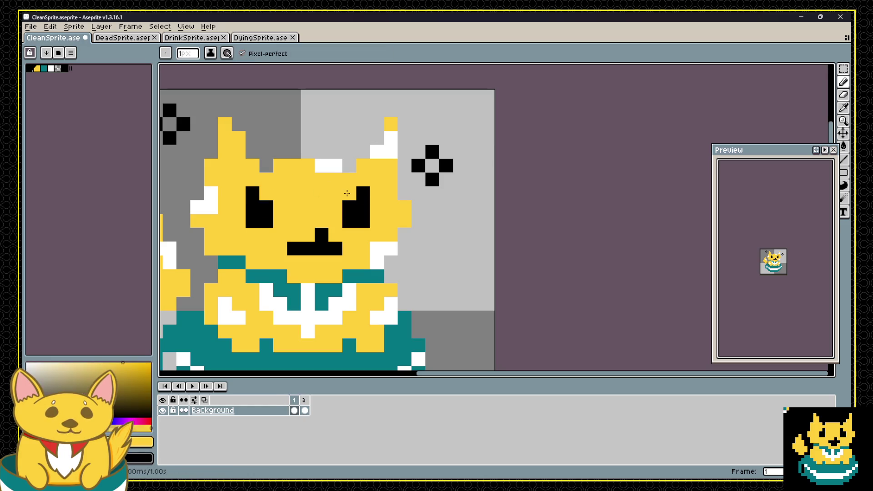
scroll(346, 193, "down", 3)
Compare frames 1 and 2 and sample black from the mouth.
left_click(307, 400)
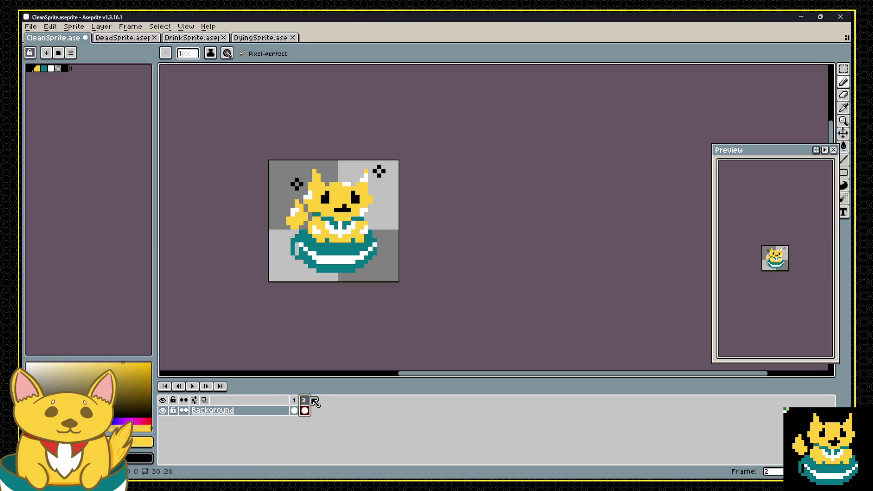
left_click(295, 405)
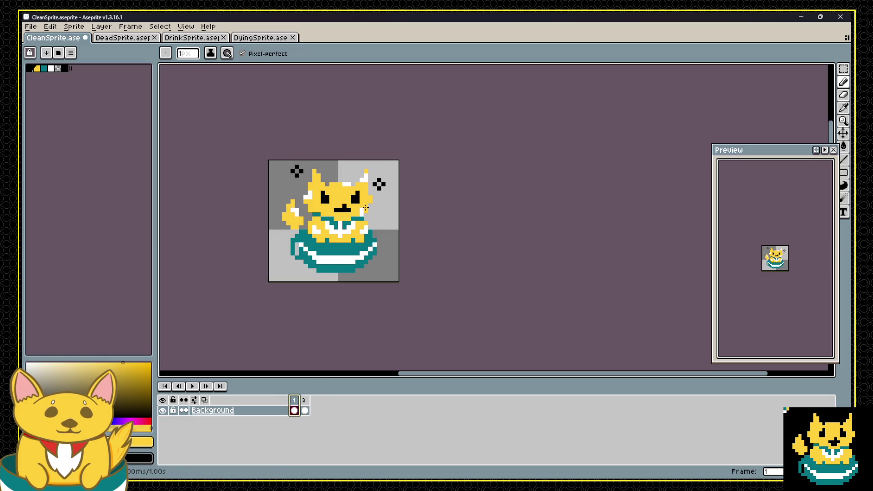
scroll(365, 207, "up", 2)
key("Right")
key("alt")
left_click(346, 202, "alt")
In frame 2, notch the right eye's top-left with a yellow fur pixel.
key("Left")
left_click(306, 400)
key("alt")
left_click(348, 163, "alt")
left_click(363, 167)
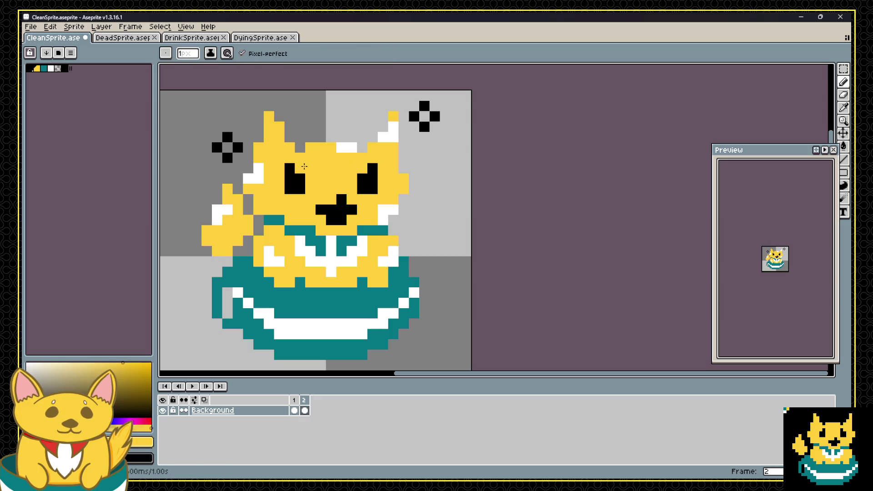
Compare frames 1 and 2, then play the two-frame sparkle animation.
left_click(295, 400)
left_click(306, 400)
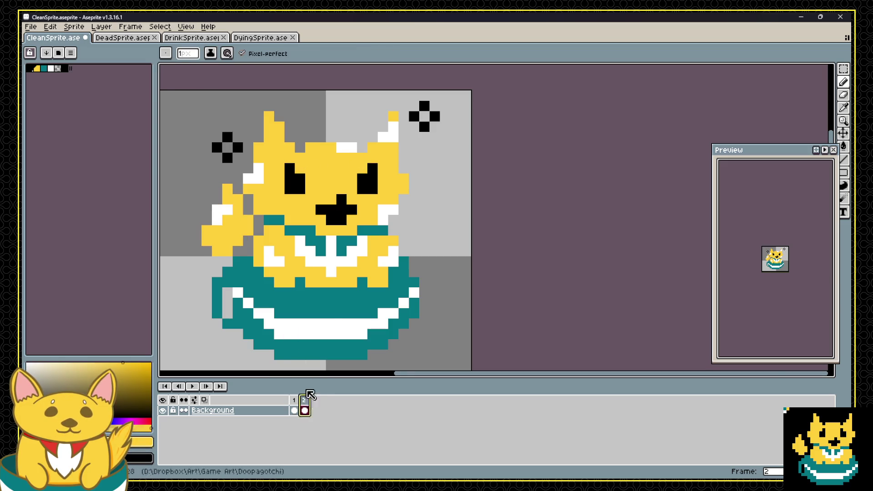
scroll(399, 281, "down", 5)
scroll(399, 281, "up", 2)
scroll(391, 256, "up", 1)
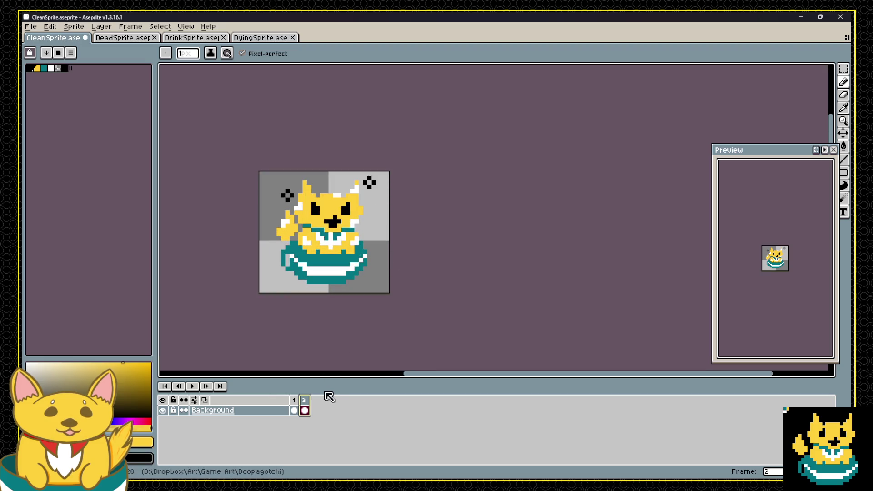
left_click(294, 400)
left_click(306, 400)
left_click(294, 399)
left_click(305, 400)
left_click(294, 400)
left_click(189, 386)
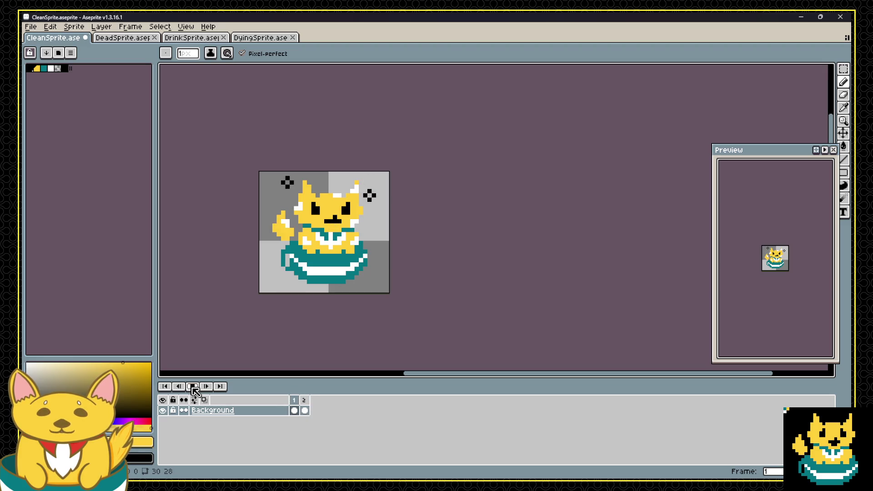
Save CleanSprite, export the sheet to Sprites\CleanSprite.png, and switch to DrinkSprite.
left_click(194, 387)
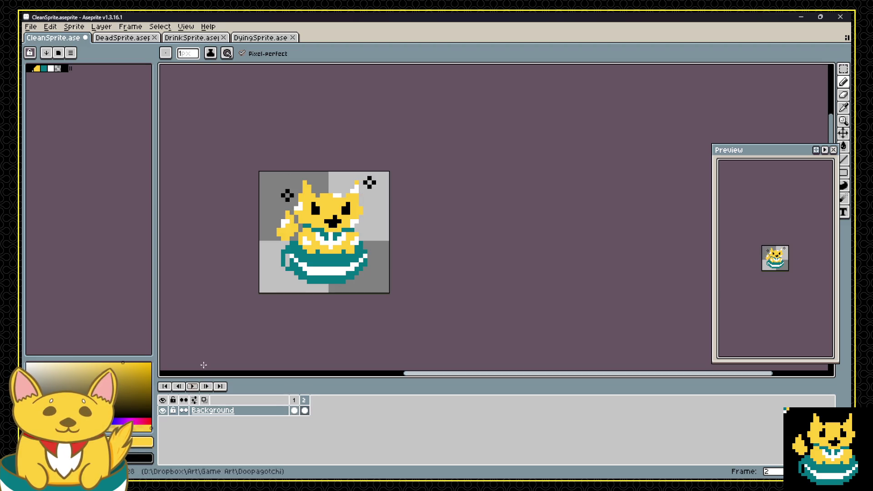
key("ctrl+s")
left_click(31, 27)
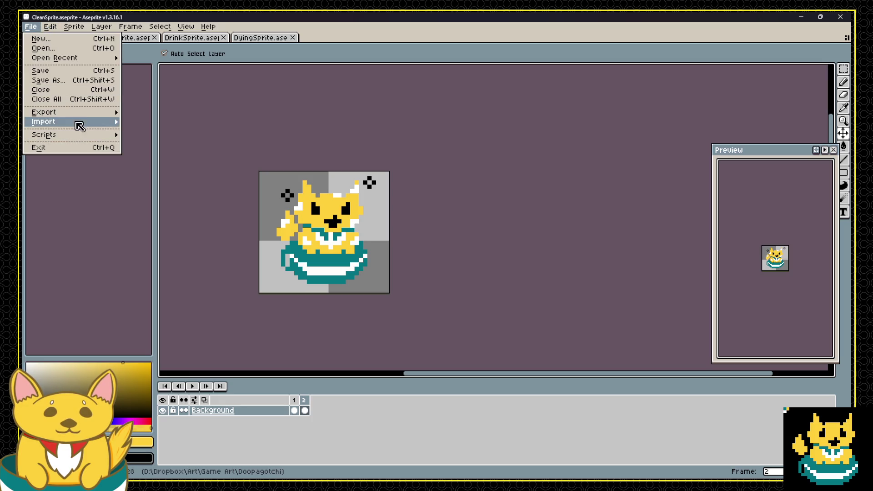
mouse_move(82, 112)
left_click(163, 122)
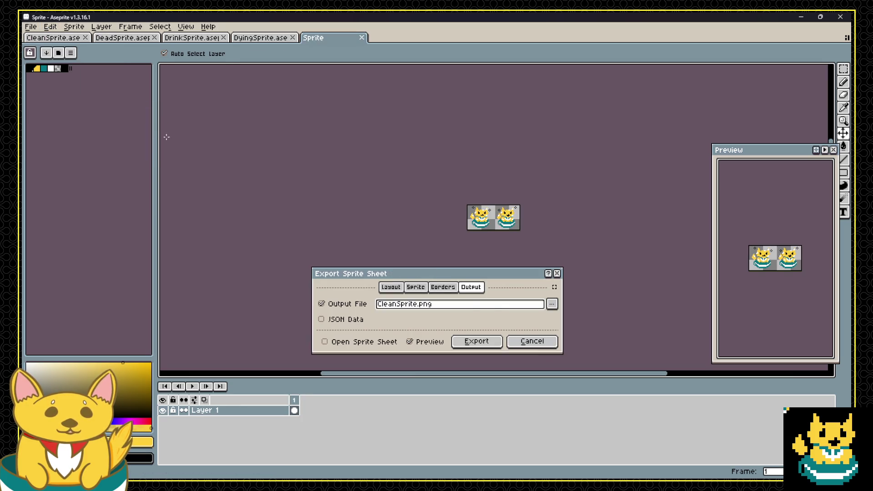
left_click(483, 308)
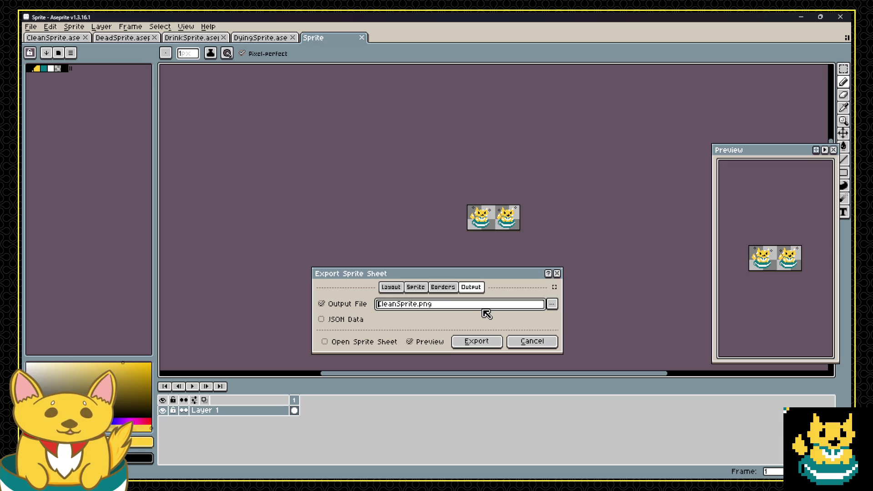
left_click(474, 341)
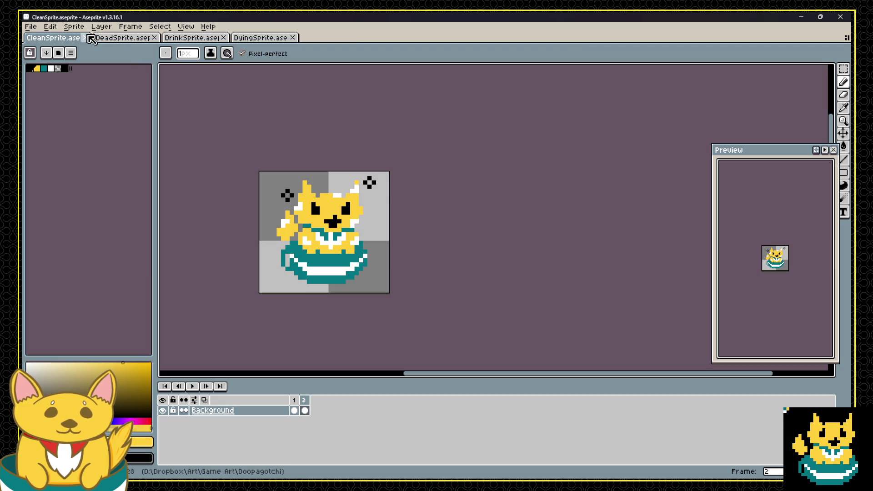
left_click(193, 37)
Pick black and add a new Layer 1 above Background in DrinkSprite.
scroll(552, 231, "up", 2)
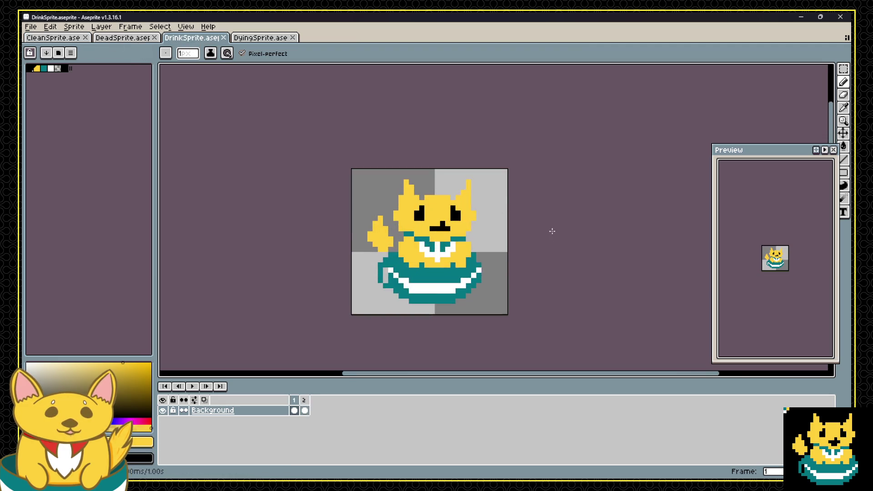
scroll(545, 235, "up", 1)
scroll(503, 244, "up", 1)
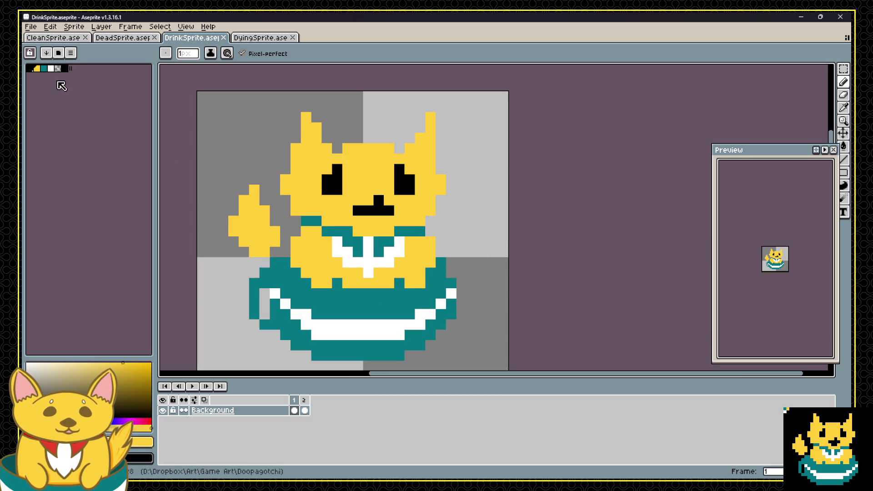
left_click(33, 69)
right_click(251, 411)
mouse_move(295, 411)
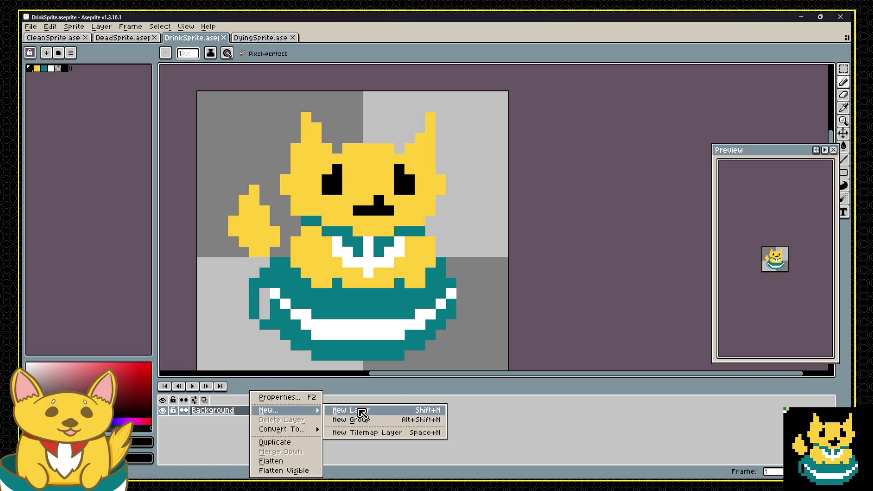
left_click(363, 413)
On frame 1, draw a black drinking mouth below the nose with a teal pixel inside.
mouse_move(379, 221)
left_mouse_down()
mouse_move(392, 223)
mouse_move(390, 244)
left_mouse_up()
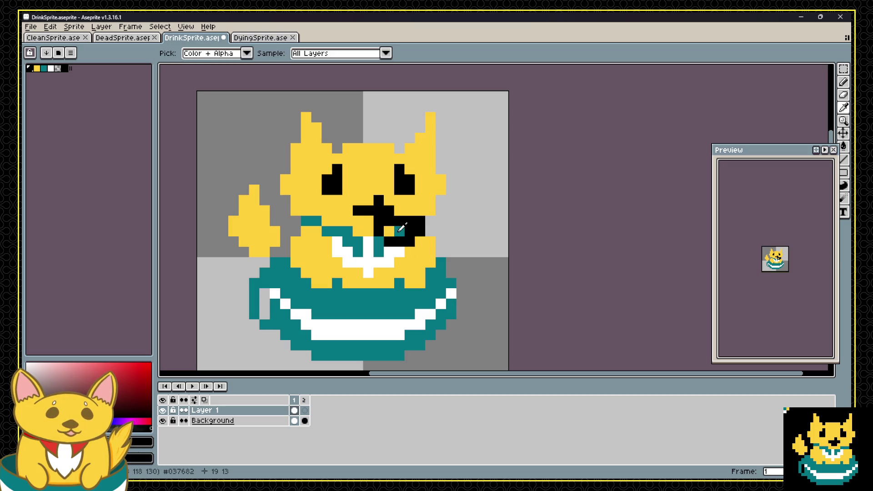
left_click(399, 230, "alt")
left_click(390, 231)
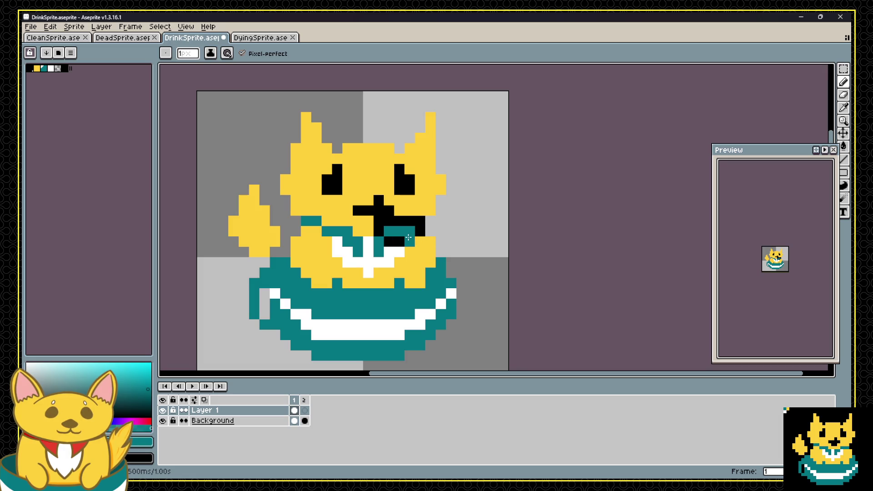
key("alt")
On frame 2, draw a black mark on the cup and fill its yellow pixel teal.
left_click(305, 400)
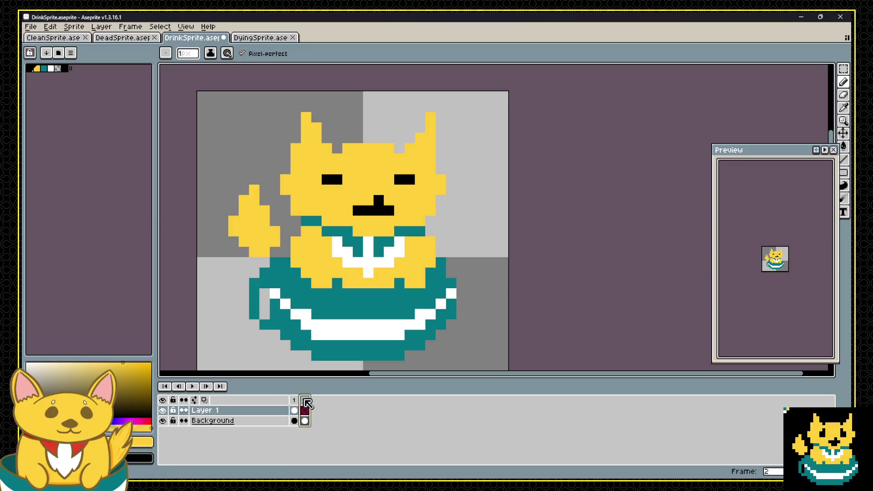
left_click(294, 400)
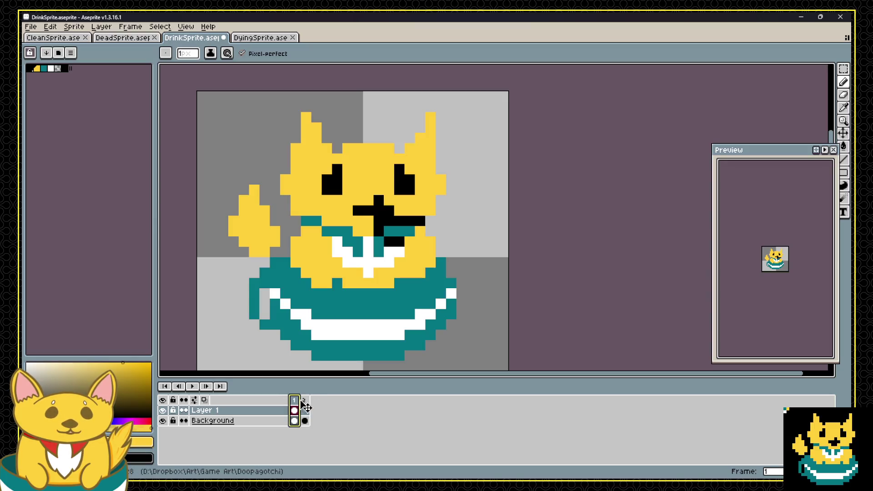
left_click(304, 401)
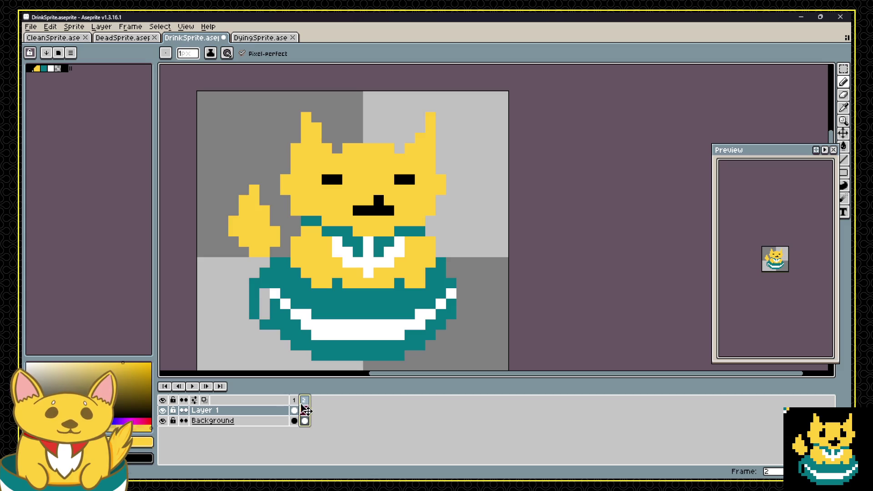
left_click(377, 210, "alt")
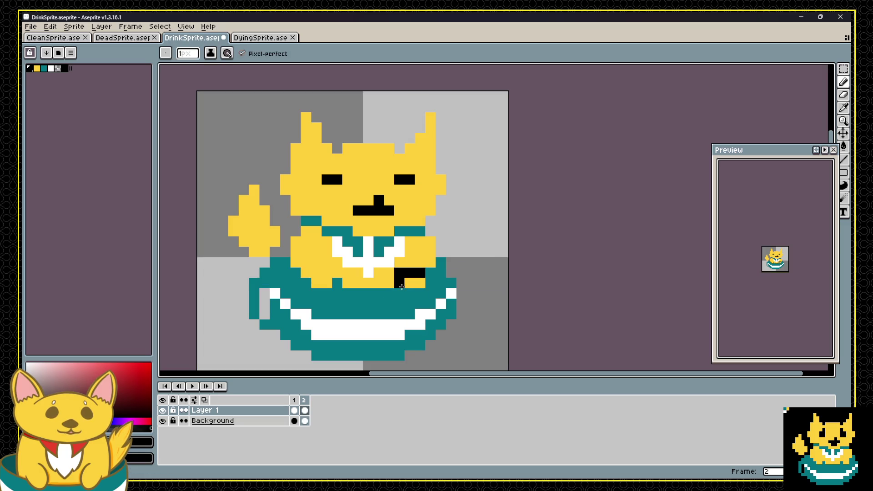
left_click_drag(401, 287, 418, 294)
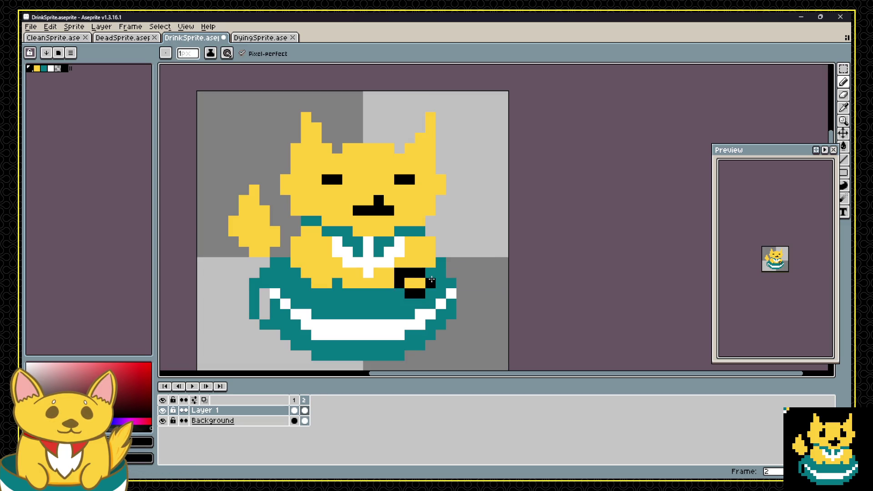
left_click(442, 282, "alt")
left_click(414, 283)
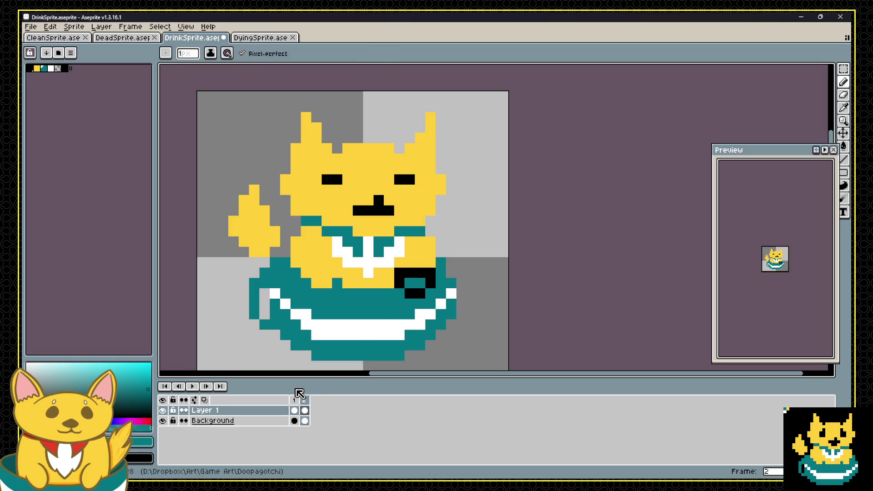
Preview the drinking animation, then stop it on frame 1.
key("Return")
key("Return")
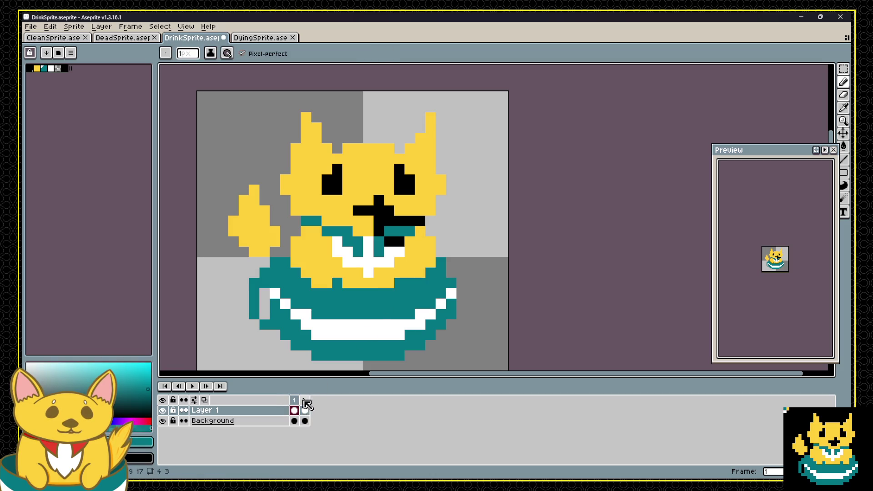
left_click(400, 222, "alt")
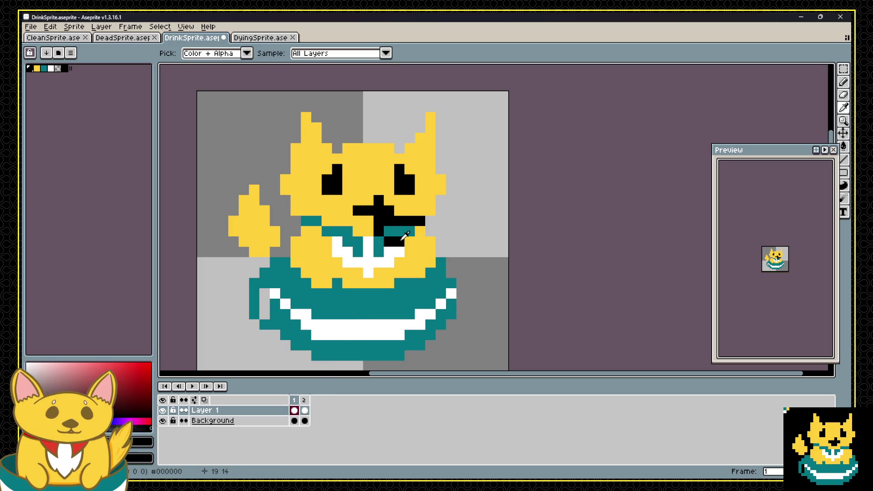
key("Return")
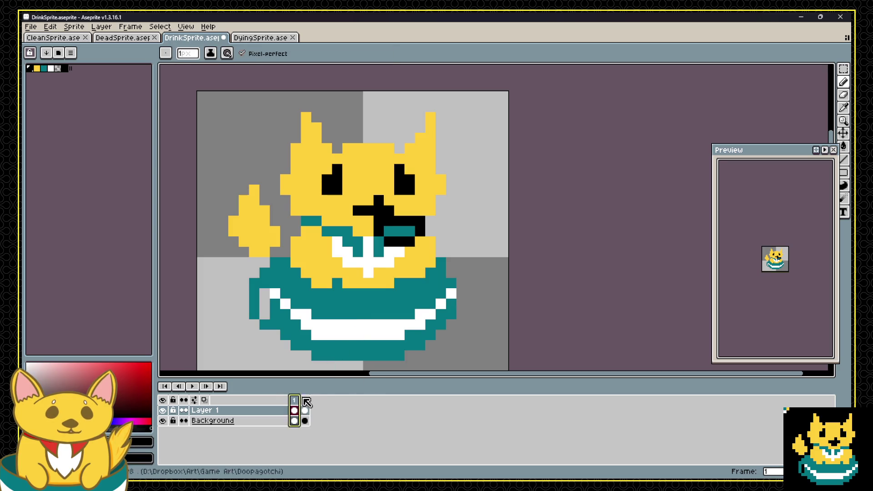
left_click(304, 400)
left_click(294, 399)
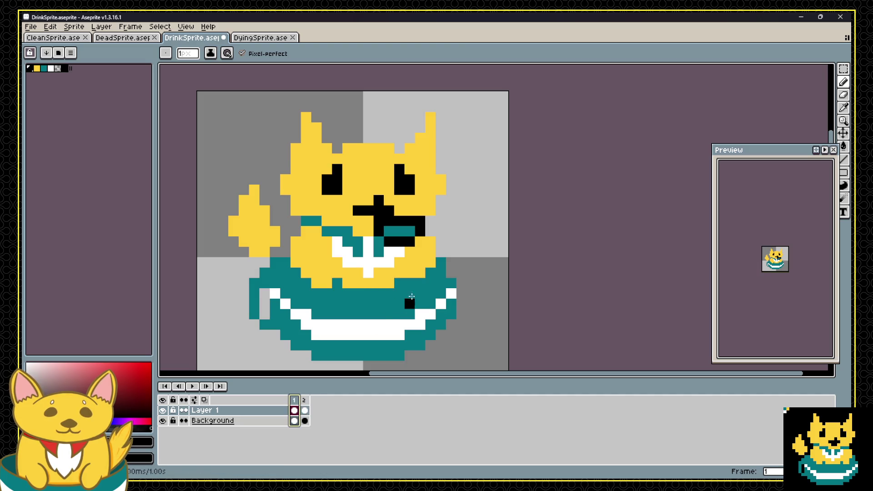
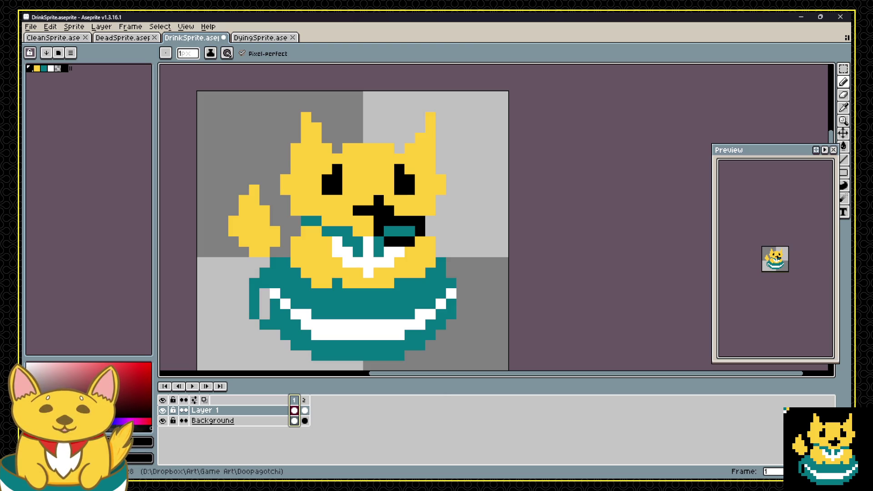
Preview the animation, then add a black pixel to the cat's eye on frame 2.
left_click(189, 386)
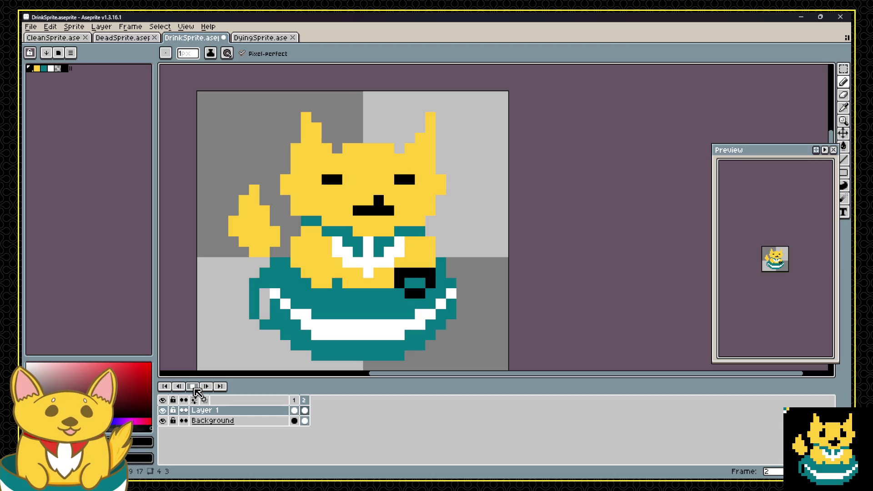
left_click(193, 386)
left_click(295, 400)
left_click(304, 400)
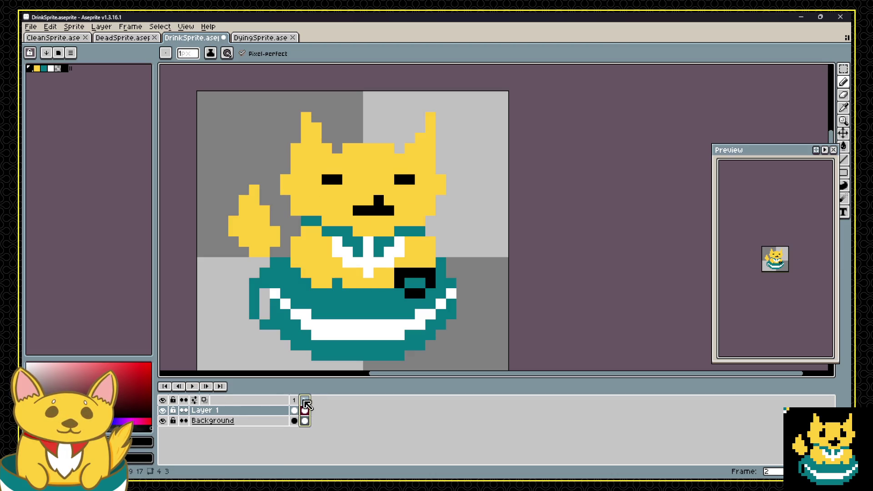
left_click(420, 188)
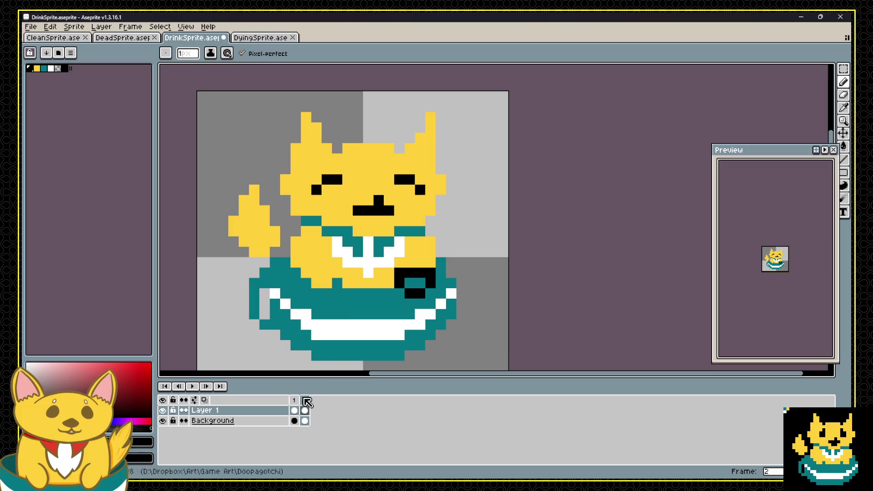
Toggle between frames 1 and 2 to compare the faces, finishing on frame 1.
left_click(294, 400)
left_click(304, 400)
left_click(294, 400)
left_click(303, 400)
left_click(294, 400)
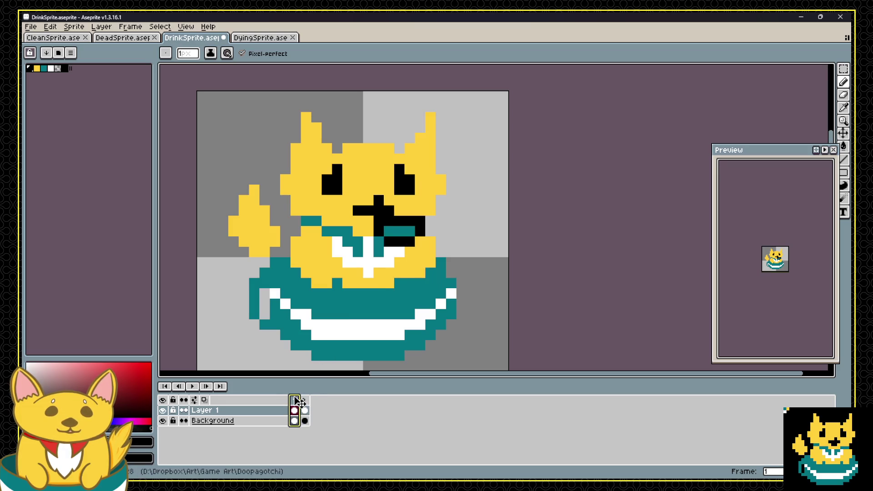
left_click(304, 400)
left_click(296, 400)
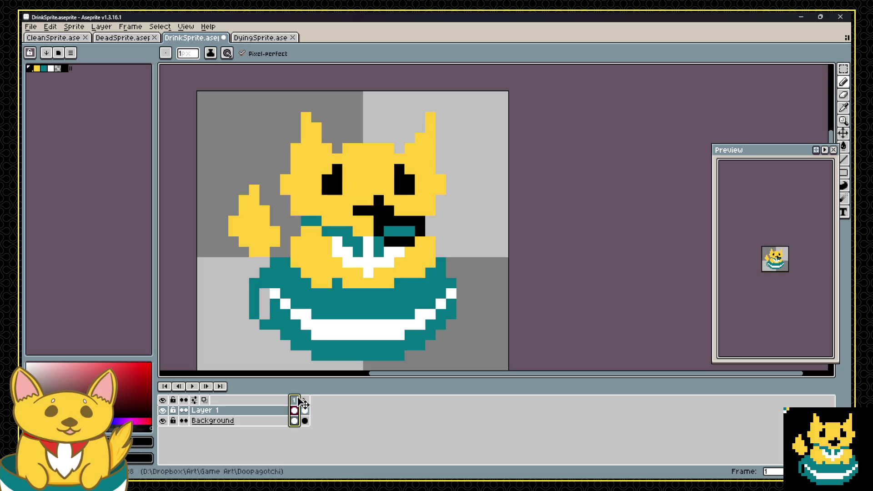
left_click(304, 401)
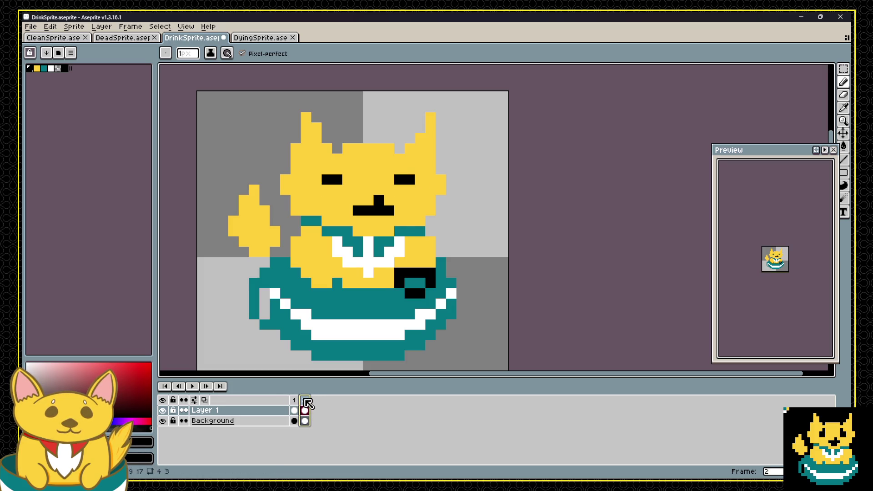
left_click(294, 400)
On frame 1, paint yellow over both eyes and add black pixels to form squints, then preview.
left_click(331, 192, "alt")
left_click(331, 192)
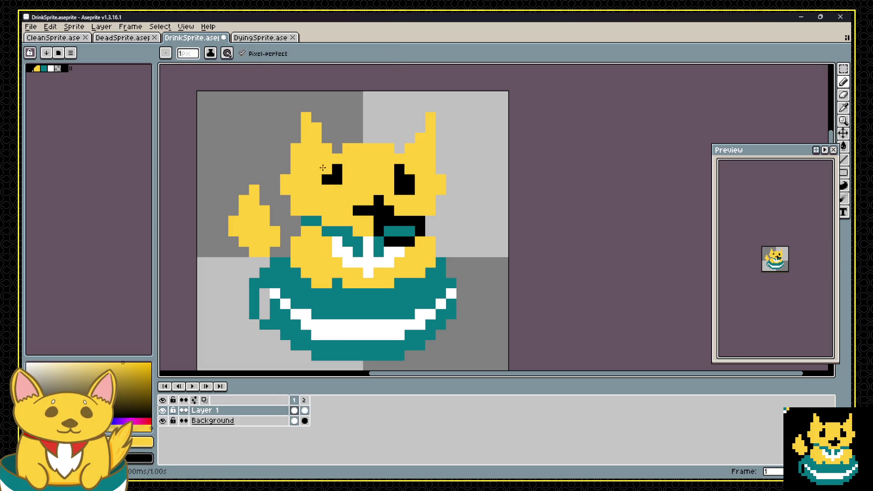
left_click_drag(391, 169, 409, 189)
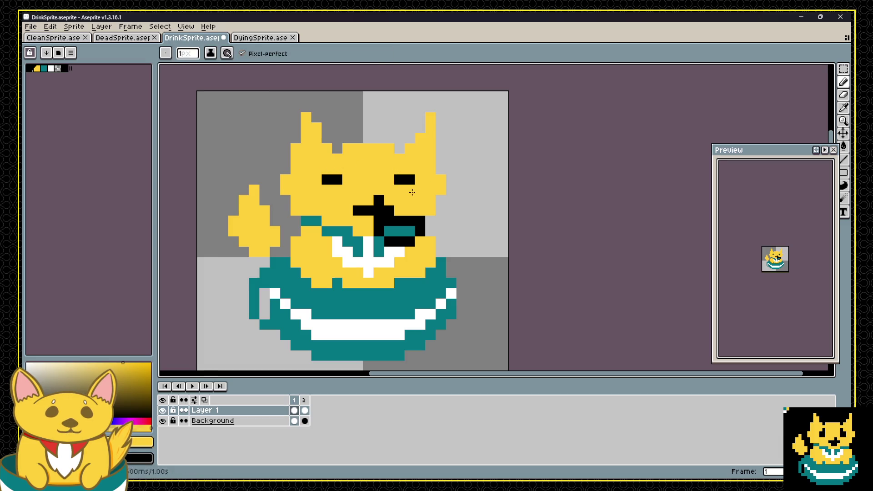
left_click(411, 175, "alt")
left_click(419, 189)
left_click(315, 190)
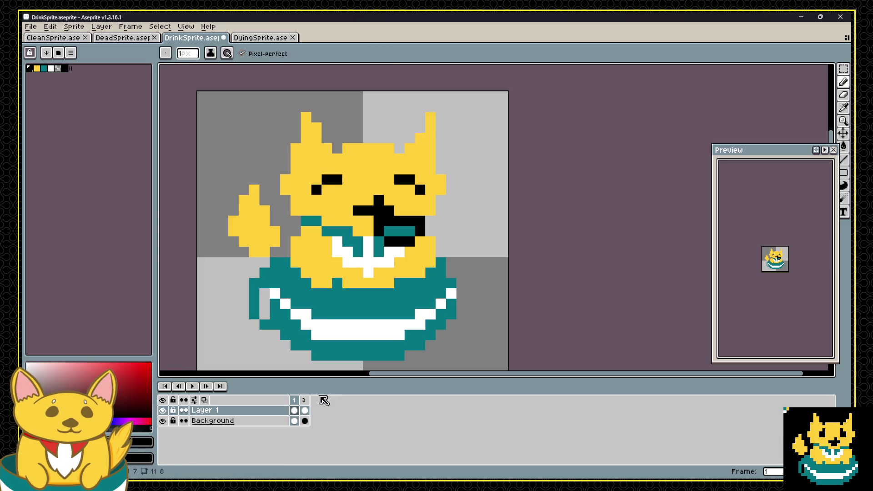
key("Return")
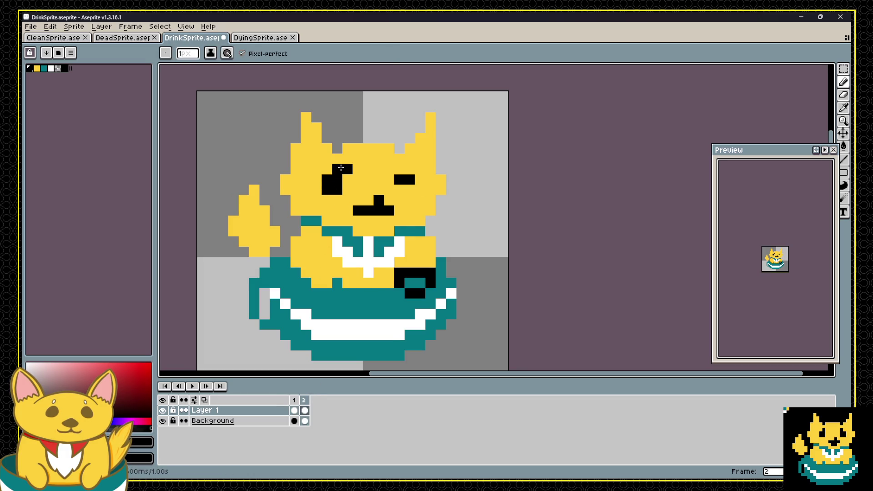
Reshape the right eye's pixels into a large, wide-open eye.
left_click(410, 169)
left_click(399, 190)
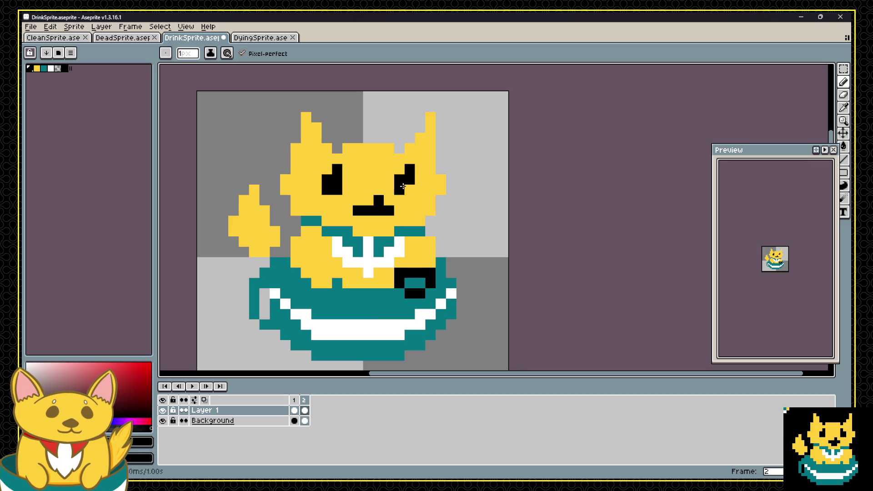
left_click(409, 189)
left_click(399, 169)
left_click(418, 169, "alt")
left_click(412, 169)
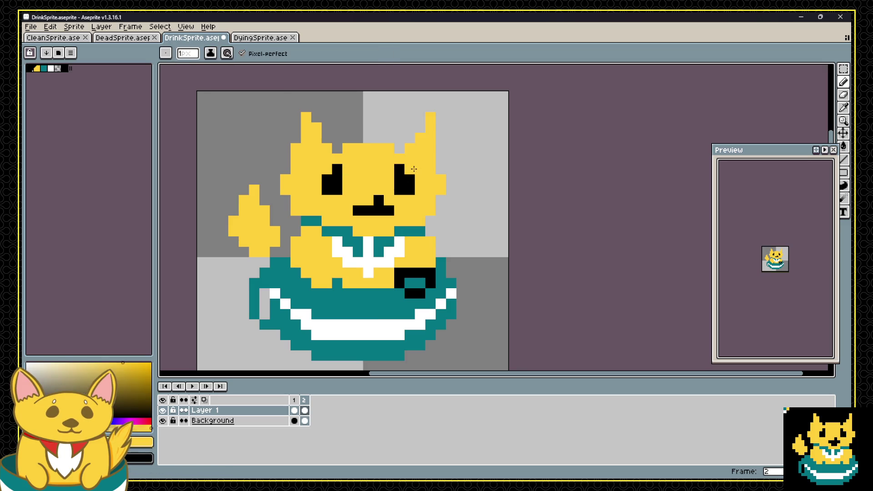
Flip between the two frames to check the squinting versus open-eyed faces.
left_click(294, 410)
left_click(305, 409)
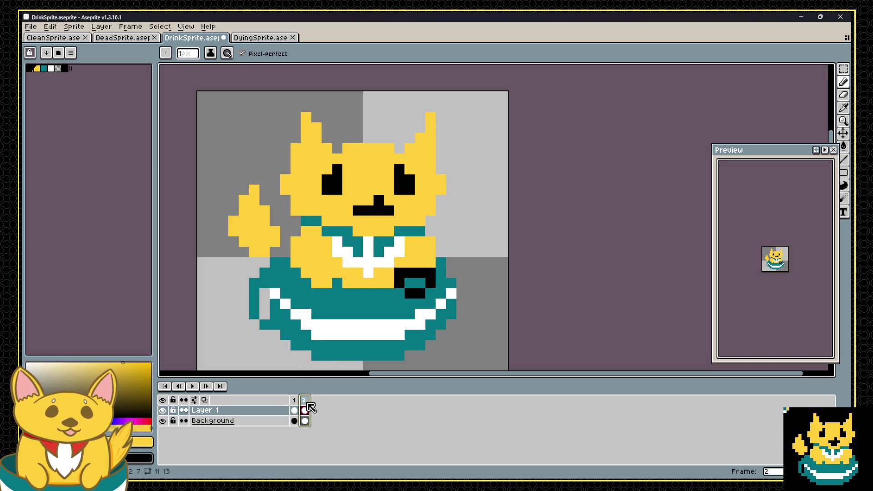
left_click(294, 409)
left_click(306, 409)
left_click(294, 410)
left_click(306, 409)
left_click(297, 409)
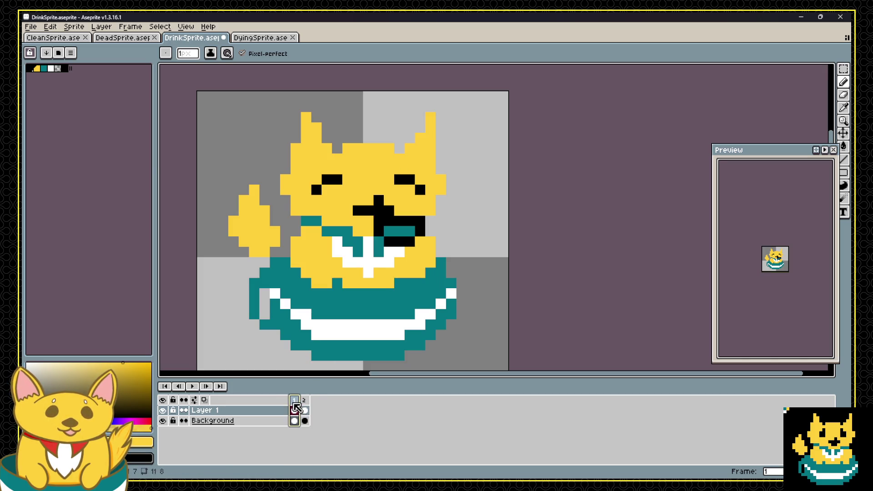
left_click(306, 409)
left_click(294, 410)
left_click(305, 409)
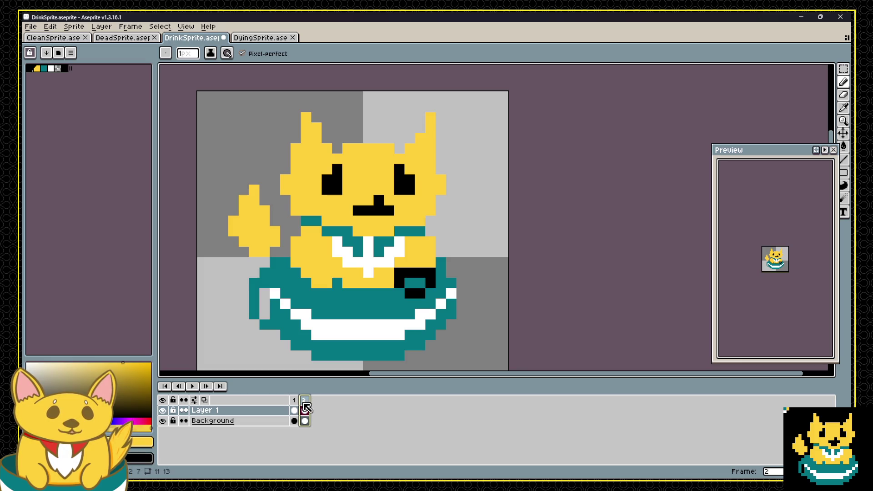
left_click(295, 409)
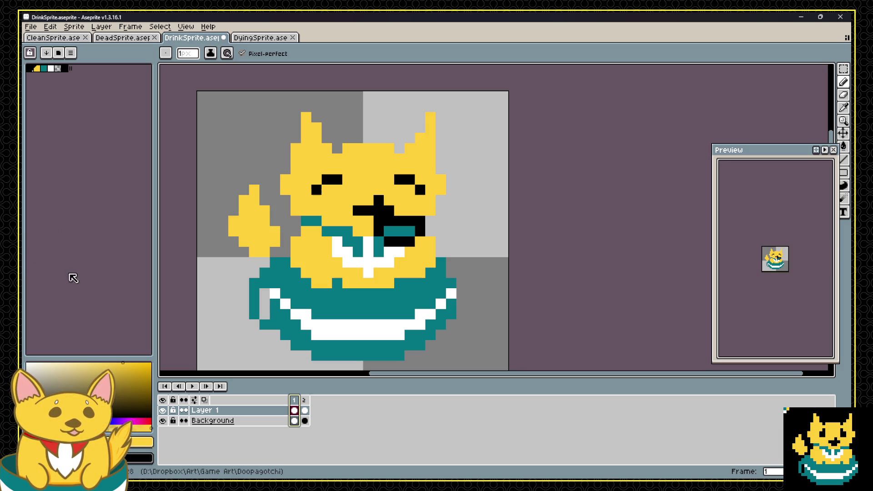
Preview the animation and marquee-select the cat's tail on frame 2.
key("Return")
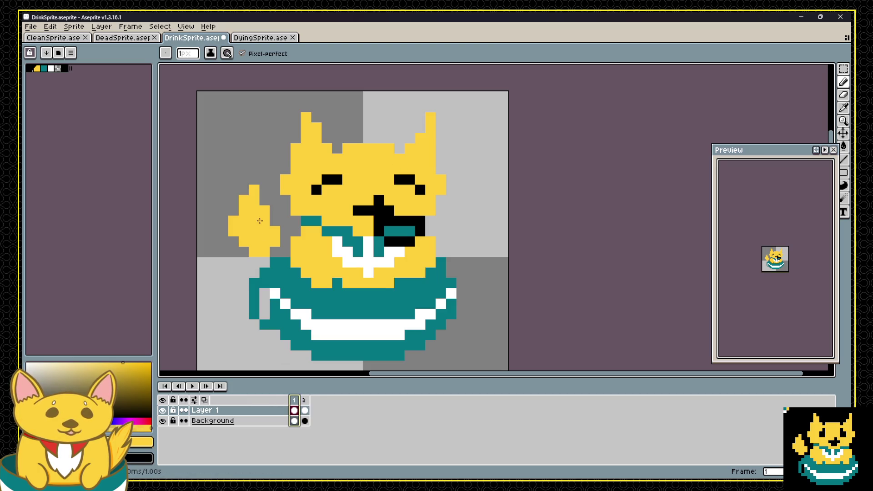
key("m")
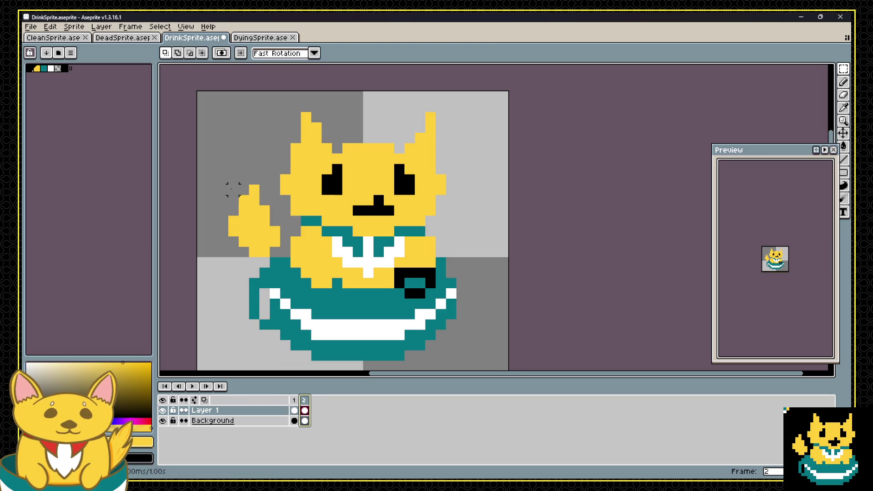
left_click_drag(229, 186, 280, 258)
Flip the selected tail horizontally and nudge it one pixel right.
left_click(50, 27)
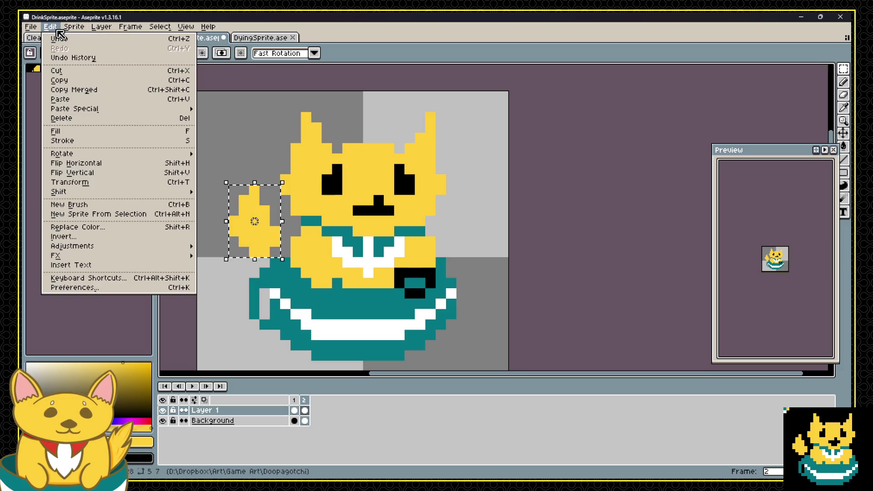
left_click(69, 182)
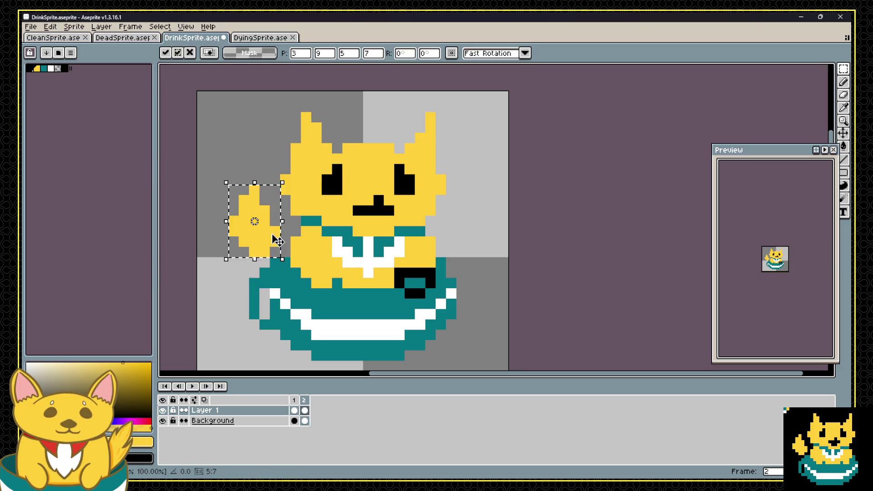
left_click(304, 421)
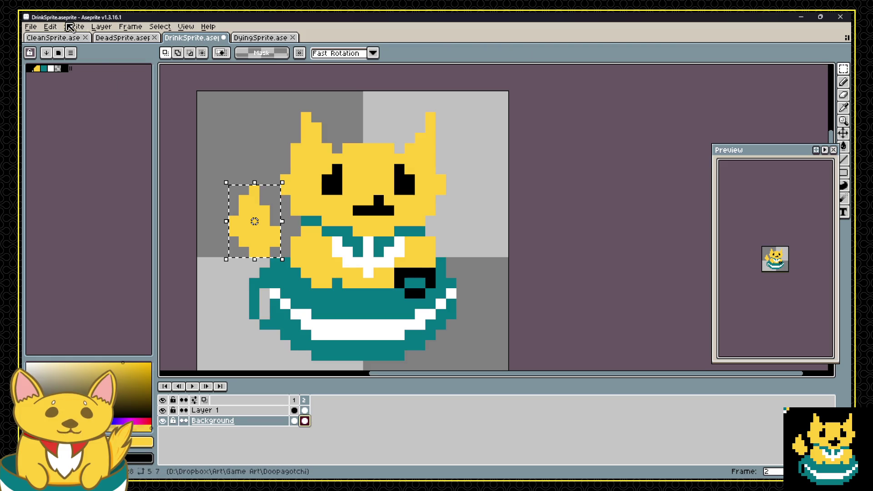
left_click(51, 27)
left_click(114, 166)
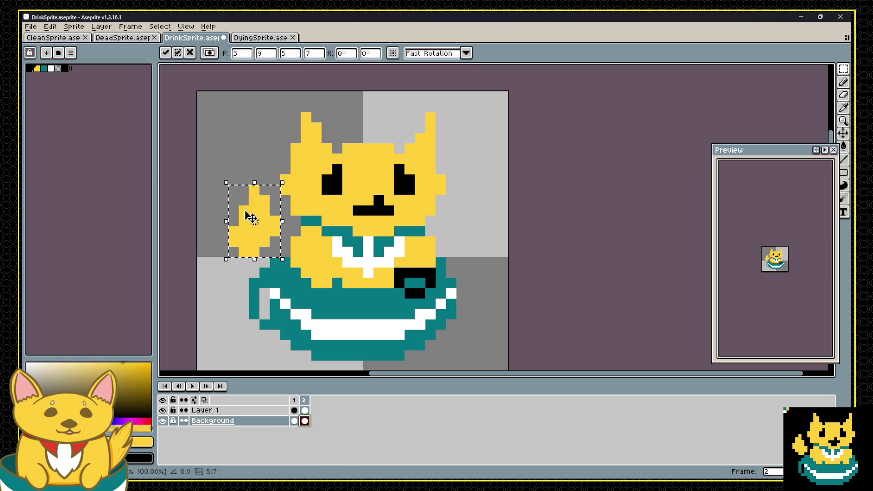
left_click_drag(250, 217, 261, 217)
key("Return")
Fill the gaps with yellow, erase stray black pixels by the tail, and replay from frame 1.
key("b")
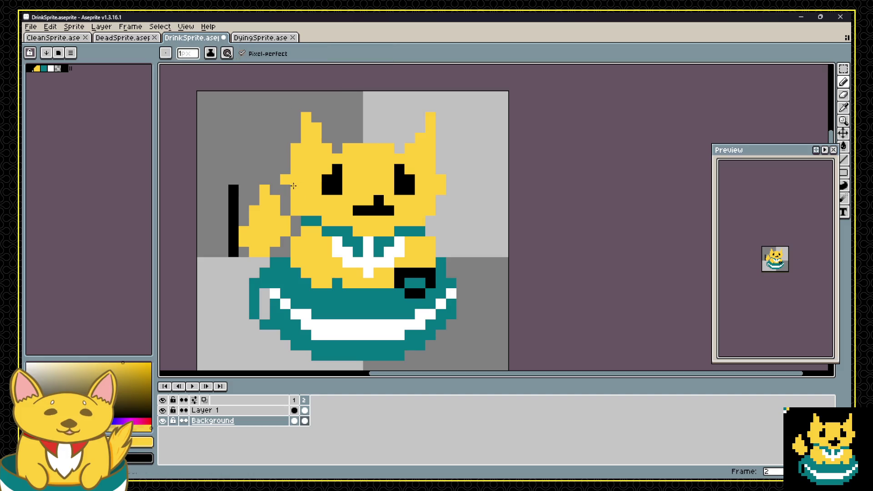
mouse_move(285, 187)
left_mouse_down()
mouse_move(233, 217)
mouse_move(233, 254)
left_mouse_up()
left_click(259, 166, "alt")
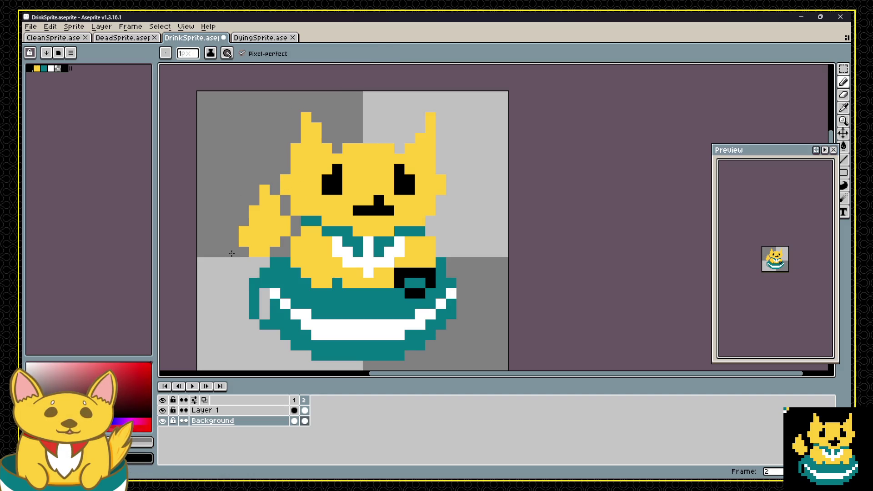
left_click(254, 314)
key("Left")
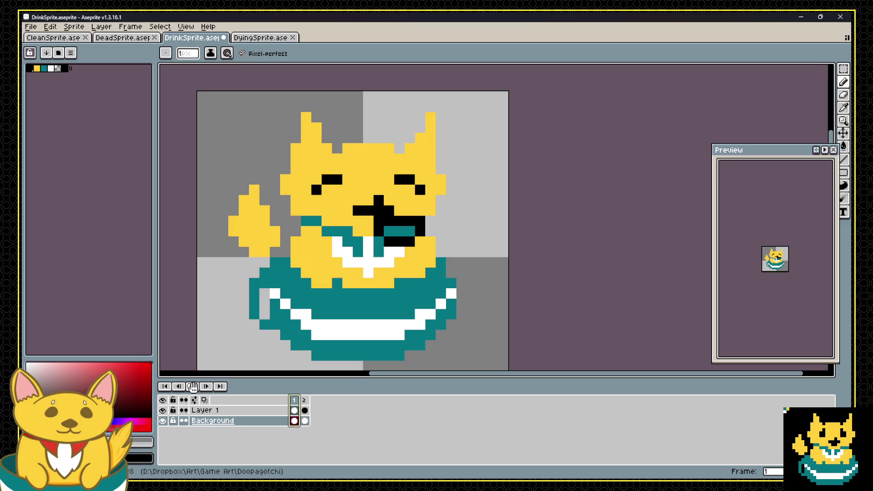
left_click(193, 386)
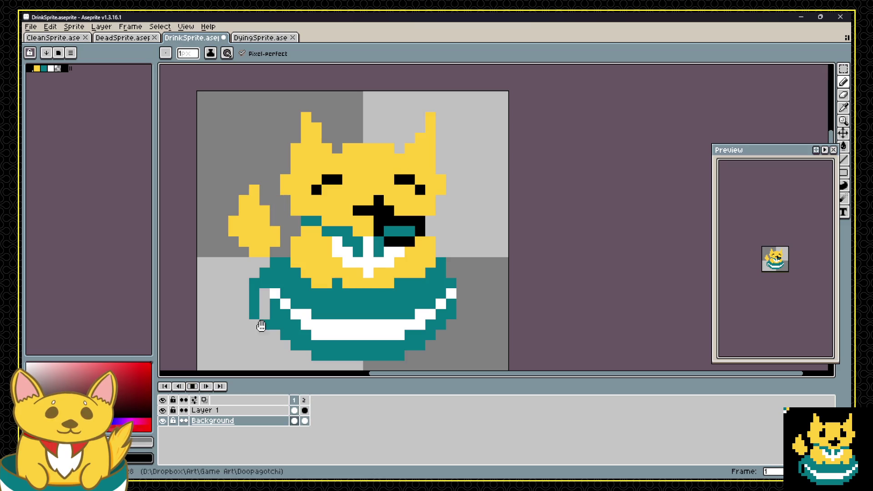
scroll(257, 323, "down", 5)
scroll(236, 334, "up", 3)
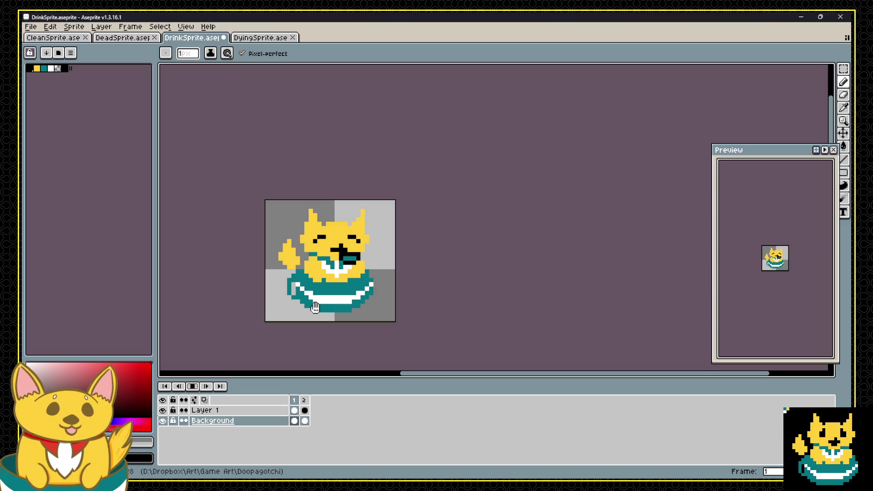
Stop playback and export the drink sprite as the DrinkSprite.png sprite sheet.
scroll(318, 304, "up", 3)
scroll(322, 272, "down", 2)
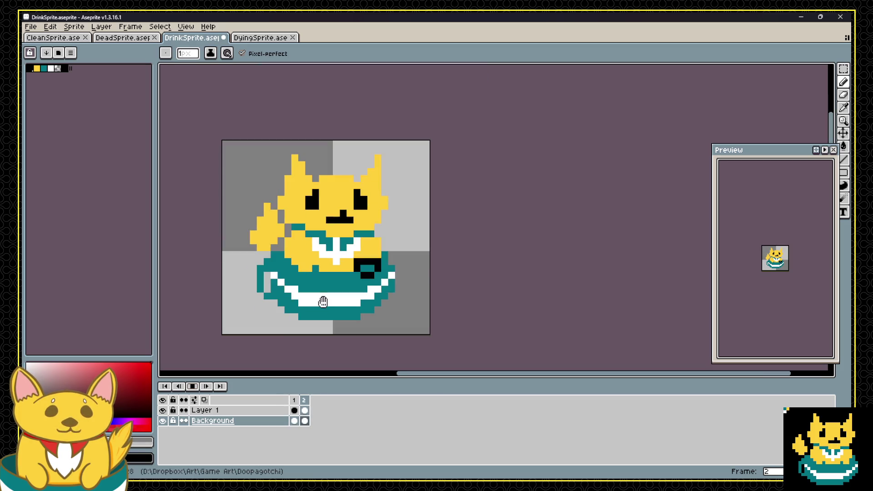
left_click(191, 385)
key("v")
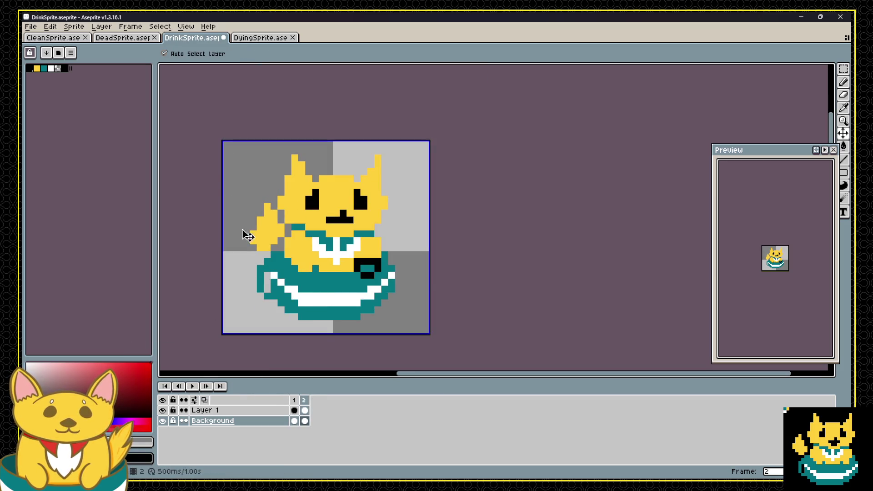
left_click(30, 27)
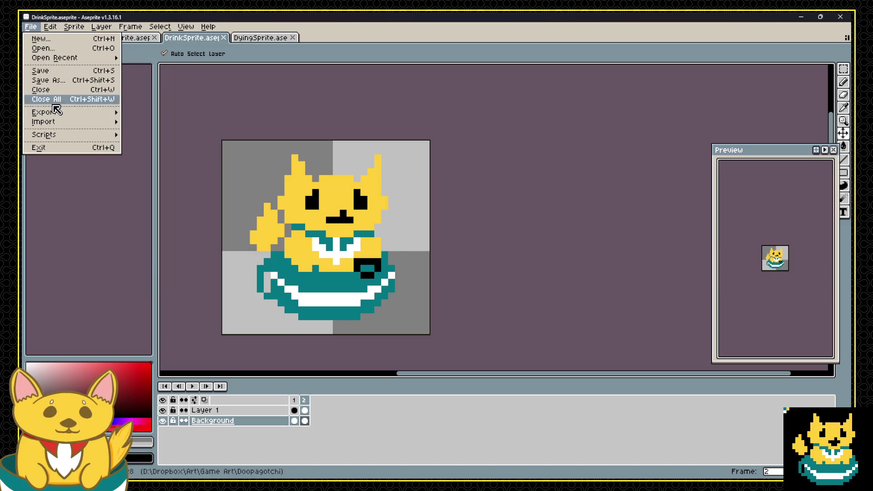
mouse_move(61, 114)
left_click(162, 123)
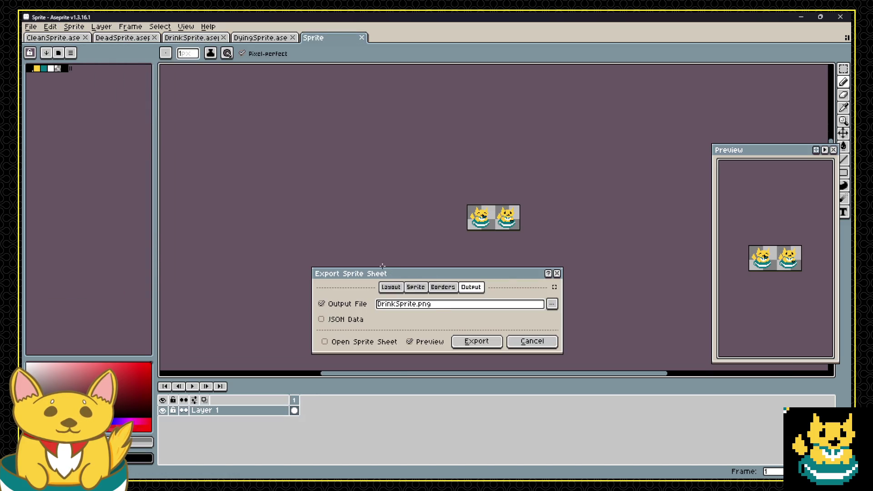
left_click(446, 303)
type("Sp")
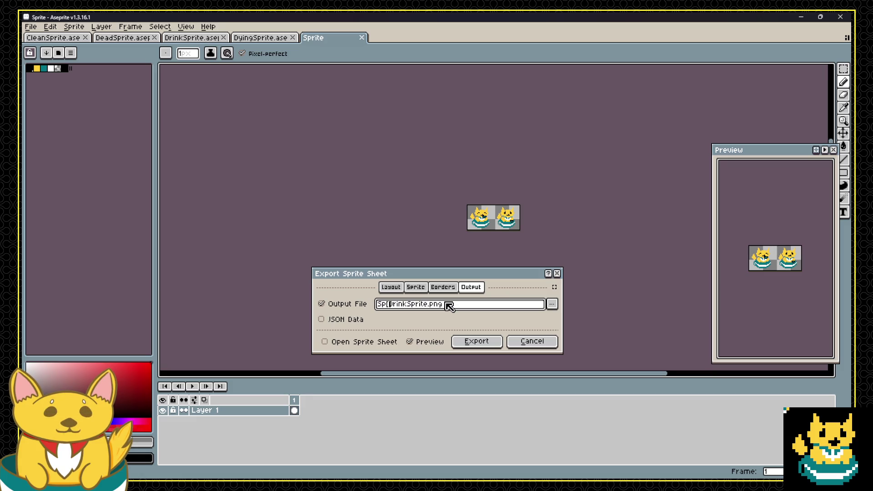
type("rites\\")
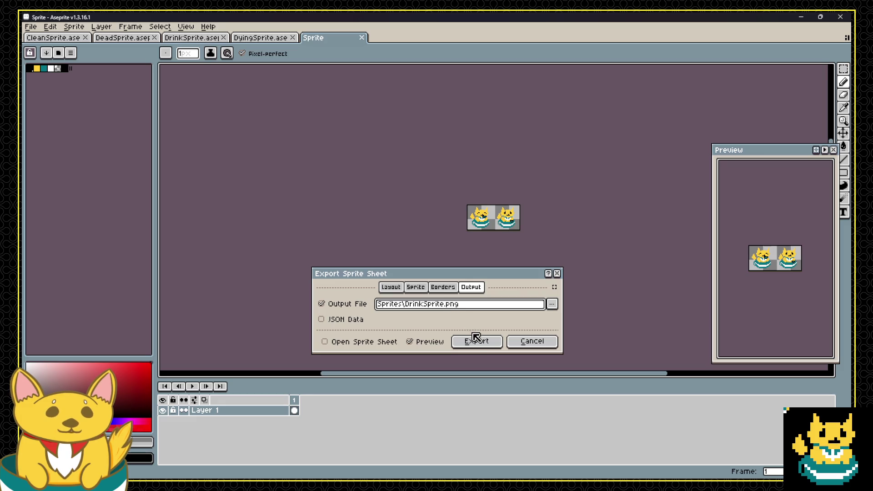
left_click(476, 340)
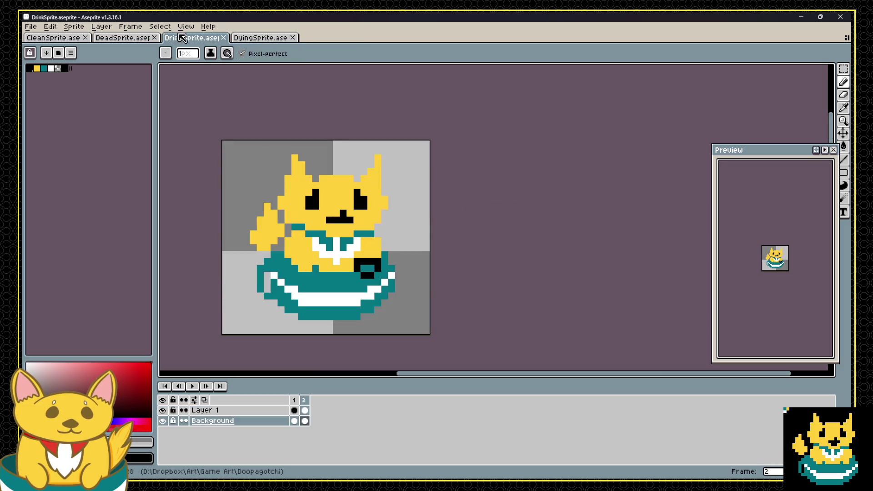
Close the DrinkSprite and CleanSprite tabs, leaving DyingSprite as the active file.
left_click(227, 38)
left_click(77, 39)
left_click(85, 38)
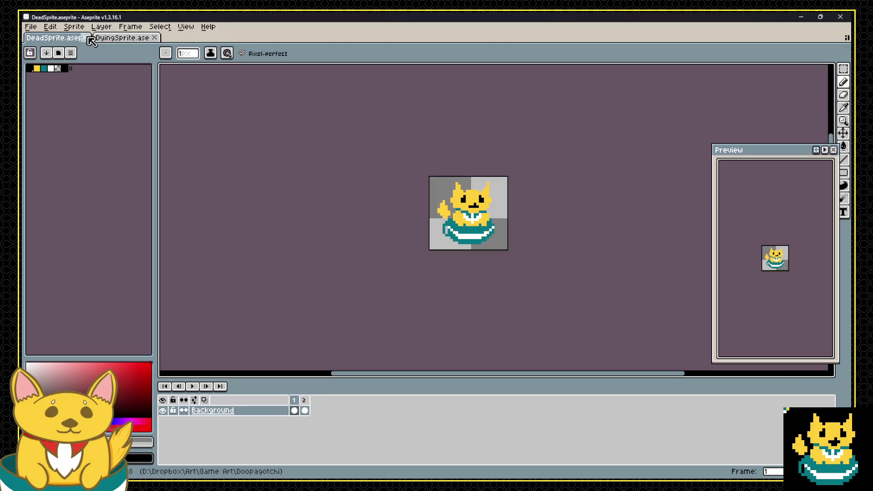
left_click(113, 39)
left_click(65, 40)
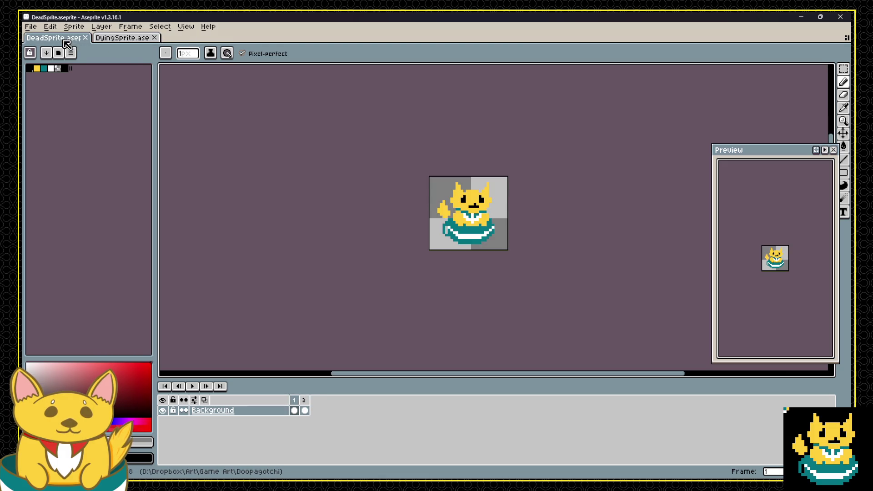
left_click(130, 39)
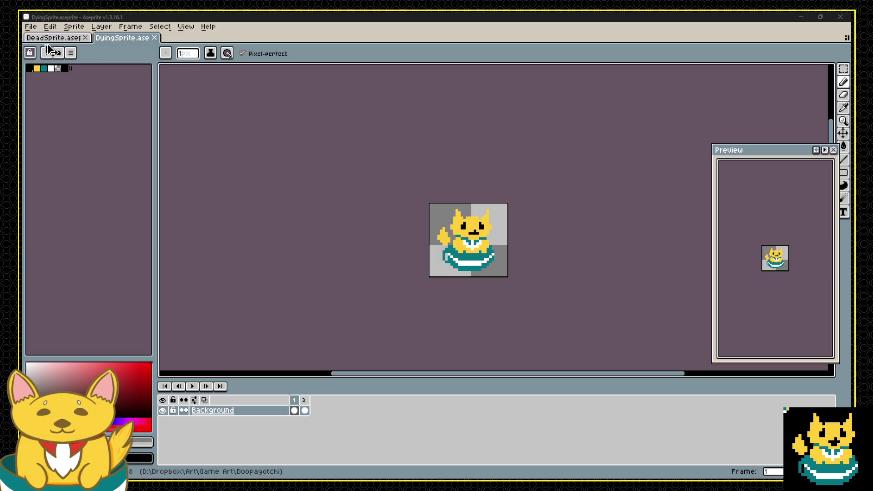
key("alt+Tab")
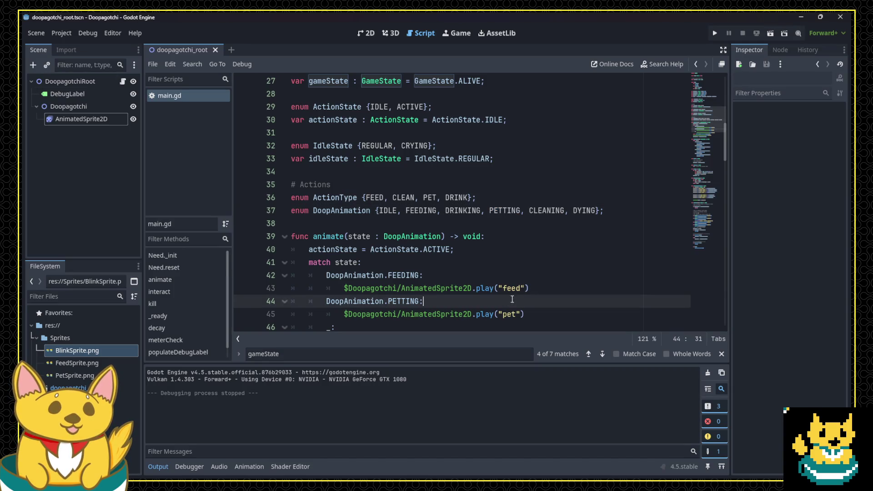
Copy the PETTING case (lines 44–45) in main.gd and paste it twice below.
left_click_drag(525, 236, 239, 222)
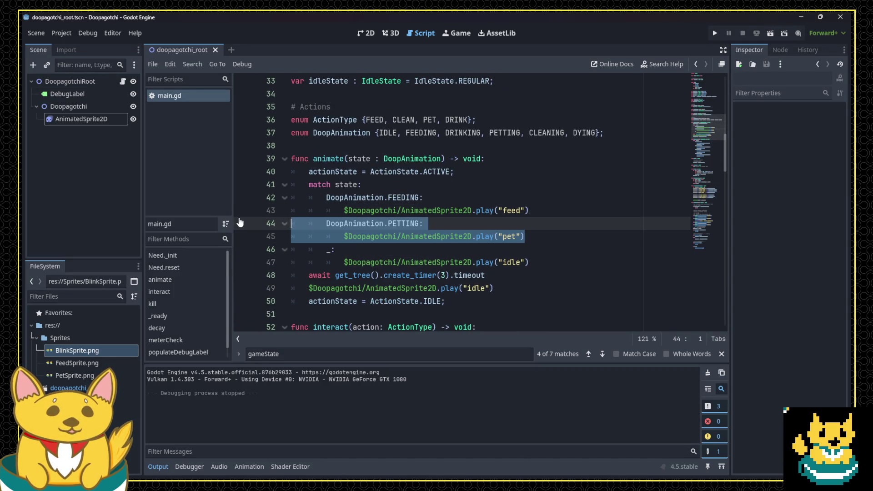
key("ctrl+c")
key("Down")
key("End")
key("Return")
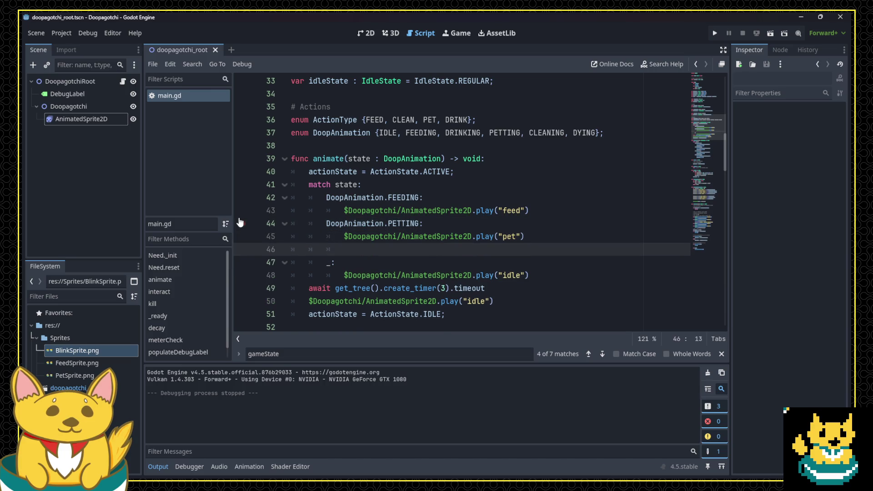
key("ctrl+v")
key("Return")
key("ctrl+v")
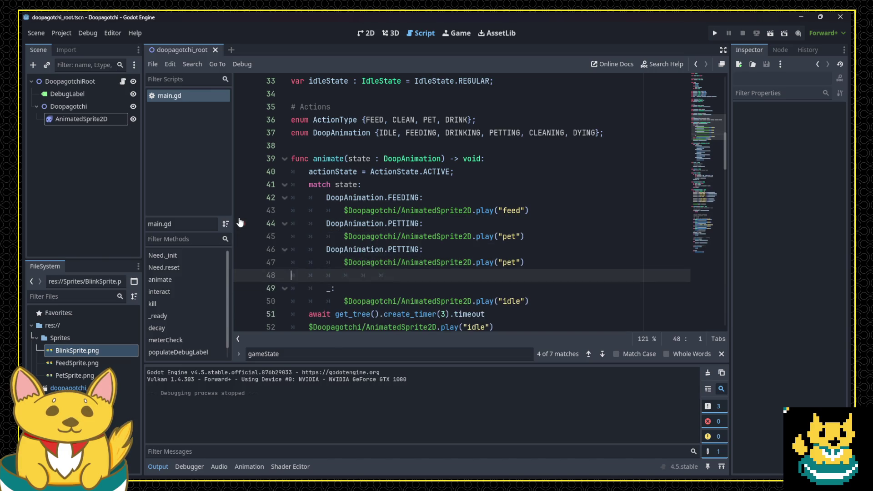
Rename the copies to CLEANING and DRINKING, playing "clean" and "drink".
key("Up")
key("Up")
key("Up")
type("CLE")
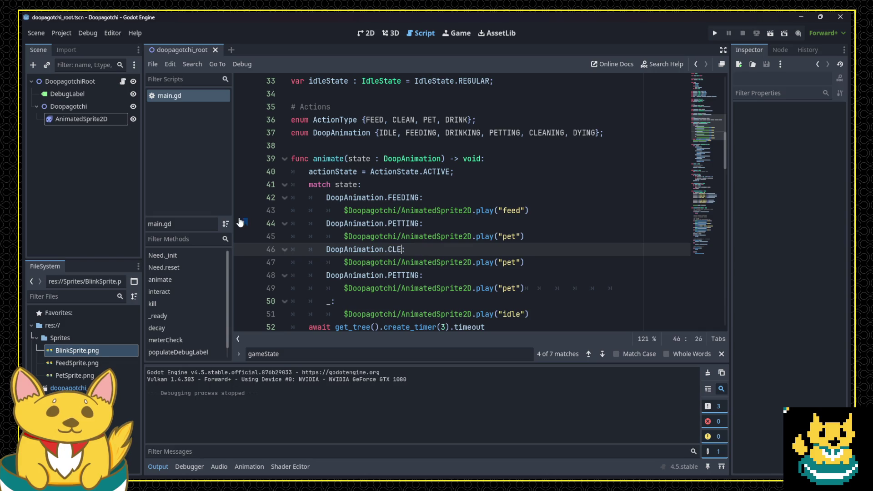
key("Down")
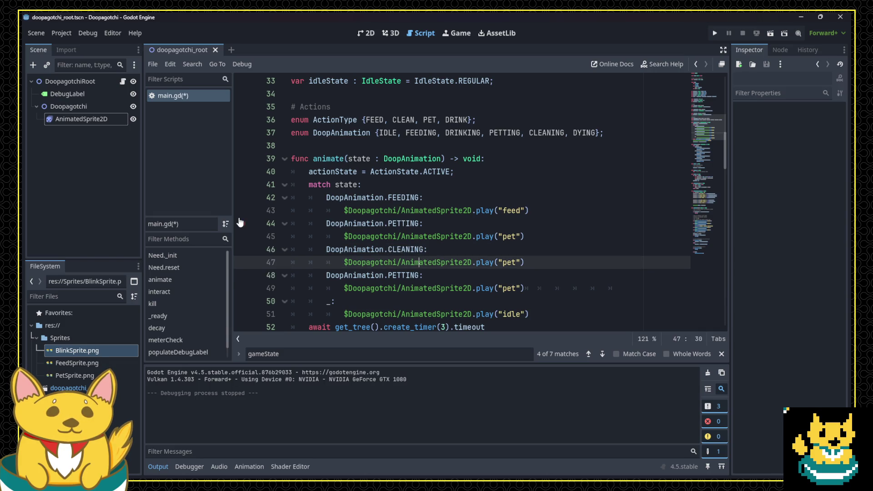
key("Down")
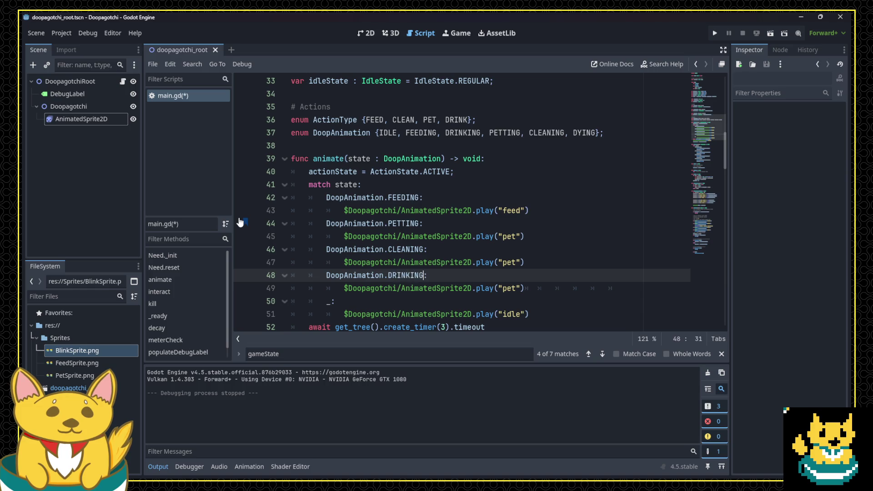
key("Up")
key("End")
key("Left")
type("n")
key("Down")
key("Down")
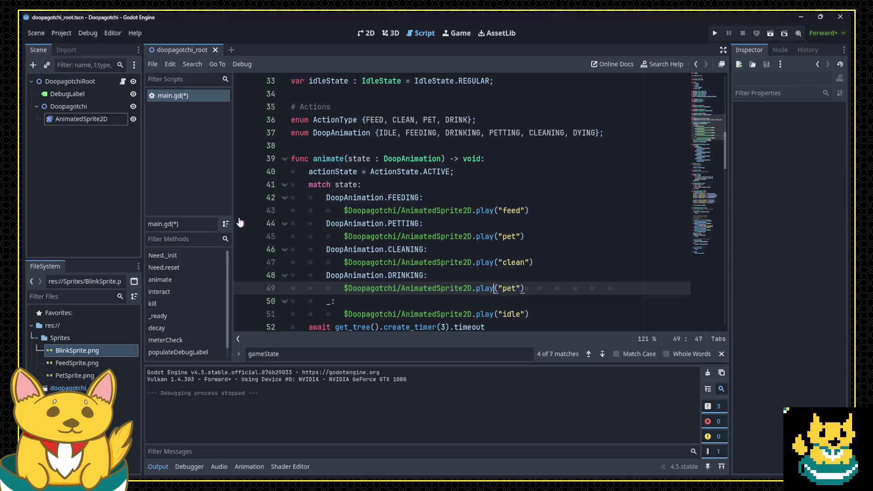
type("ink")
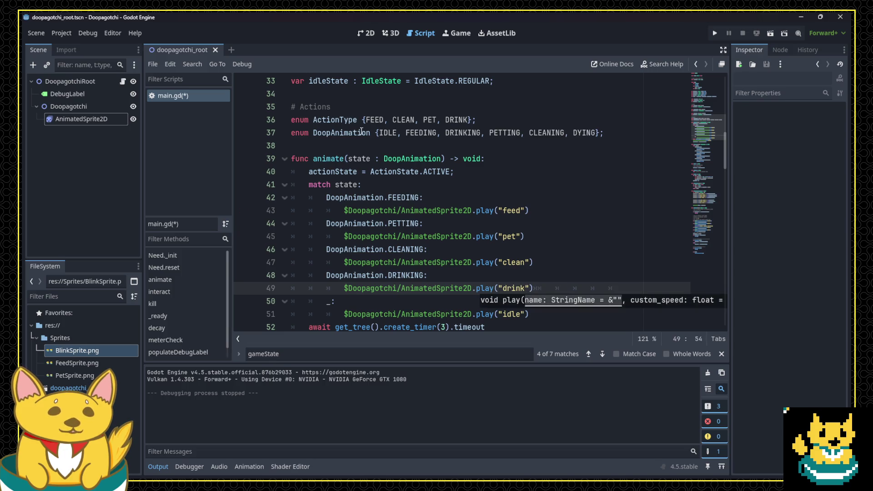
In the 2D view, select the AnimatedSprite2D node and open its sprite frames.
left_click(366, 34)
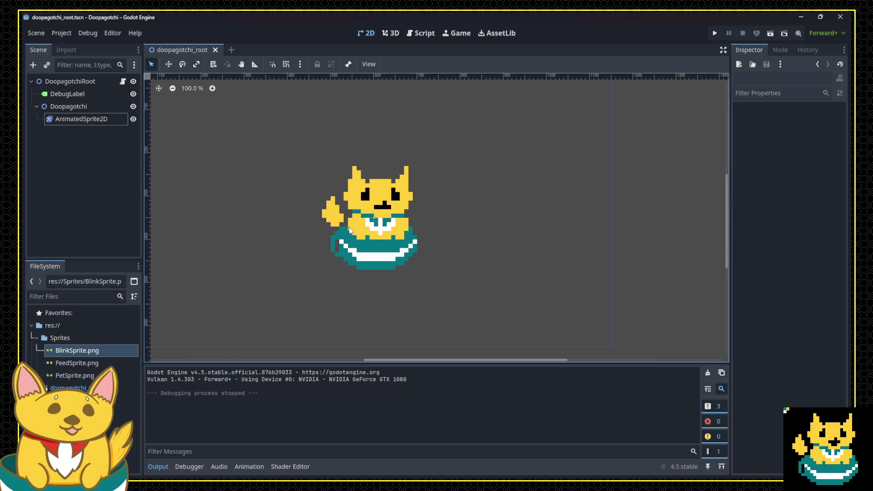
left_click(80, 119)
left_click(813, 121)
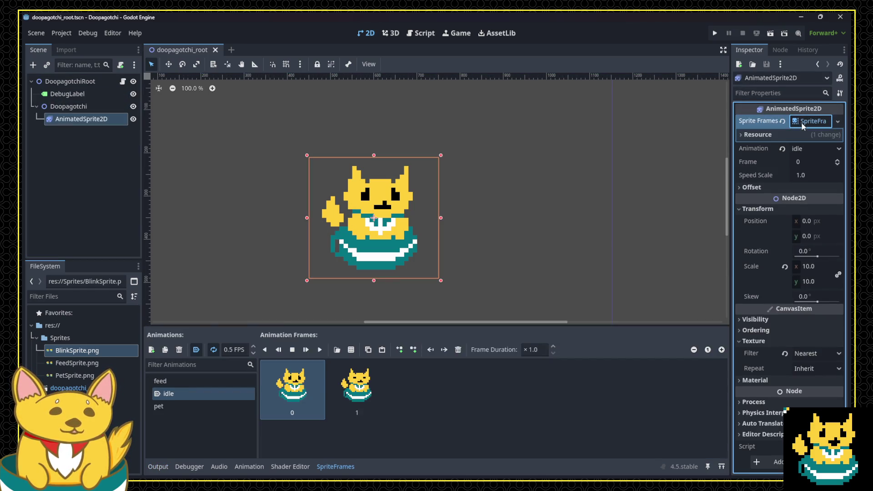
Add a 'clean' animation using both frames of the CleanSprite.png sheet.
left_click(152, 349)
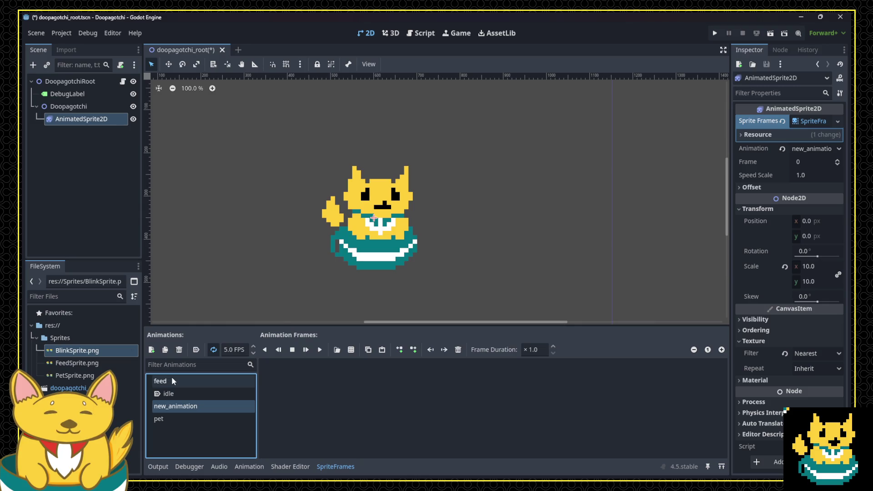
left_click(166, 405)
type("clean")
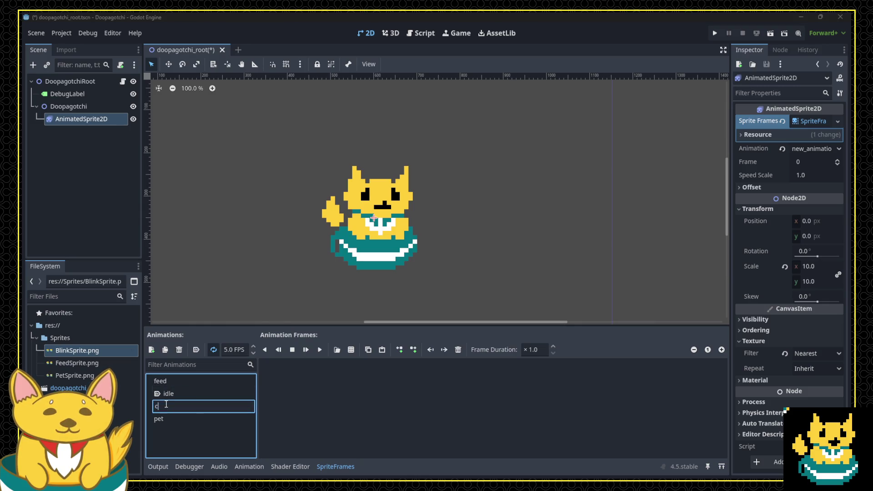
key("Return")
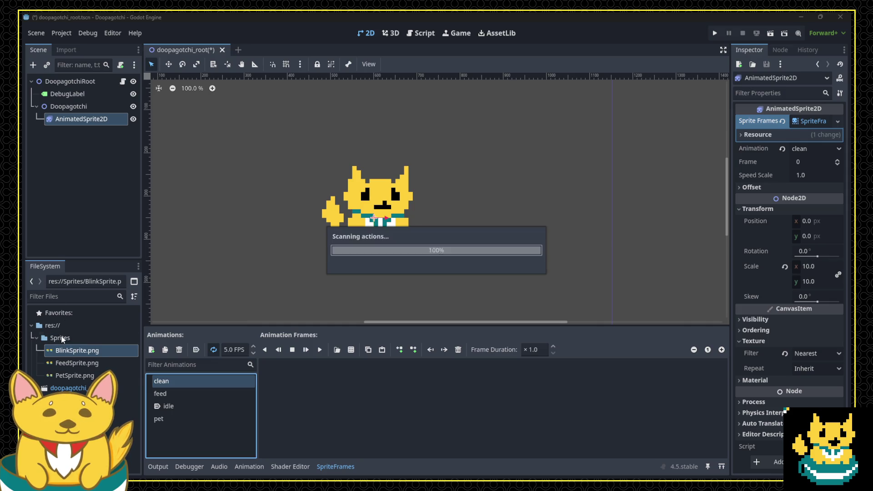
left_click(101, 363)
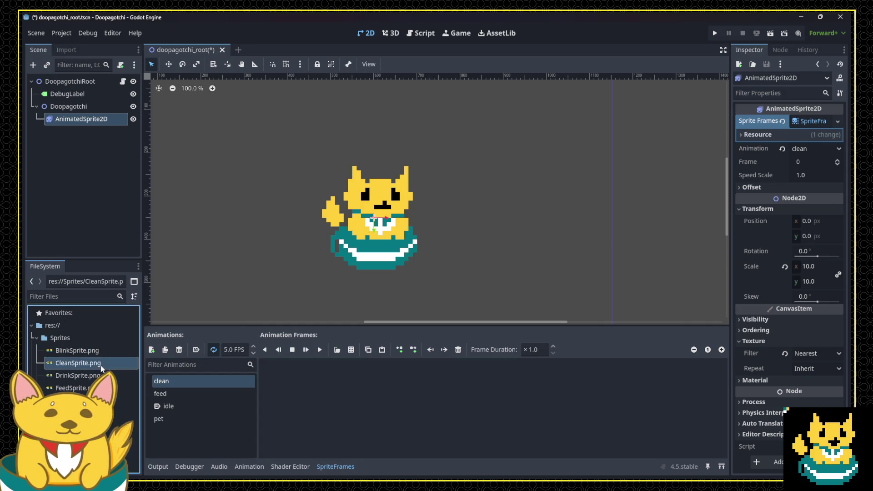
left_click(354, 355)
double_click(356, 146)
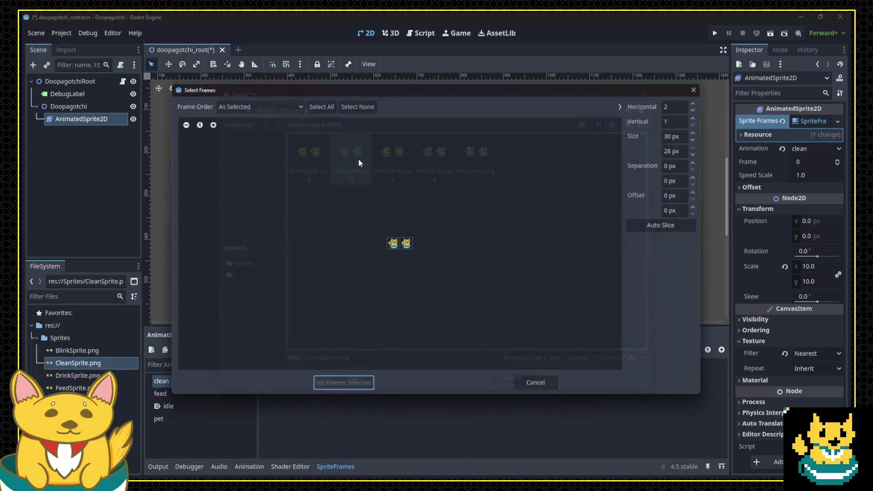
left_click_drag(394, 246, 407, 245)
left_click(342, 385)
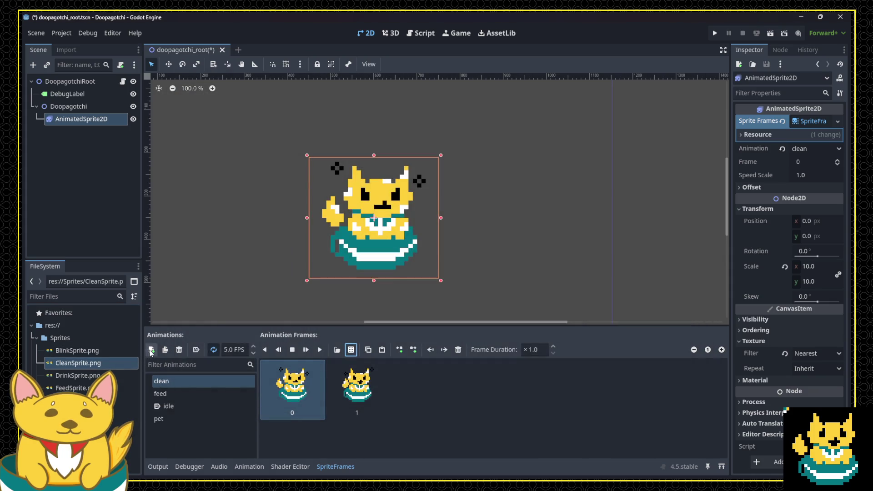
Add a 'drink' animation from both DrinkSprite.png frames, then run the project.
left_click(151, 350)
left_click(177, 418)
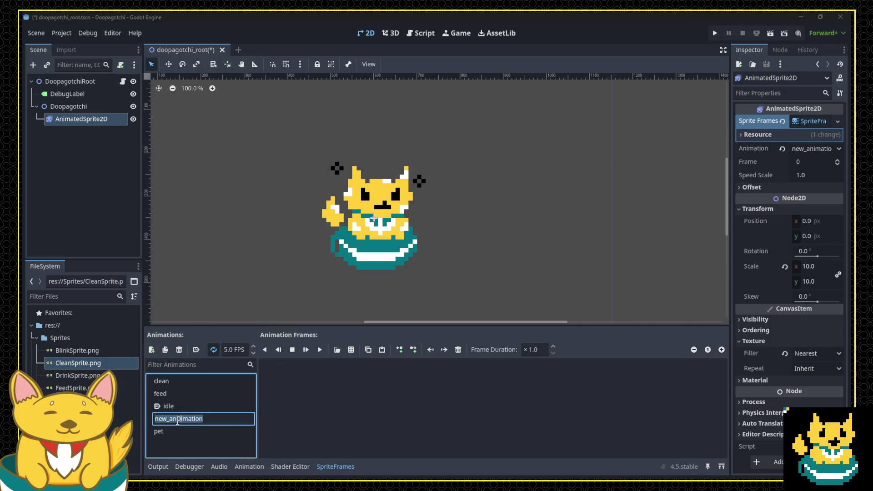
type("drink")
key("Return")
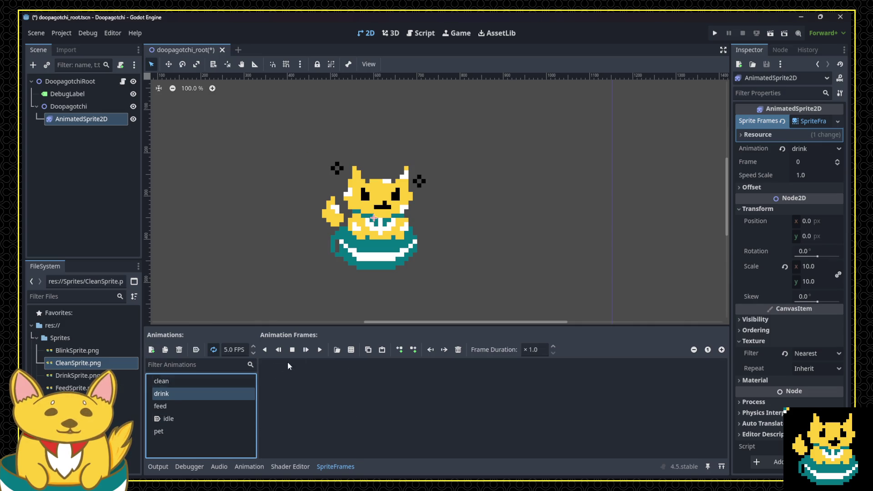
left_click(351, 349)
double_click(405, 175)
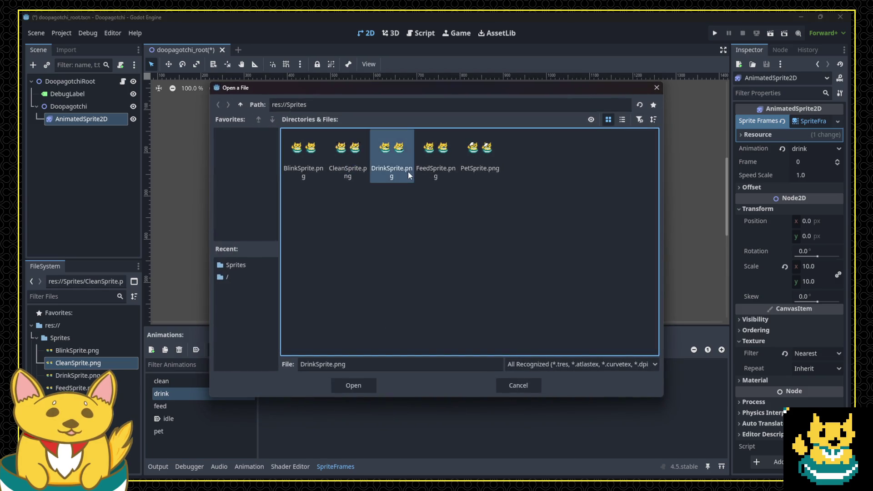
left_click_drag(394, 241, 406, 243)
left_click(338, 385)
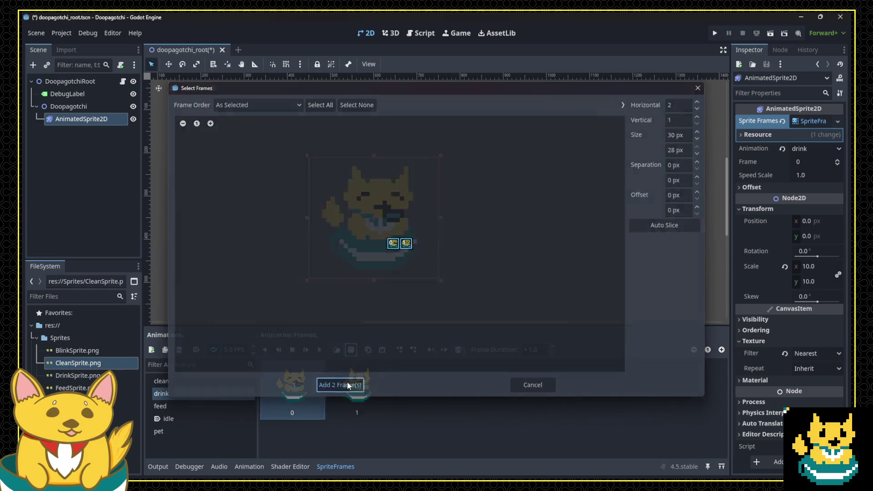
left_click(714, 33)
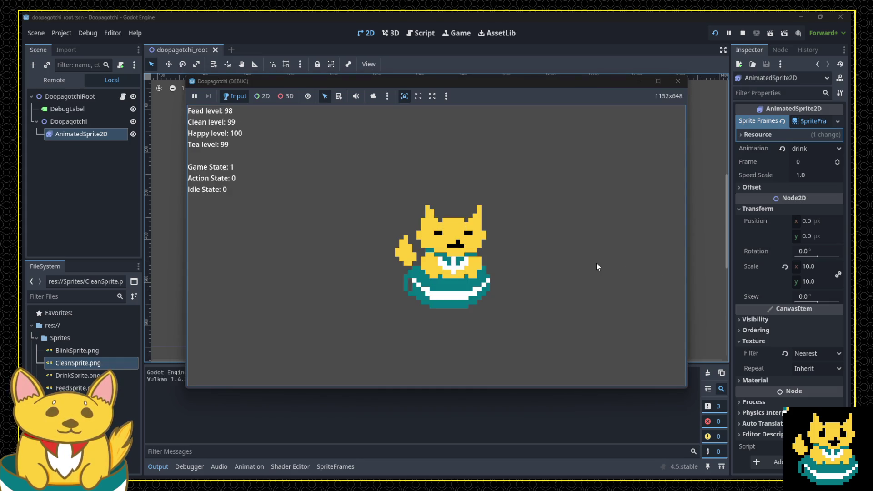
Trigger tea, clean, pat and feed actions with keys 4, 2, c, p, t, f, then close the game.
key("4")
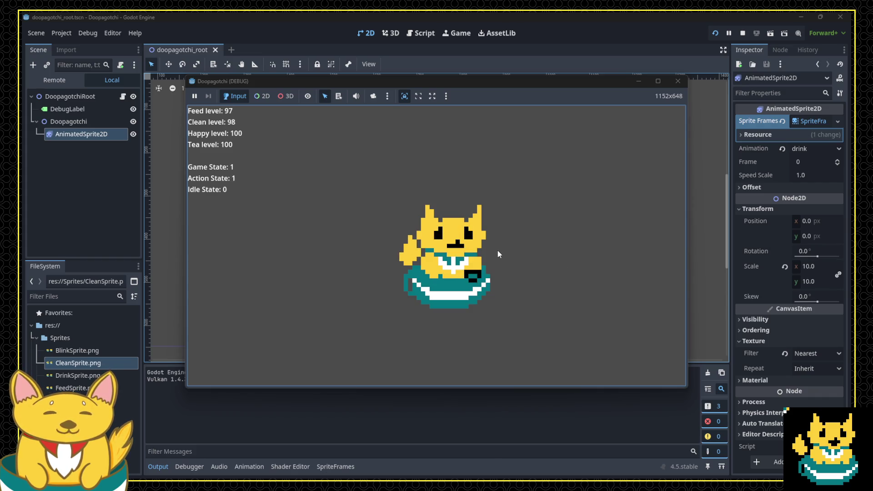
key("2")
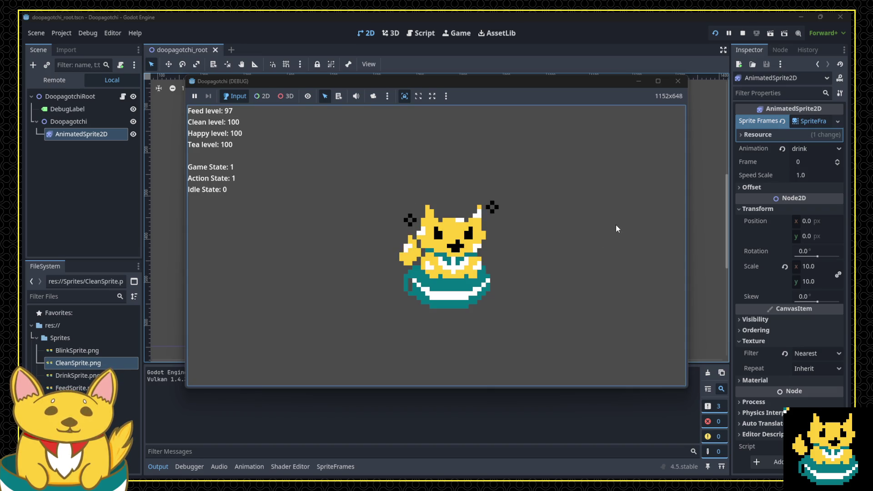
key("4")
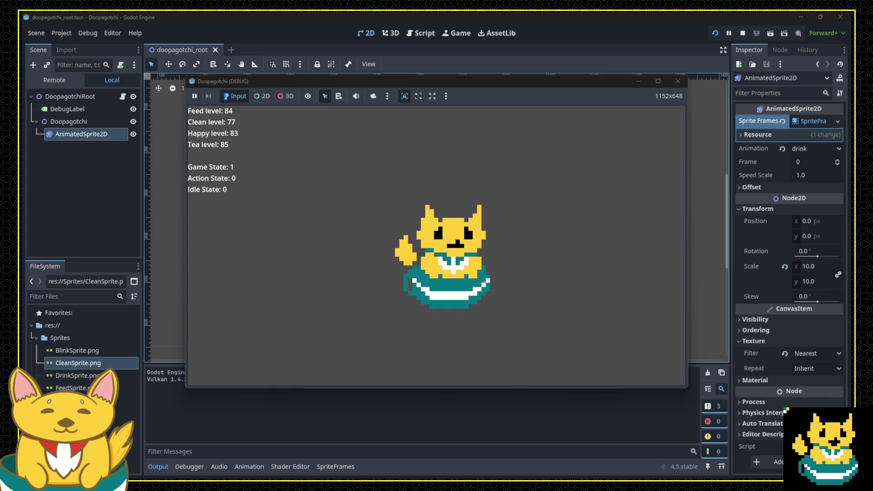
key("c")
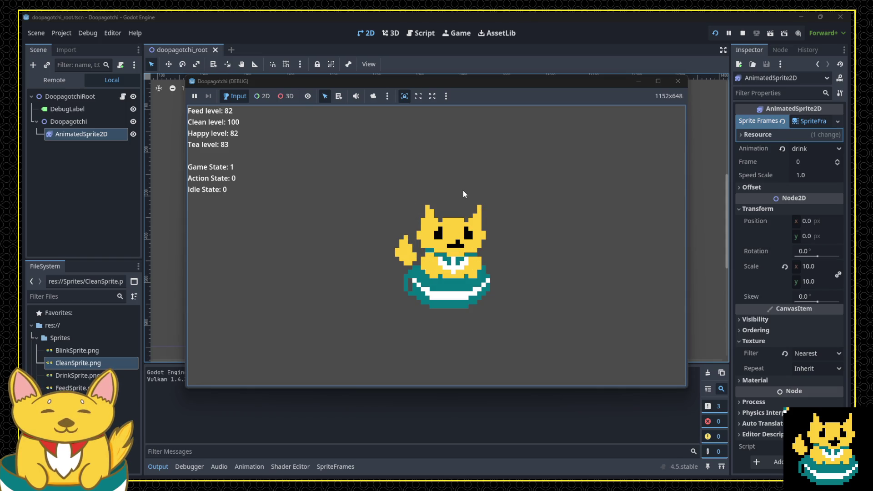
key("p")
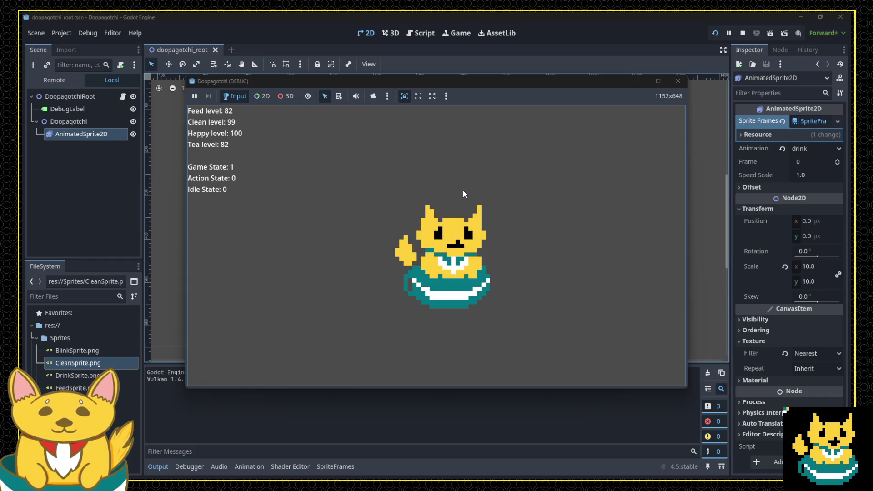
key("t")
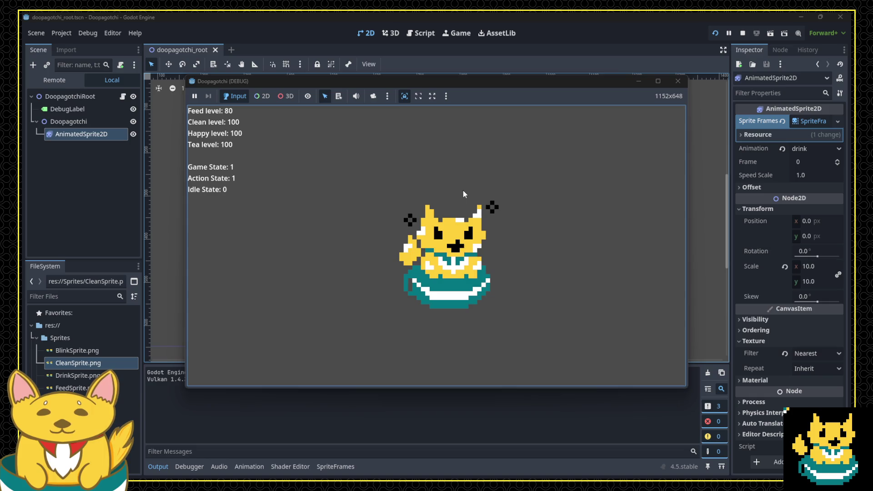
key("f")
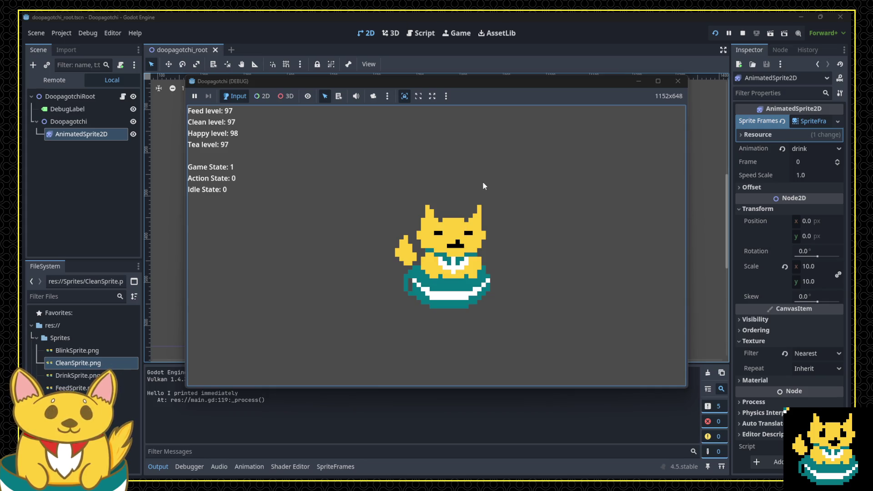
left_click(677, 82)
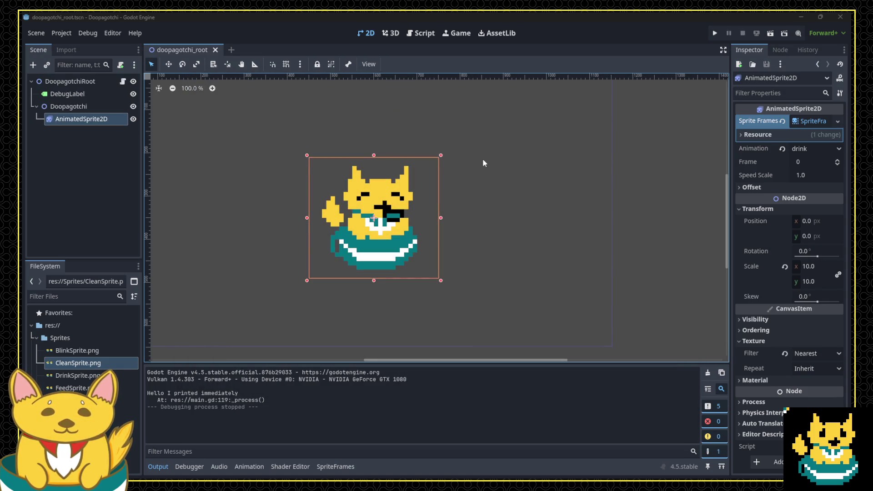
key("alt+Tab")
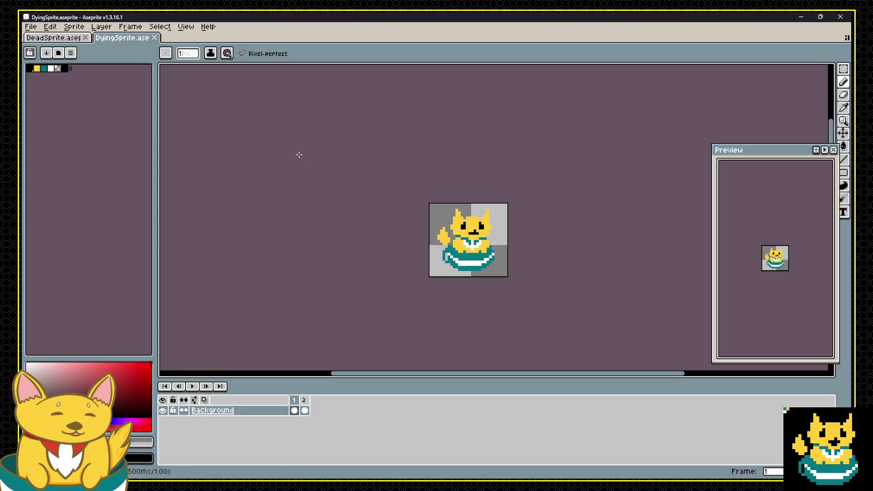
On frame 1, paint yellow fur over both eyes, trimming them into downturned slits.
key("alt+Tab")
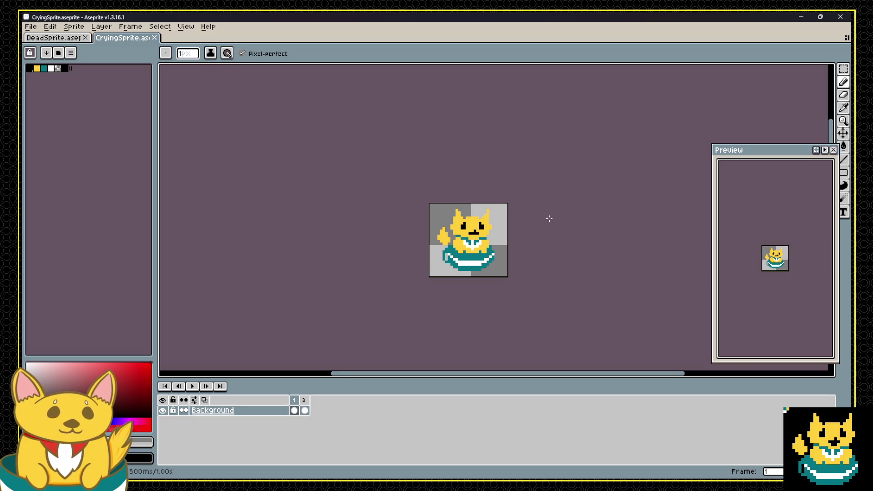
scroll(525, 241, "up", 3)
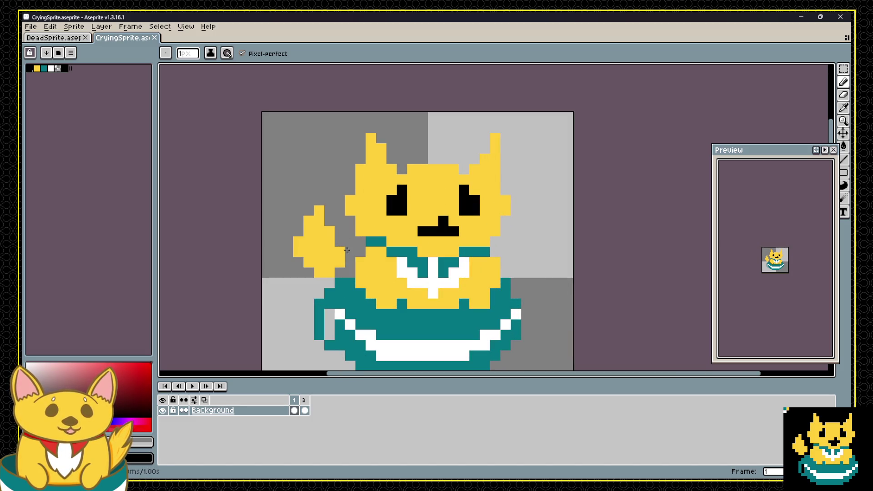
left_click(294, 410)
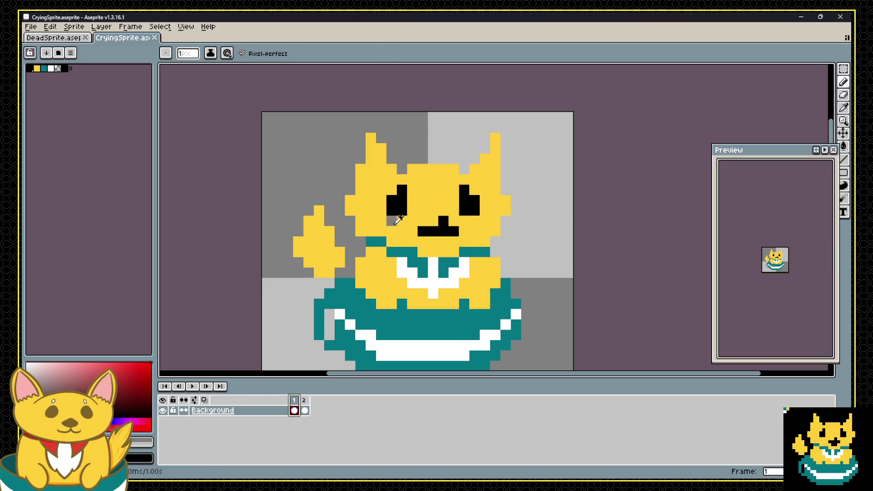
left_click(420, 196, "alt")
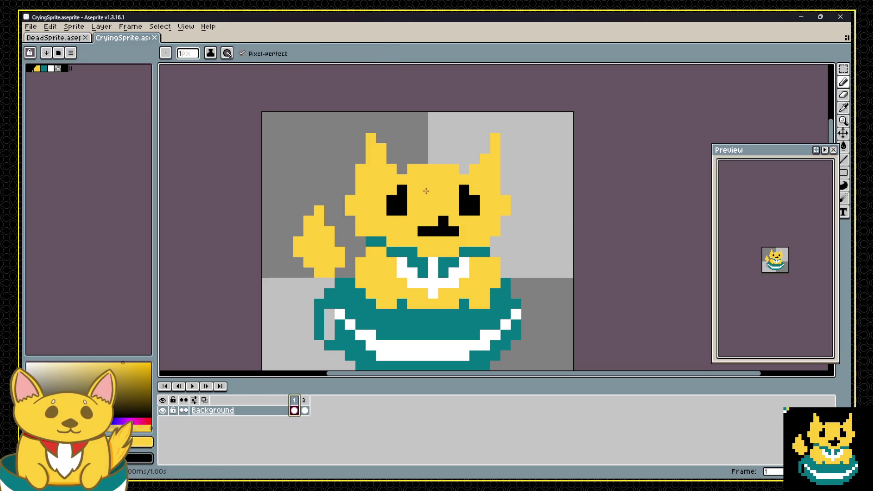
left_click(401, 190)
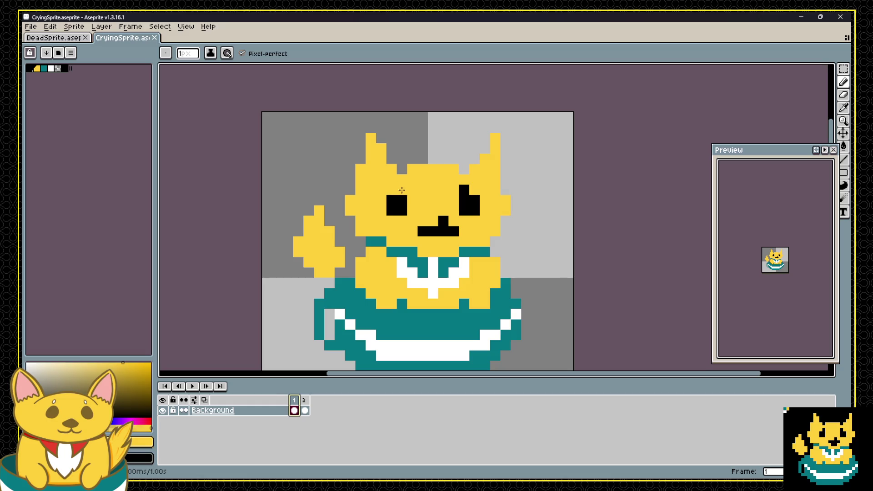
left_click(399, 198)
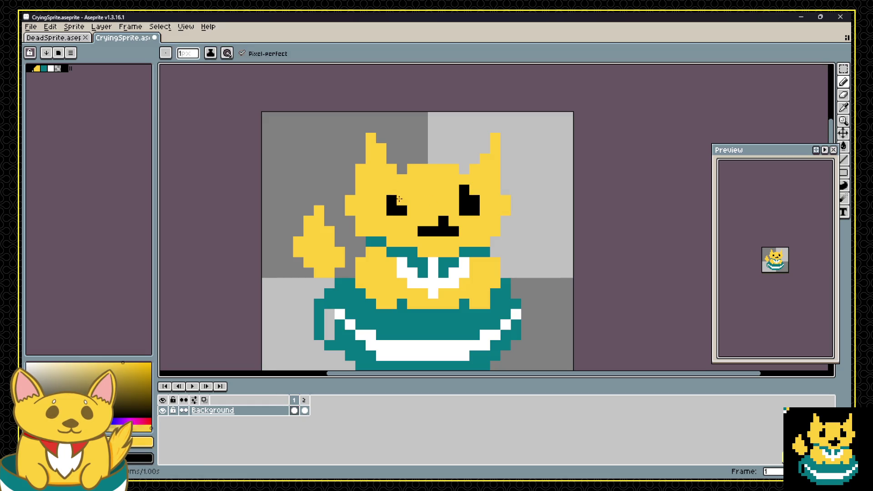
key("ctrl+z")
left_click(391, 200)
left_click(468, 187)
left_click(475, 200)
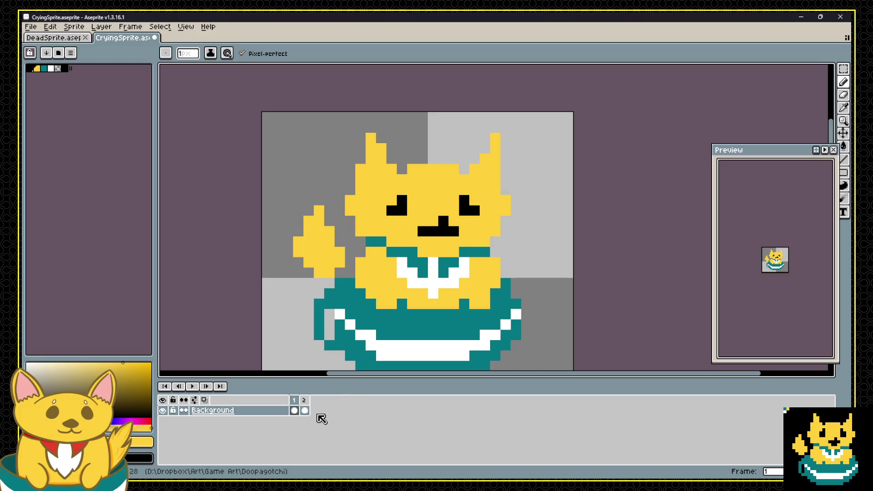
scroll(410, 252, "down", 3)
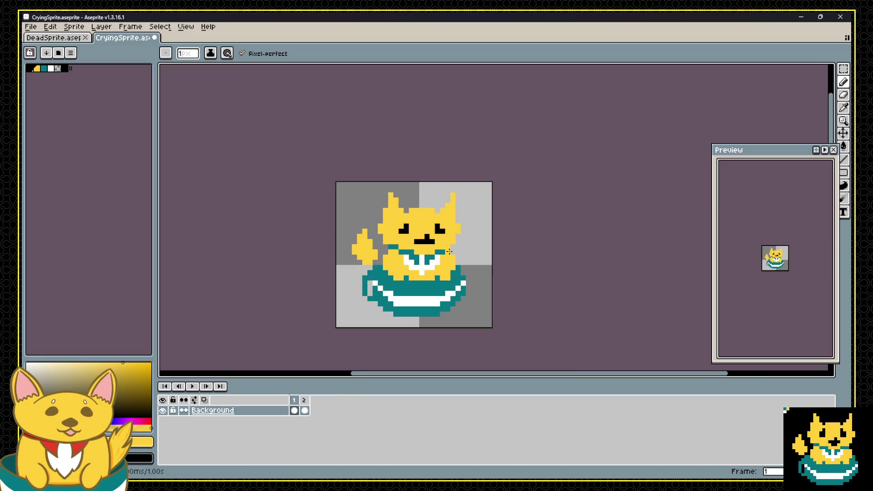
scroll(449, 251, "up", 1)
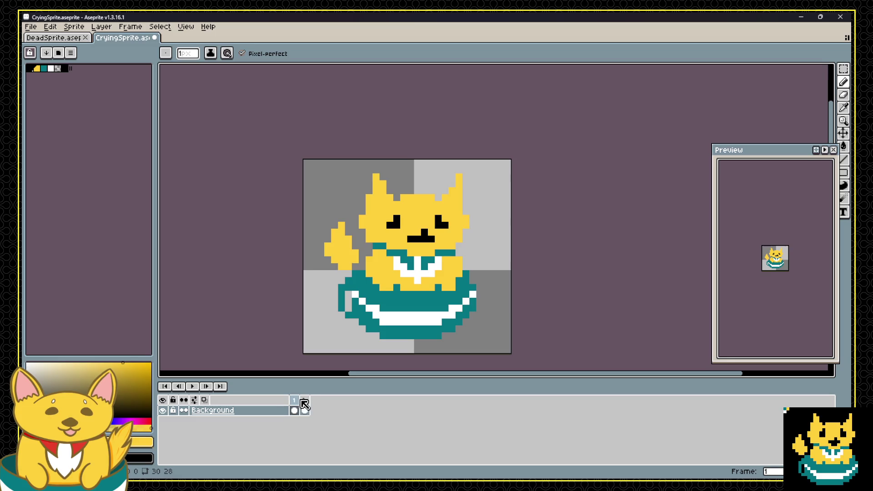
Repaint frame 2's eyes in black, fixing the right eye's shape and the left eye's notch.
left_click(304, 404)
left_click(391, 220, "alt")
left_click_drag(390, 223, 446, 227)
key("ctrl+z")
left_click(444, 195, "alt")
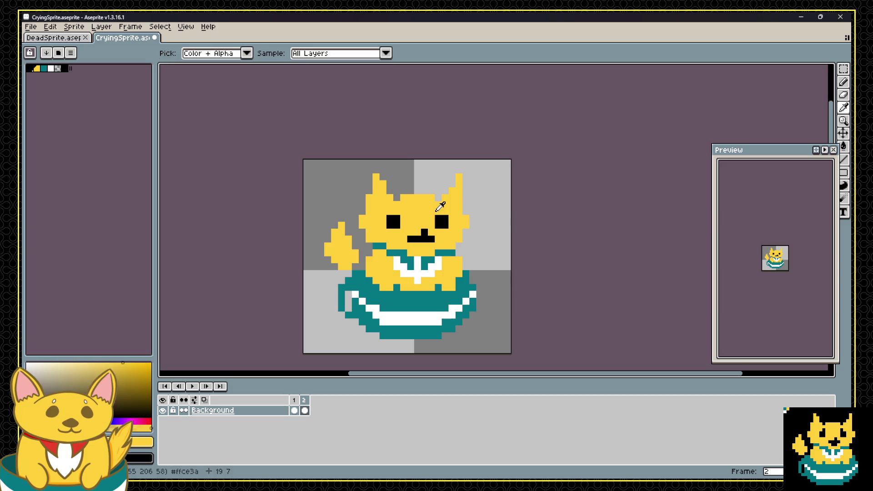
left_click(402, 216)
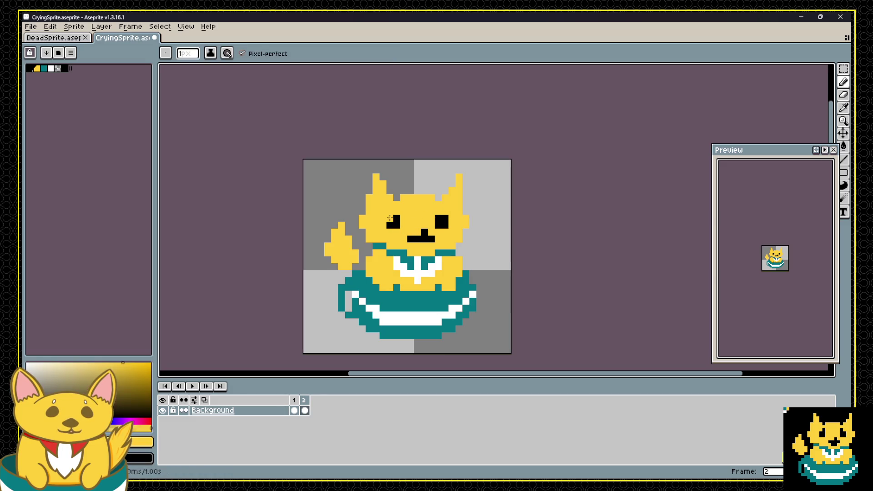
left_click(447, 217)
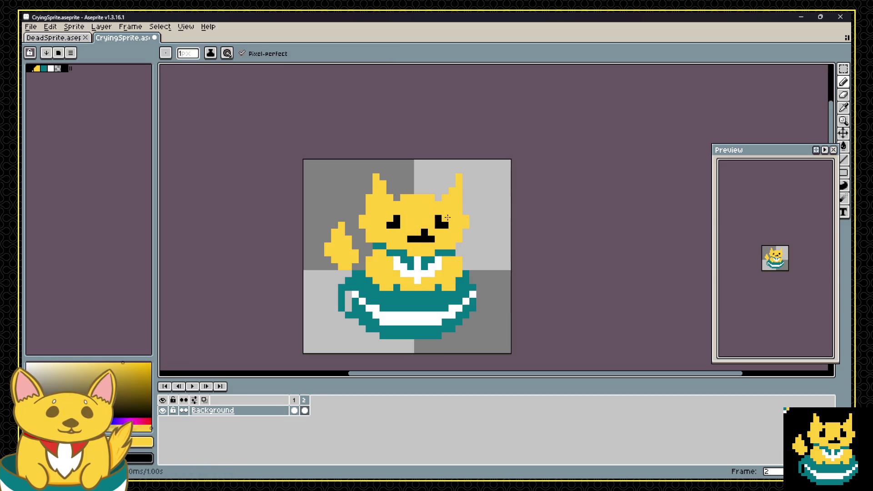
Widen the cat's mouth in black and add a teal tear under the left eye.
left_click(294, 400)
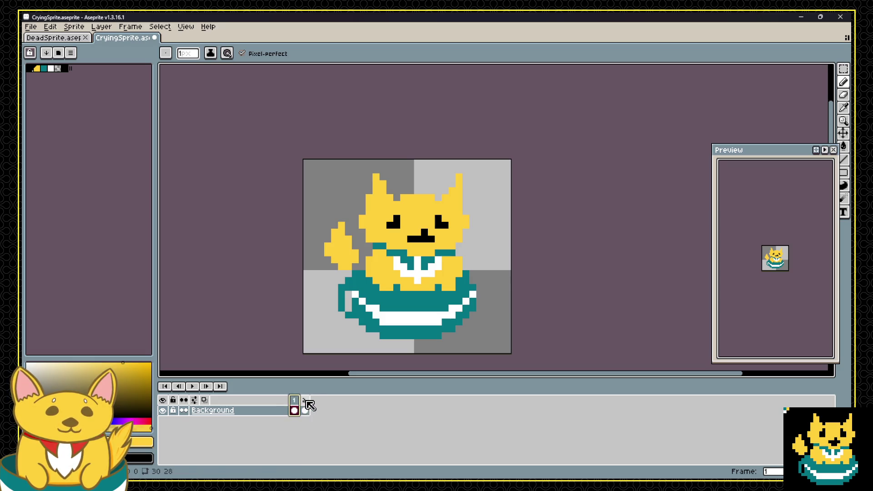
key("alt+n")
left_click(423, 244, "alt")
left_click_drag(422, 243, 420, 247)
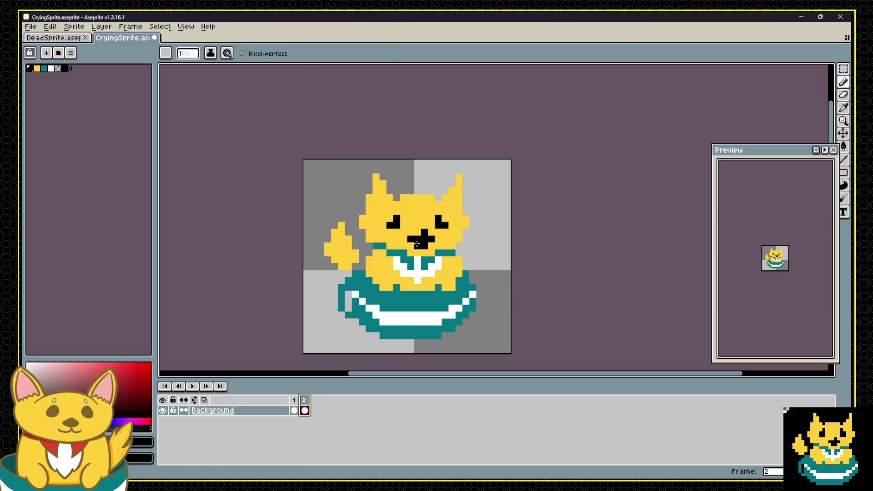
left_click(397, 231)
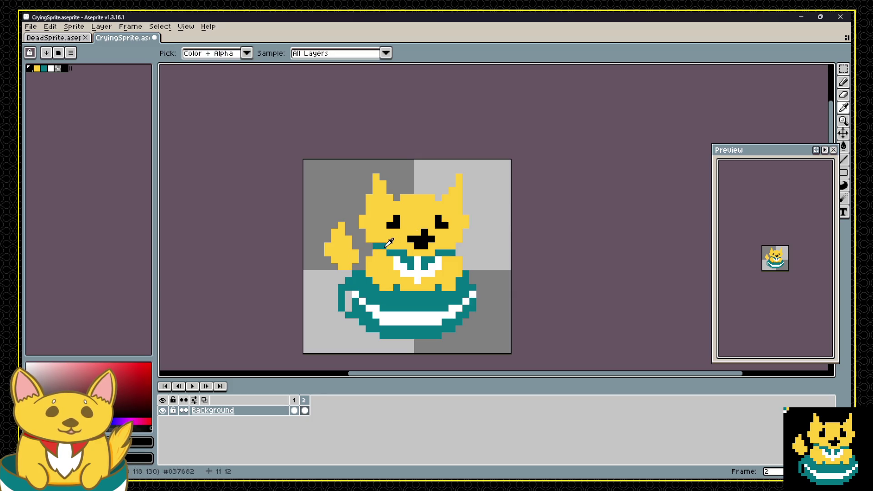
left_click(390, 247, "alt")
left_click(397, 231)
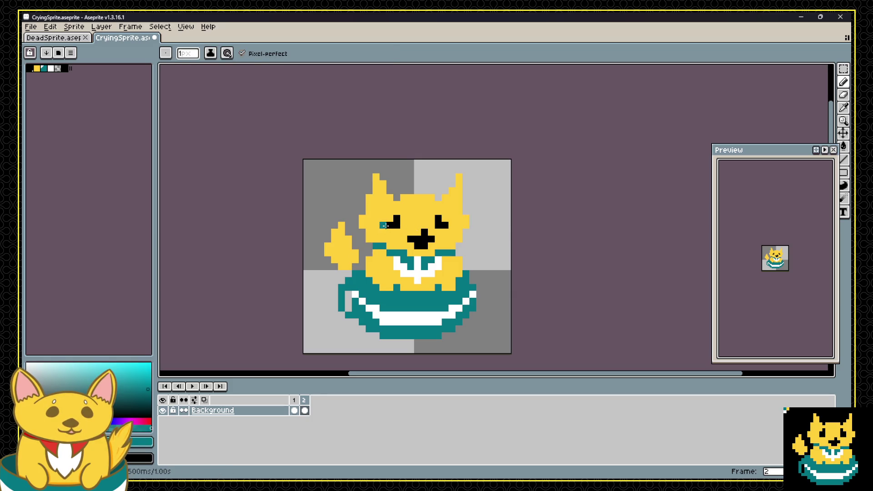
Add a teal tear under frame 1's left eye, checking it against frame 2.
left_click(294, 400)
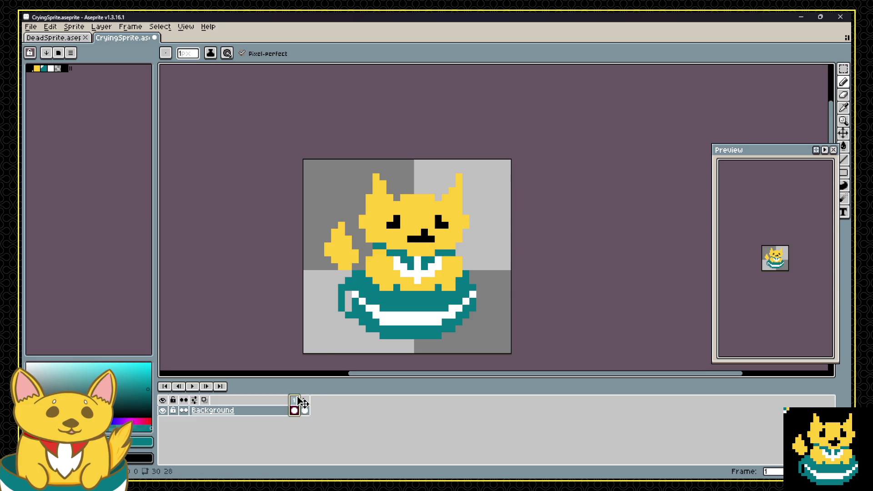
left_click(383, 231)
left_click(303, 399)
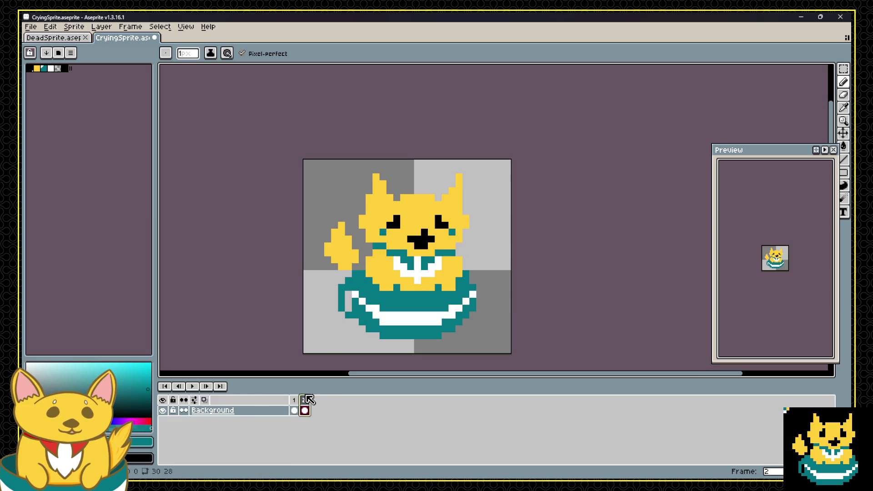
left_click(295, 399)
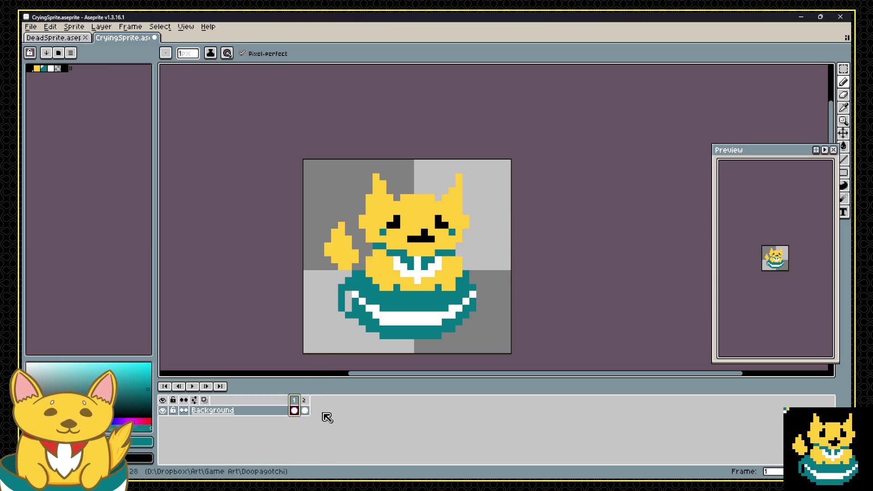
left_click(305, 410)
Paint yellow over the bar below the eyes on frame 2.
key("m")
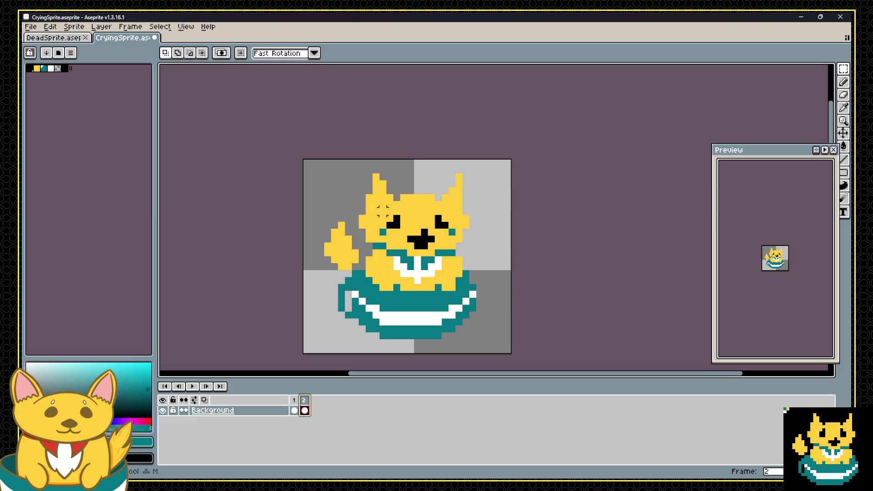
mouse_move(377, 206)
left_mouse_down()
mouse_move(470, 237)
mouse_move(395, 232)
left_mouse_up()
key("b")
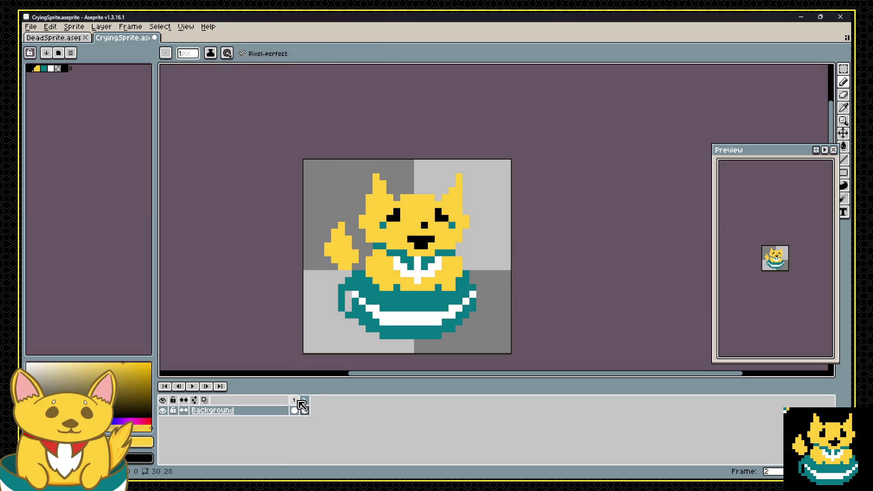
left_click(304, 399)
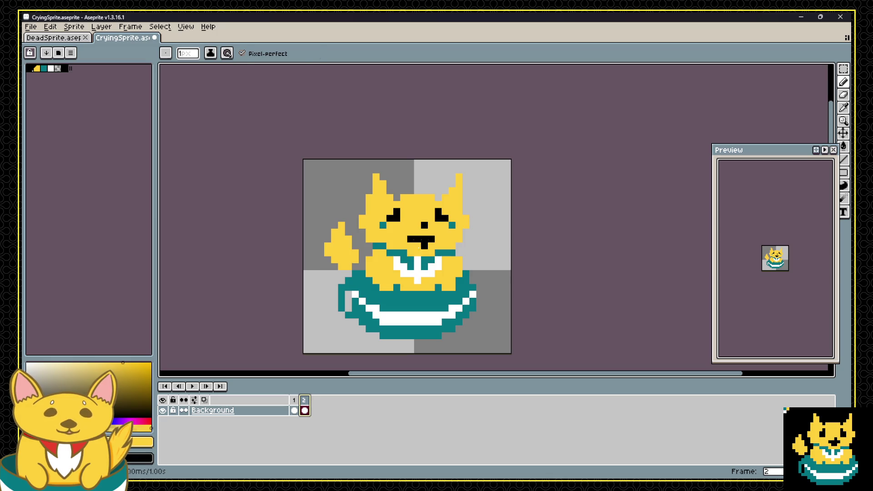
Marquee-select the cat's mouth, raise it one pixel, commit and deselect.
key("m")
left_click_drag(405, 234, 437, 251)
key("Up")
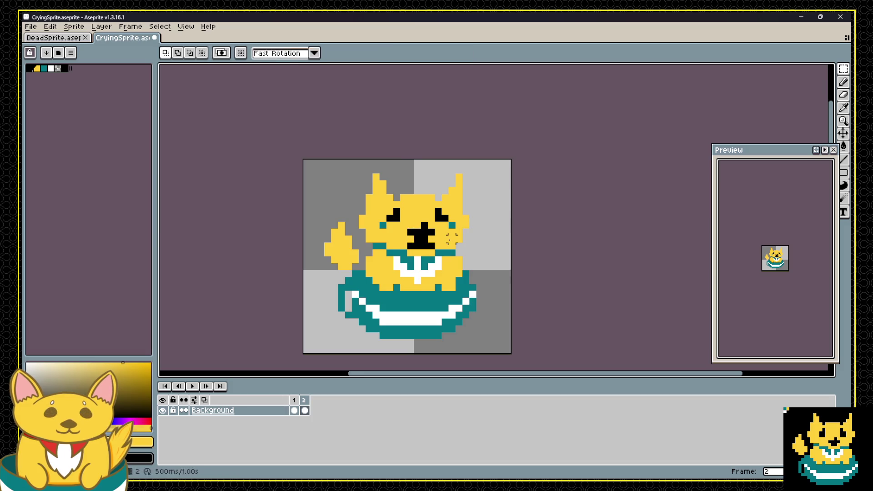
key("b")
key("ctrl+d")
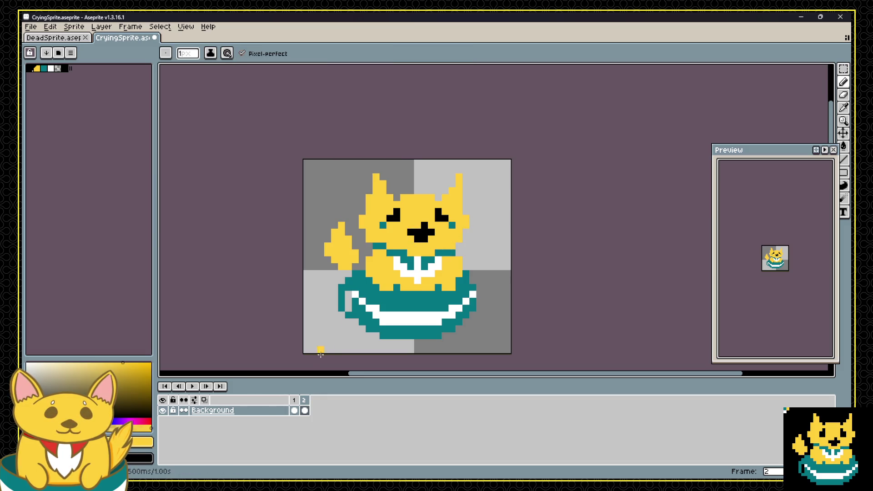
Toggle between frames 1 and 2 to compare the faces and the raised mouth.
left_click(294, 400)
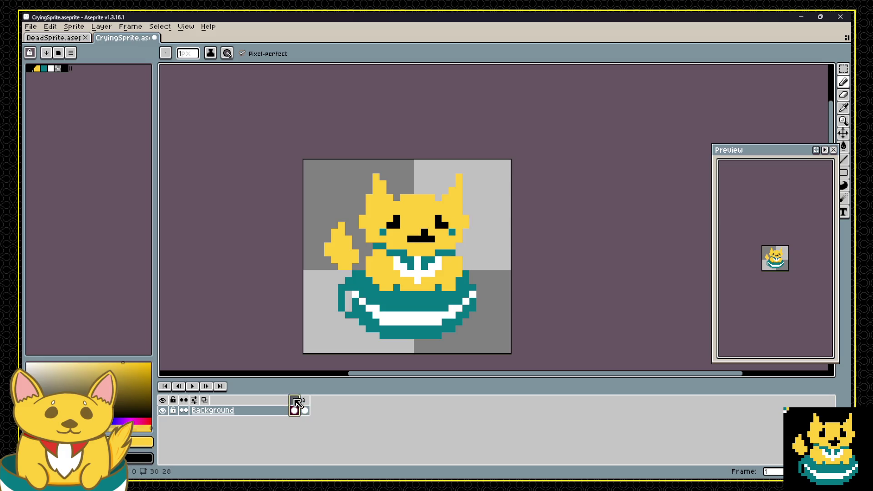
left_click(304, 410)
left_click(294, 410)
left_click(304, 410)
left_click(294, 410)
left_click(302, 409)
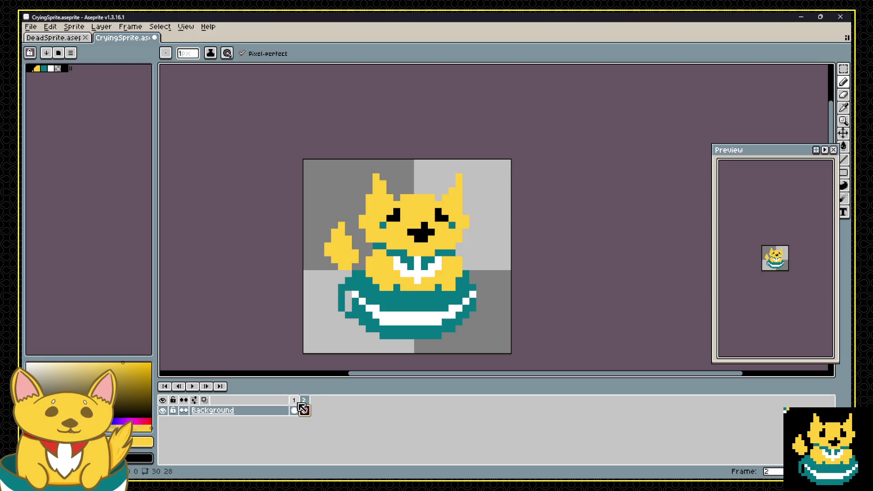
left_click(294, 407)
left_click(304, 404)
left_click(295, 403)
left_click(303, 404)
left_click(294, 404)
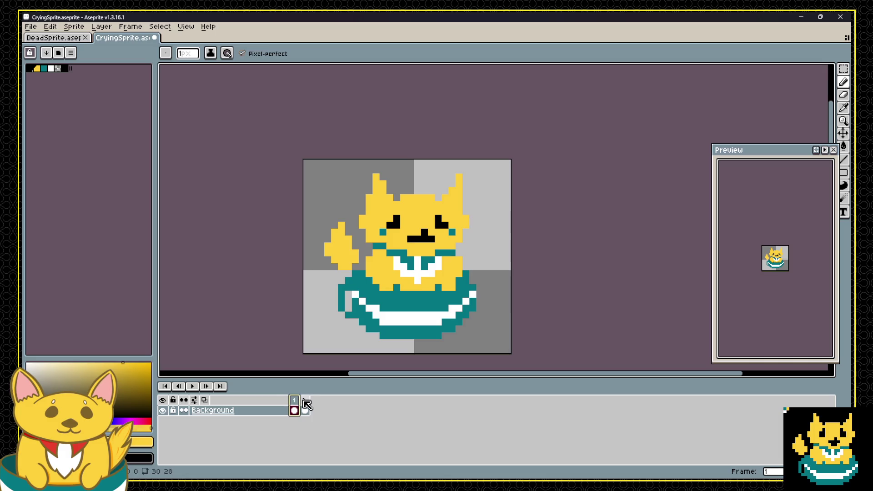
left_click(304, 402)
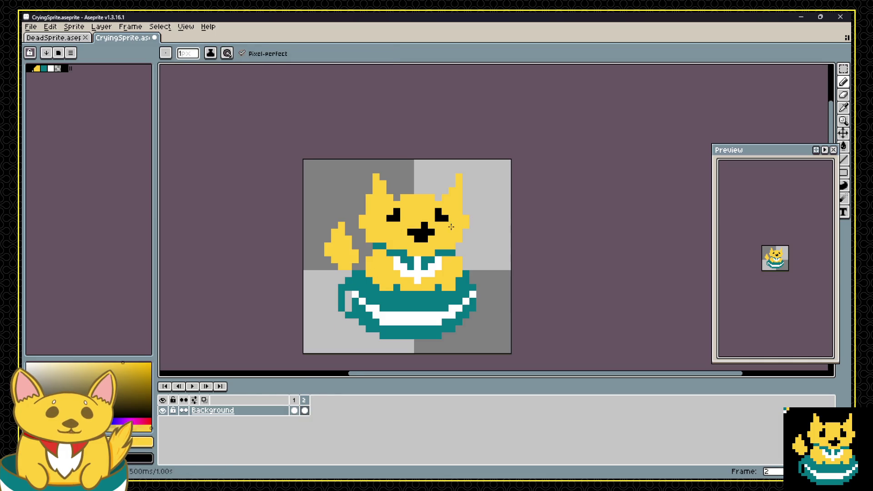
left_click(294, 407)
left_click(304, 407)
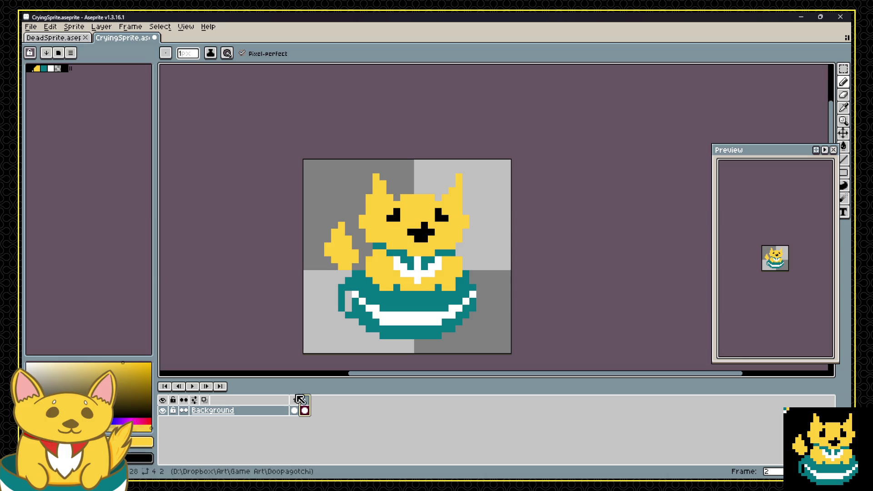
left_click(294, 405)
left_click(304, 405)
left_click(295, 406)
left_click(305, 406)
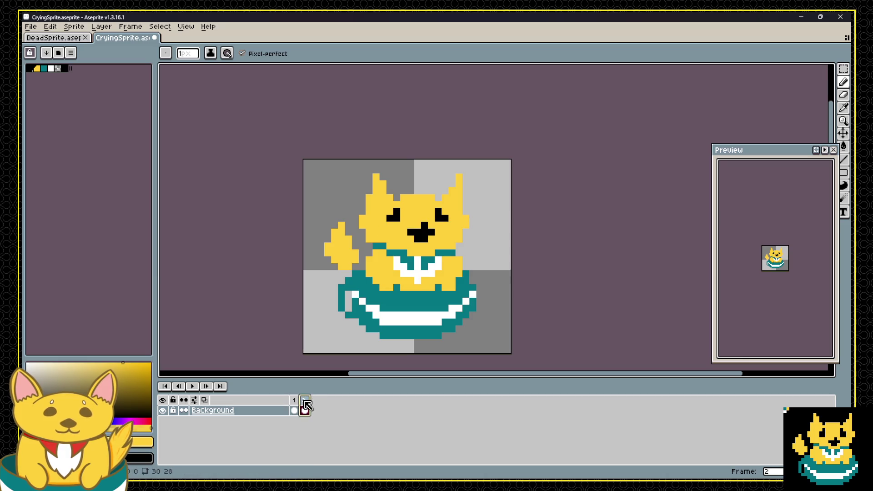
left_click(294, 406)
left_click(305, 406)
left_click(294, 406)
left_click(304, 407)
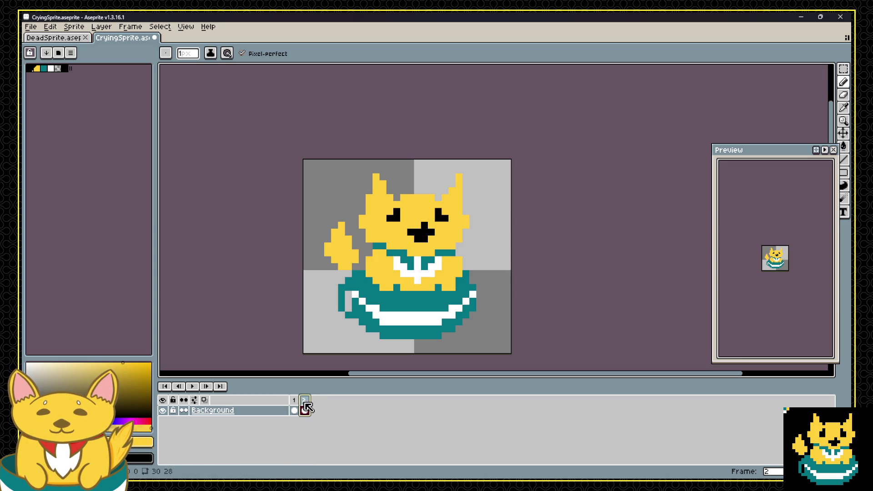
left_click(294, 406)
left_click(305, 407)
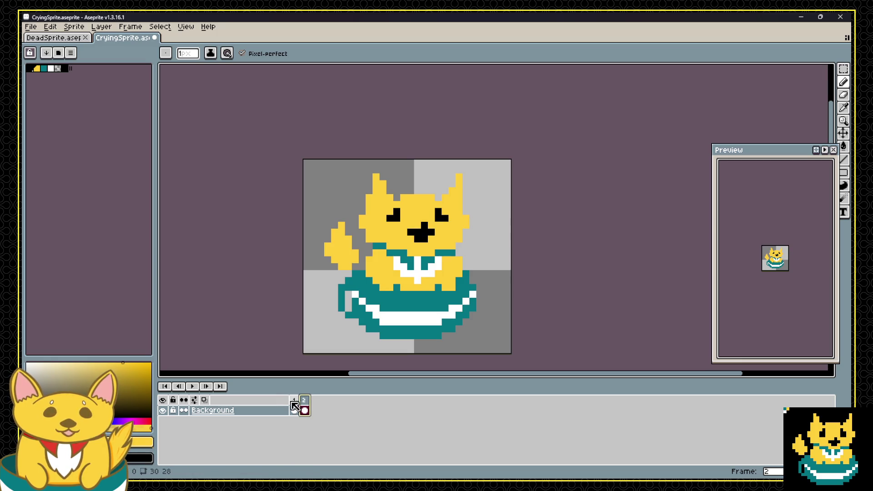
left_click(294, 404)
left_click(306, 401)
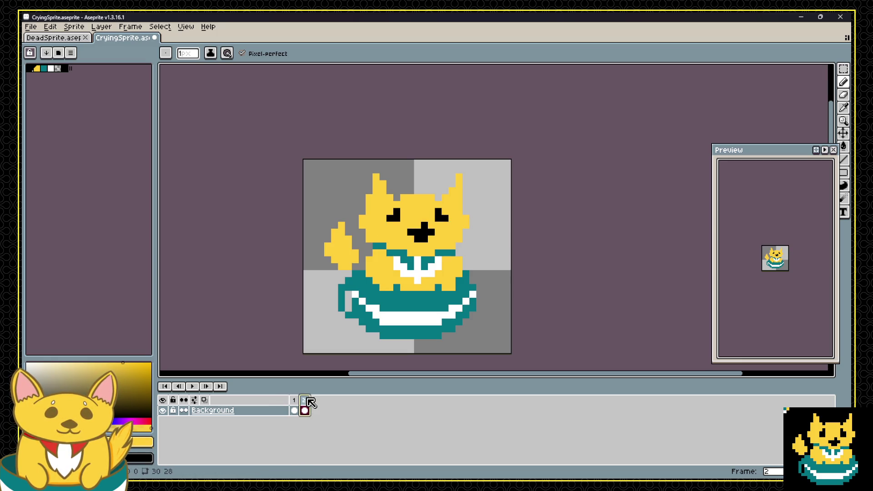
left_click(293, 406)
left_click(304, 405)
left_click(293, 406)
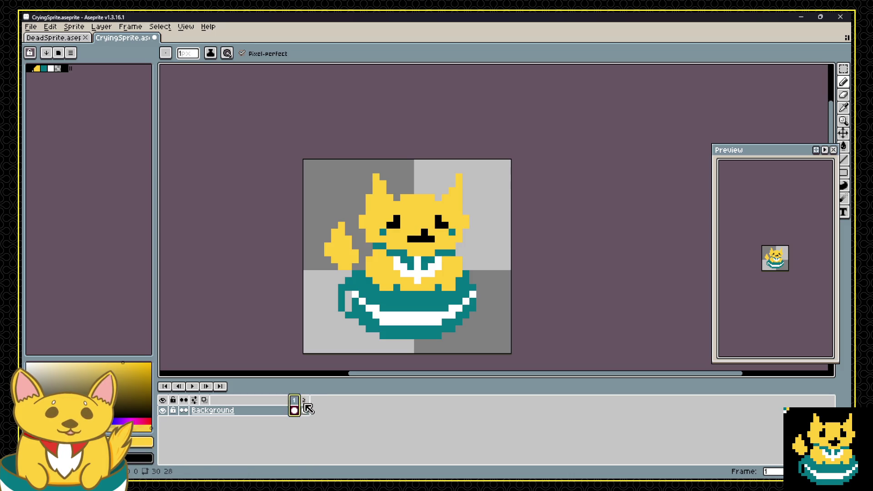
left_click(303, 407)
left_click(293, 407)
left_click(303, 407)
left_click(293, 407)
left_click(304, 407)
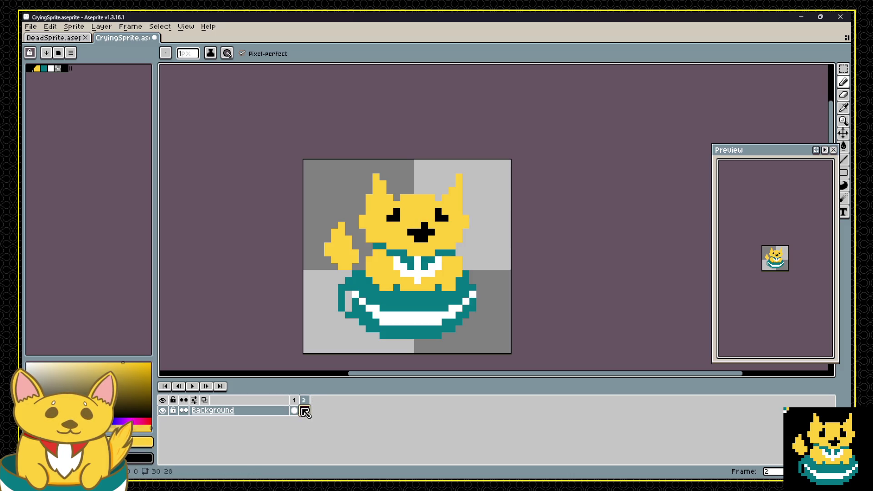
Sample white from the eye on the crying frame for tear glints, then compare both faces.
left_click(294, 409)
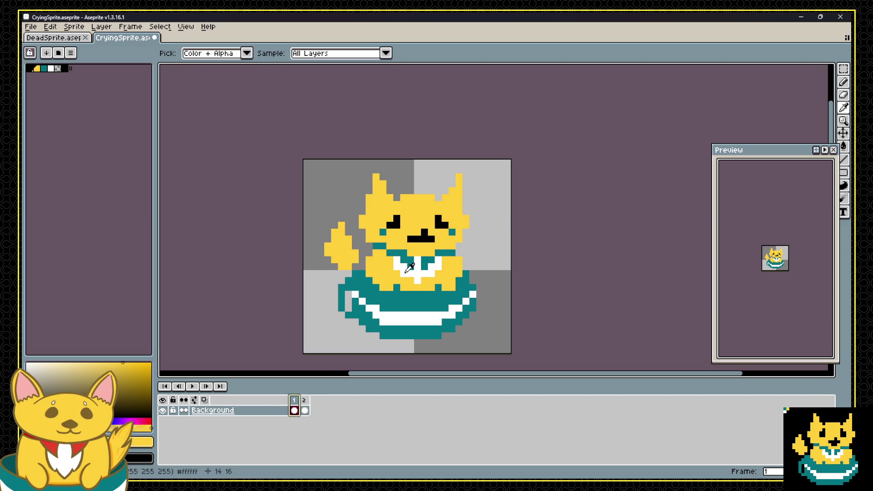
left_click(387, 230, "alt")
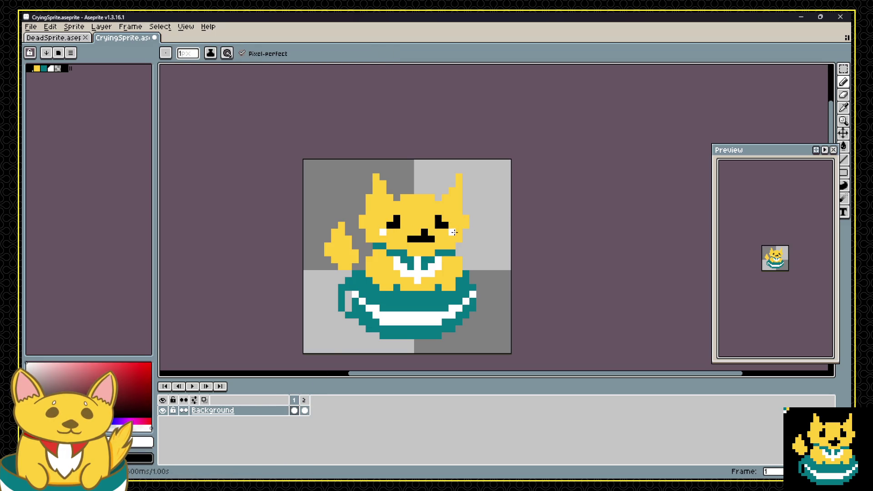
left_click(304, 406)
left_click(294, 406)
left_click(304, 406)
left_click(294, 406)
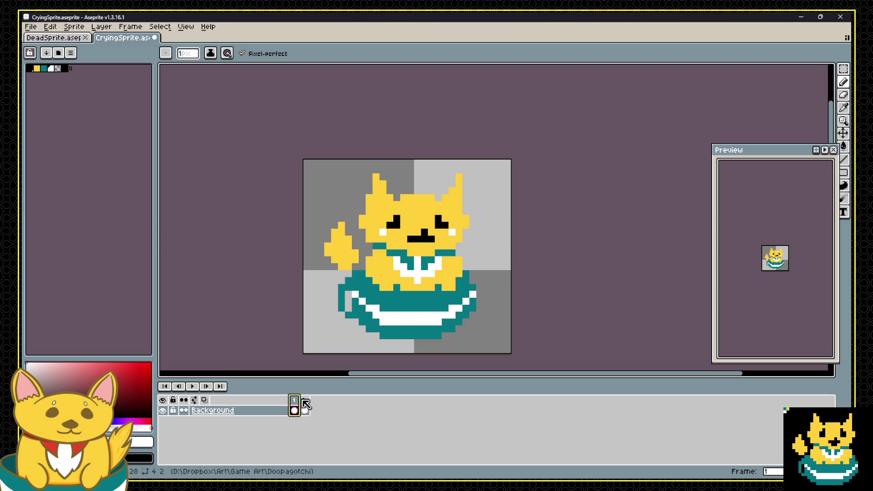
left_click(304, 405)
left_click(295, 406)
key("Right")
key("Left")
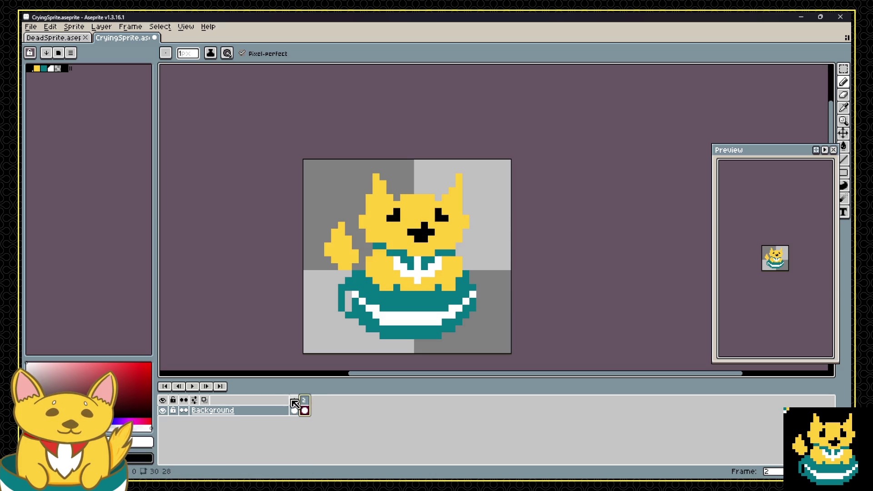
left_click(303, 401)
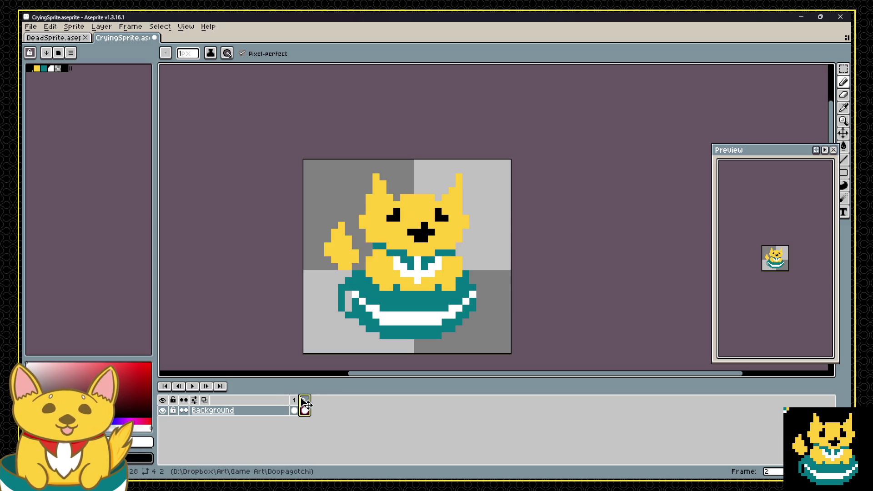
left_click(295, 402)
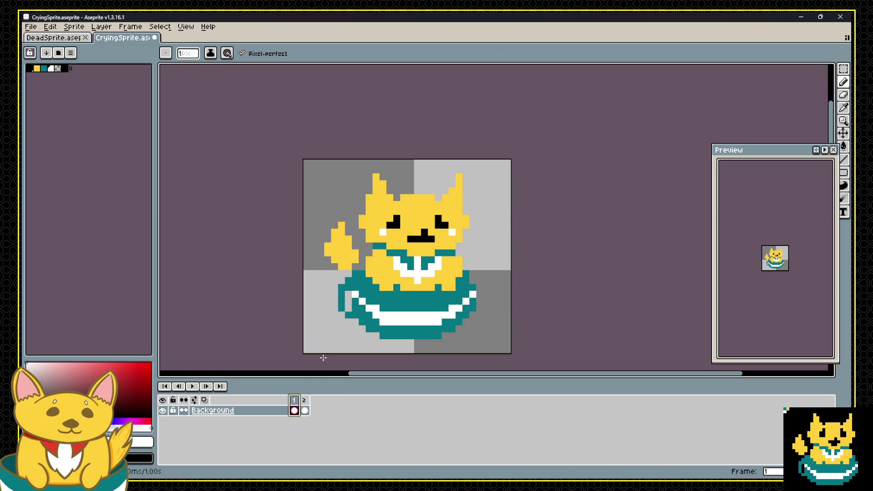
left_click(304, 401)
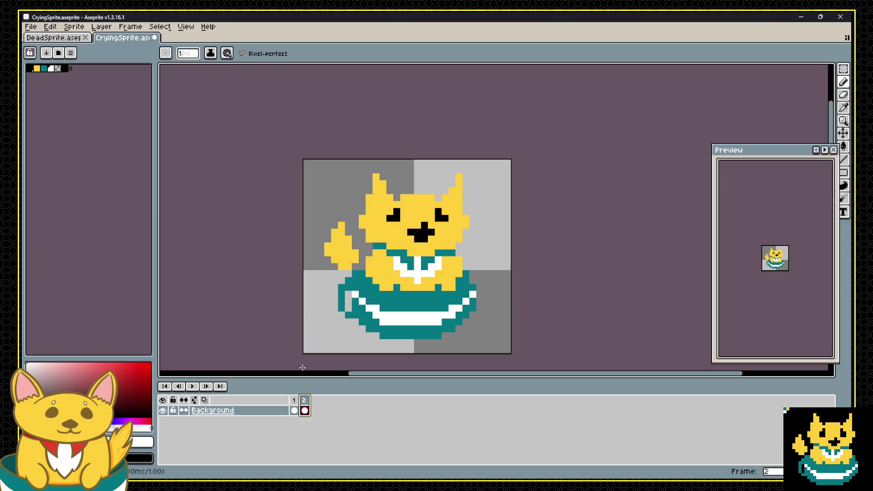
On frame 1, sample the yellow fur and test pixels by the paw, undoing stray ones.
key("Left")
key("i")
left_click(335, 242)
key("b")
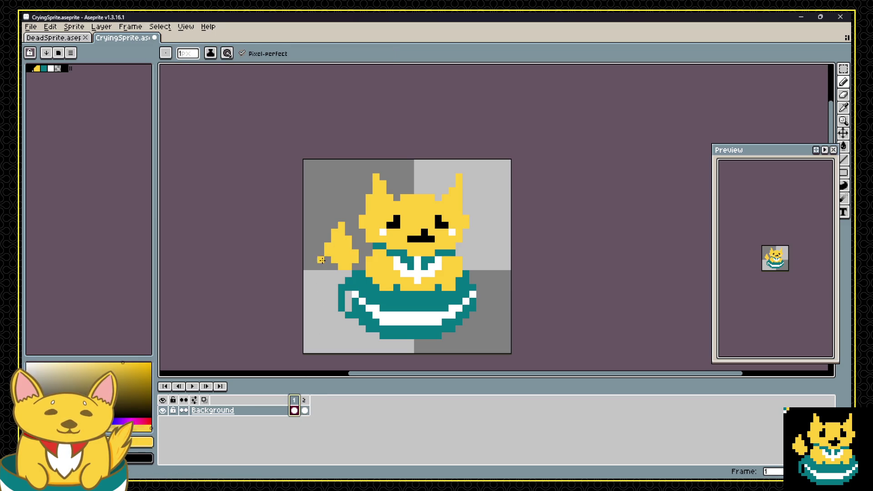
left_click(320, 259)
key("ctrl+z")
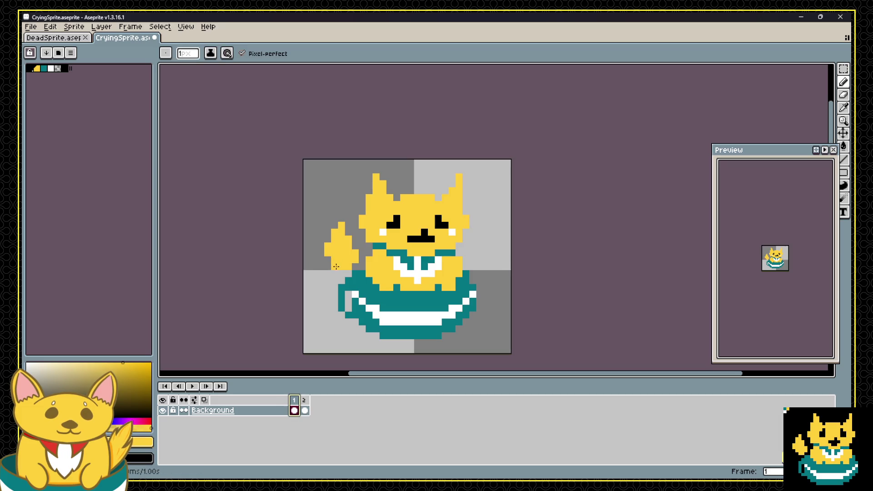
key("ctrl+z")
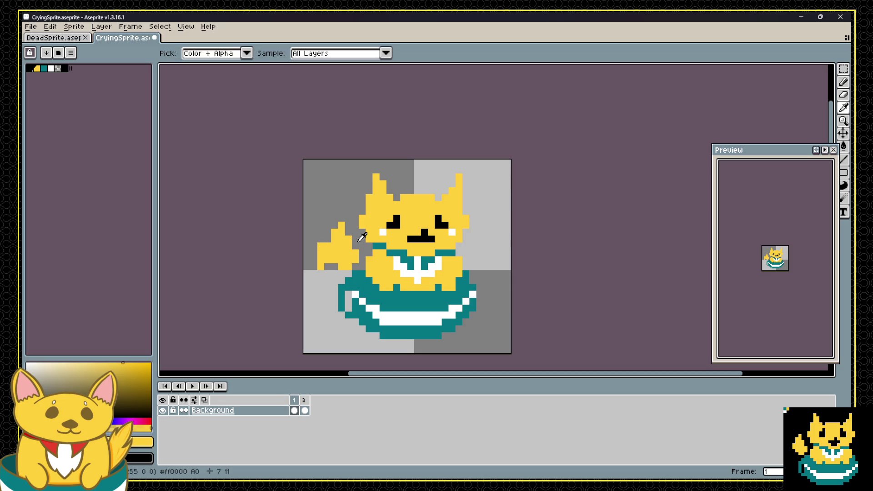
key("ctrl+z")
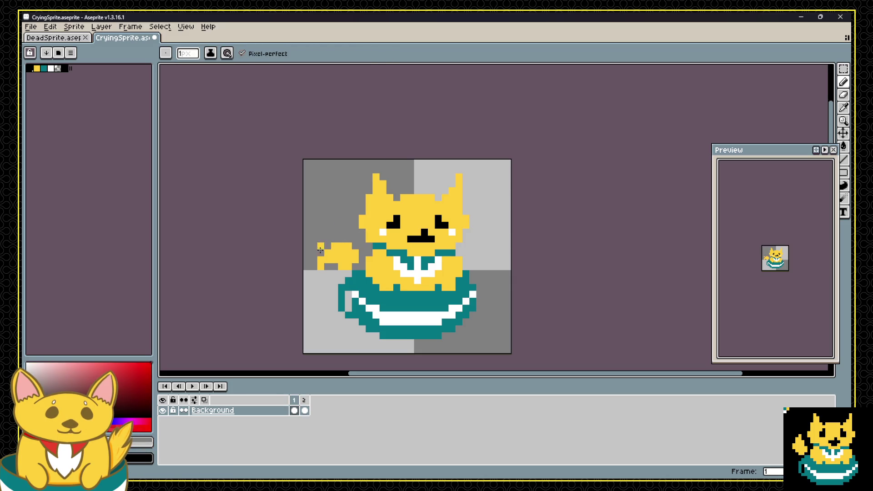
Reshape the paw into a solid flat yellow tail, covering stray pixels with light grey.
left_click(320, 244)
left_click_drag(336, 268, 346, 260)
left_click(338, 254, "alt")
left_click(350, 273, "alt")
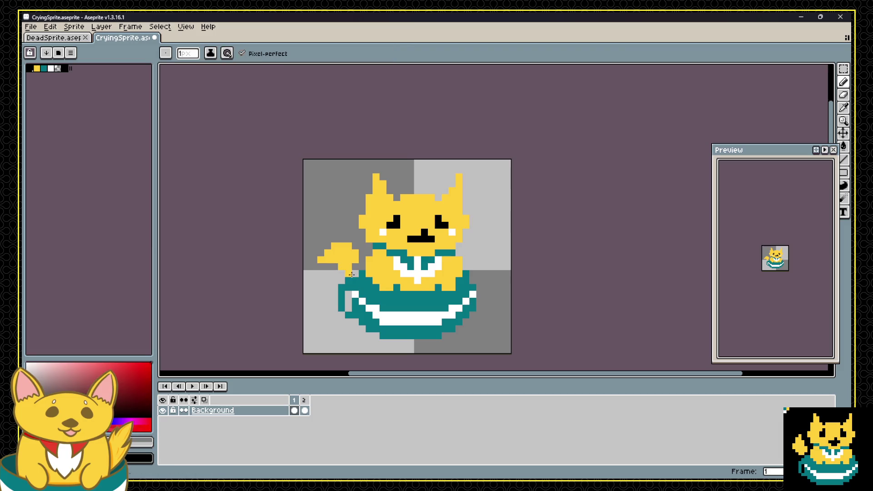
left_click(349, 272)
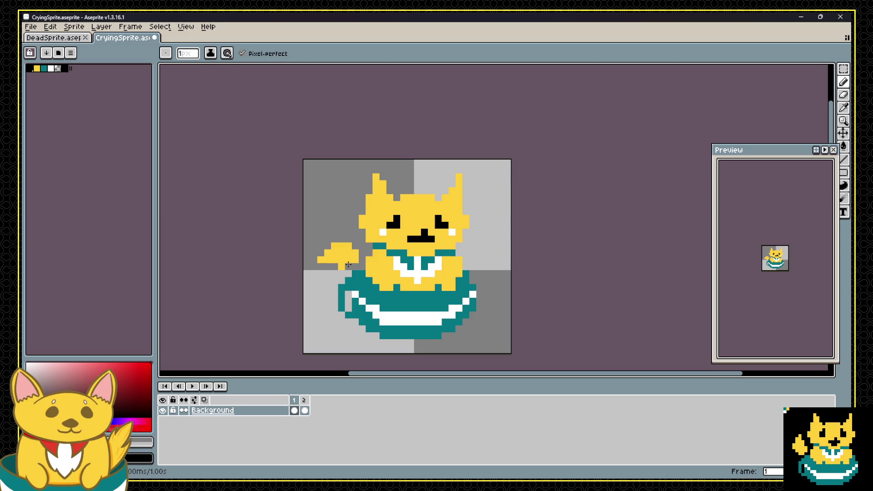
Compare frame 1's flat tail with frame 2's raised one, ending on frame 1.
left_click(304, 400)
left_click(293, 402)
left_click(301, 401)
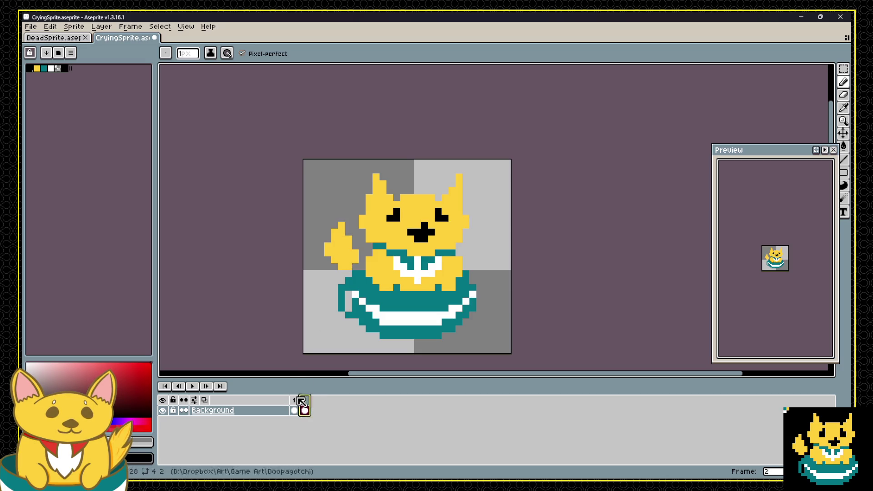
key("Left")
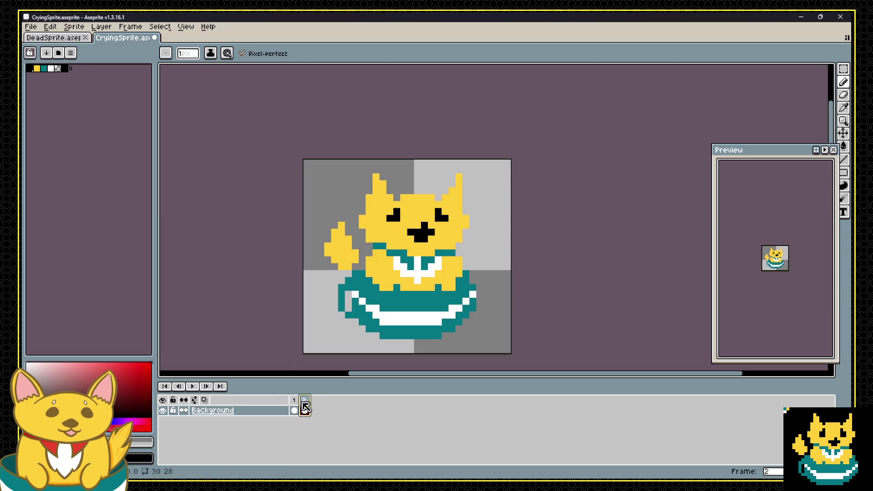
left_click(293, 400)
Marquee-select the tail area and carry the selection over to frame 2.
key("m")
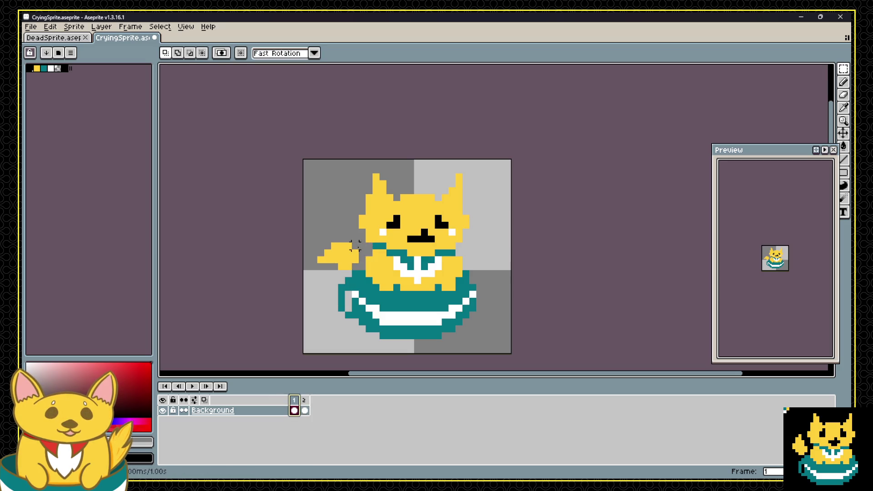
left_click_drag(360, 240, 315, 272)
left_click(304, 400)
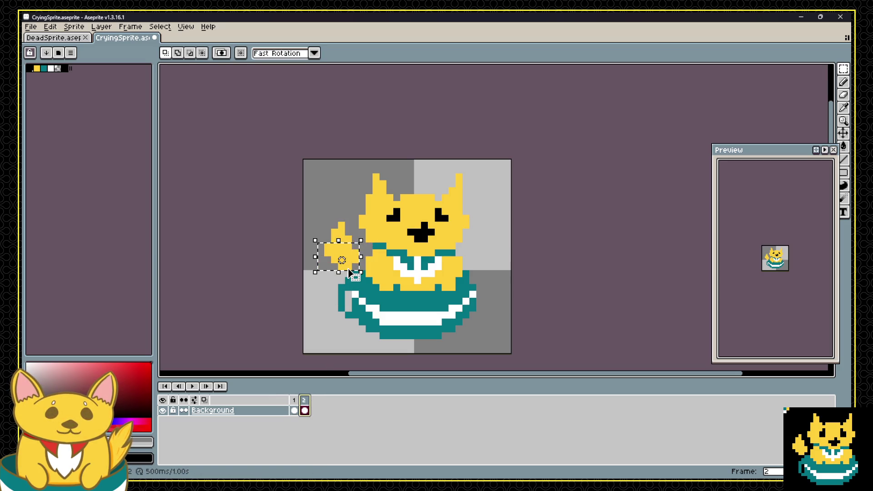
key("Escape")
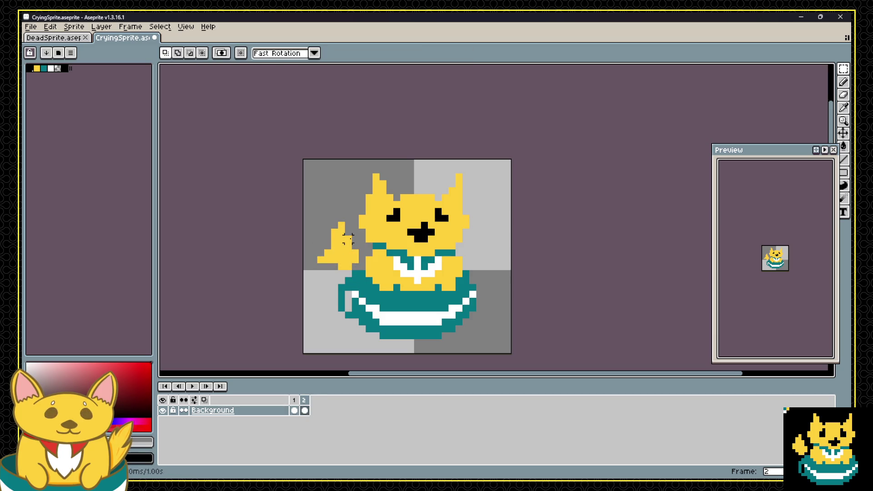
key("b")
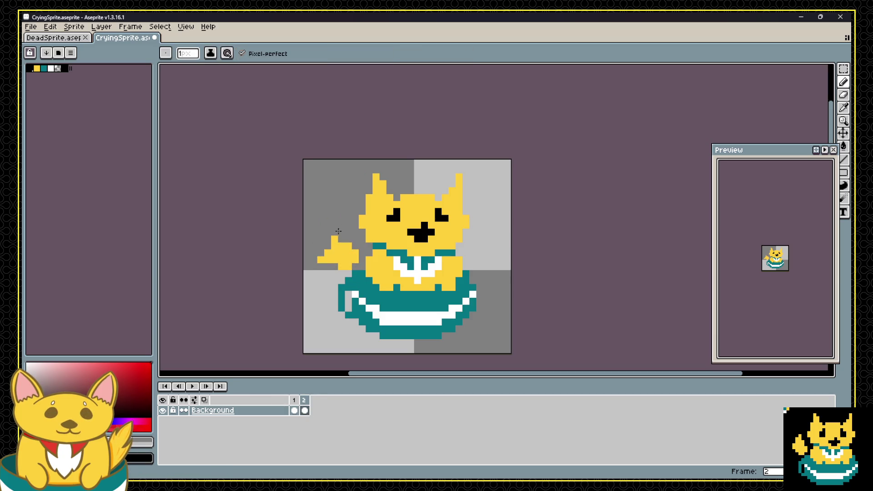
Flip between frames 1 and 2 to compare the tail poses.
left_click(294, 400)
left_click(303, 400)
left_click(294, 400)
left_click(304, 400)
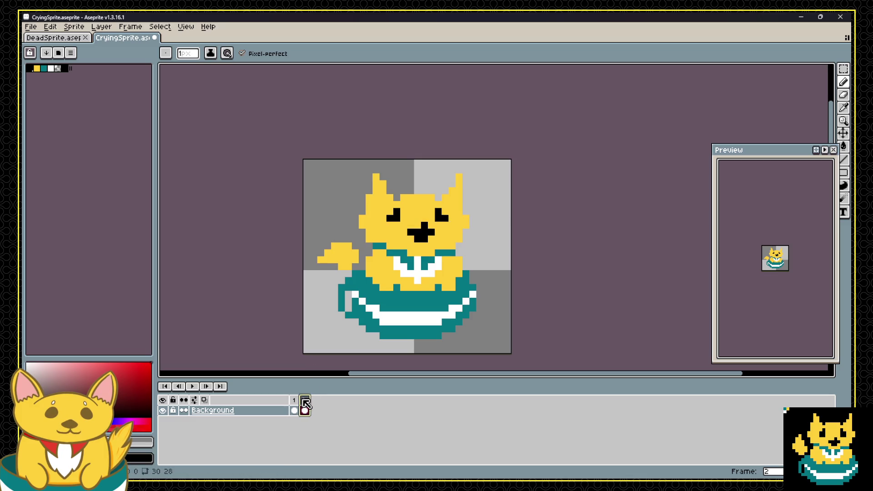
left_click(297, 403)
left_click(305, 409)
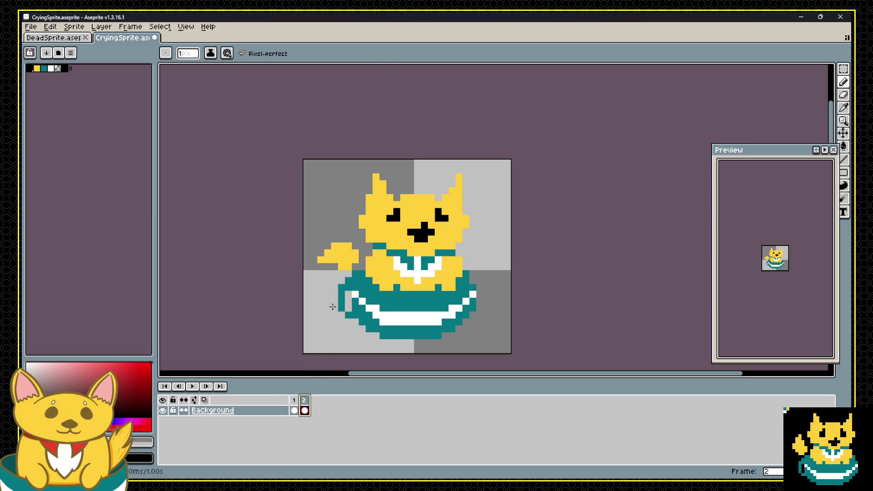
key("alt")
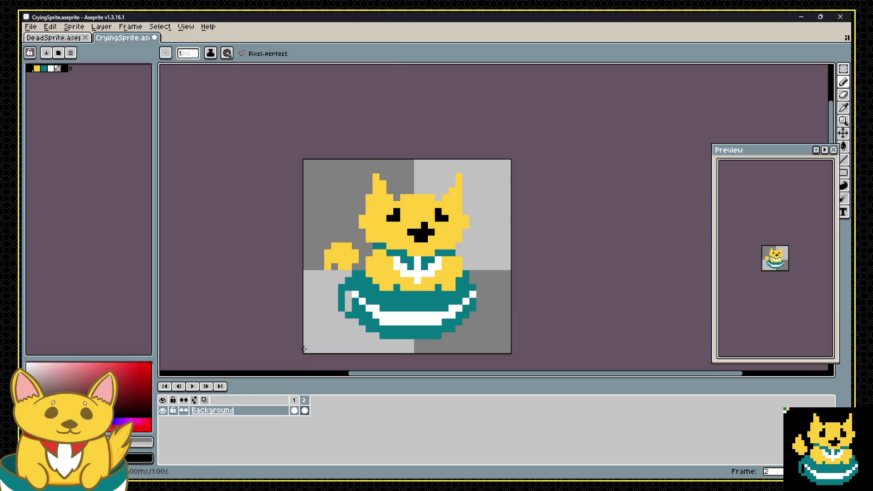
left_click(294, 400)
left_click(304, 400)
left_click(294, 400)
left_click(303, 400)
left_click(295, 400)
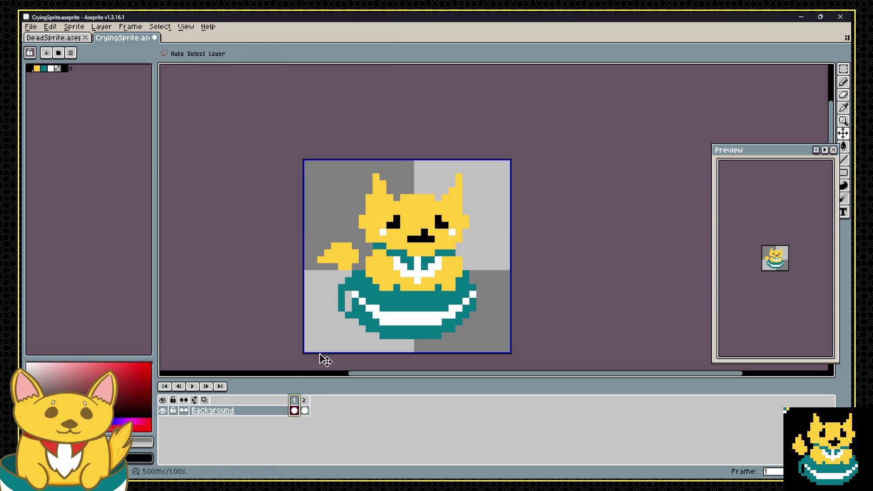
left_click(303, 400)
left_click(295, 400)
left_click(304, 400)
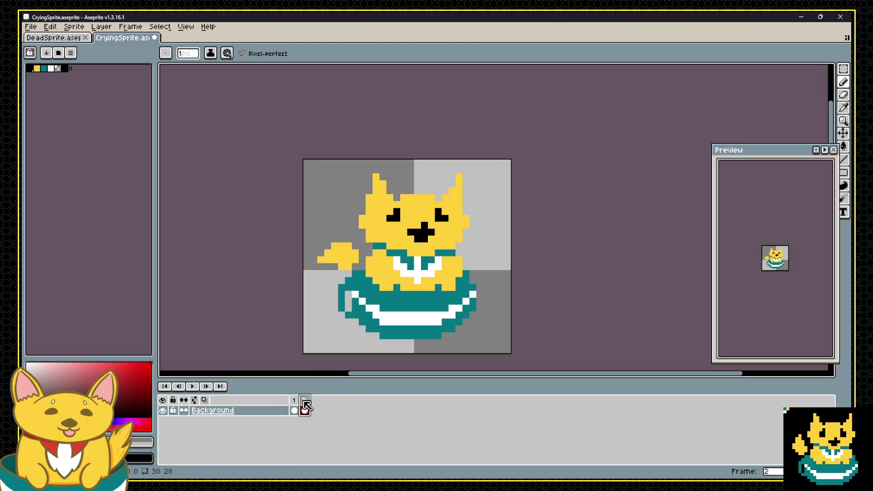
left_click(295, 400)
left_click(304, 402)
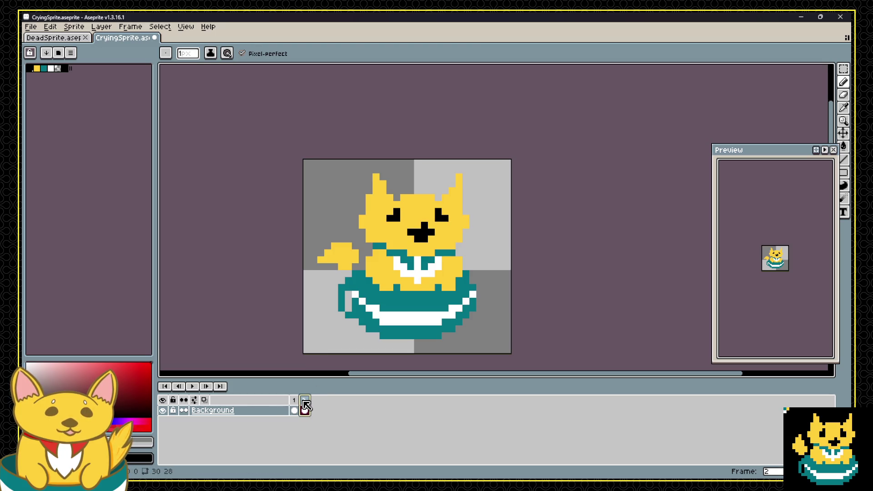
left_click(293, 405)
left_click(303, 404)
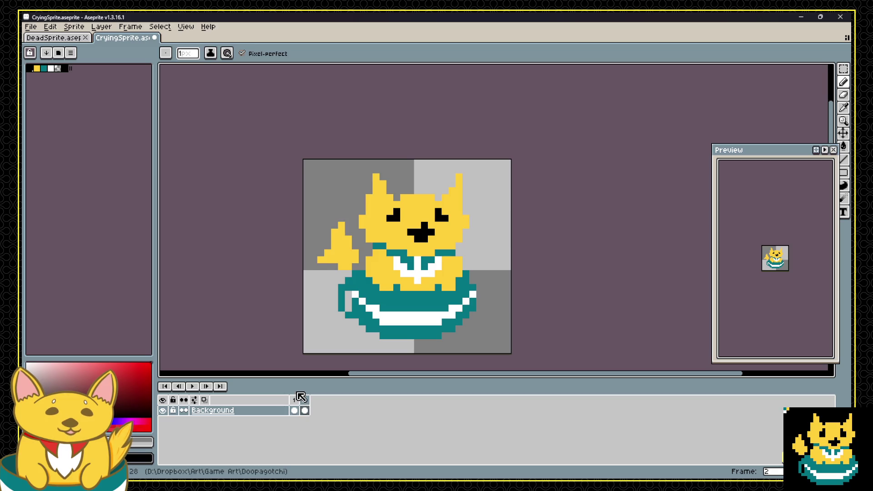
Undo the recent tail edits and marquee-select the raised tail on frame 2.
key("ctrl+z")
key("v")
key("ctrl+z")
key("ctrl+z")
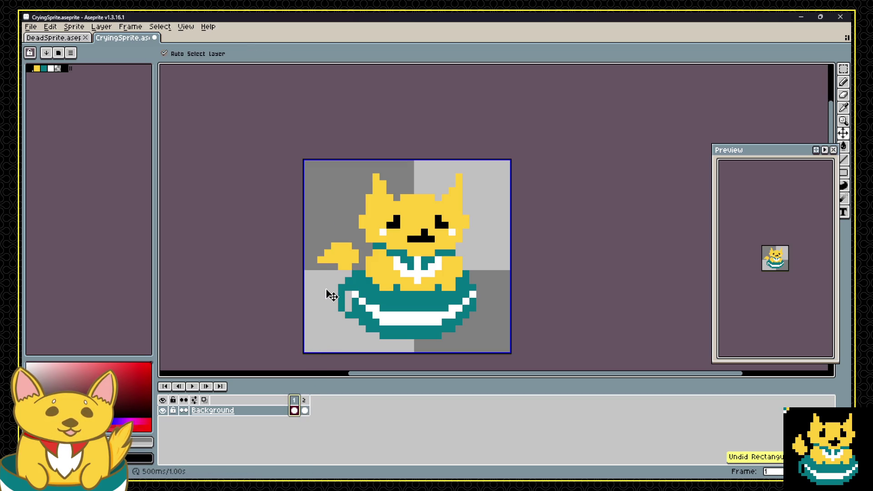
key("b")
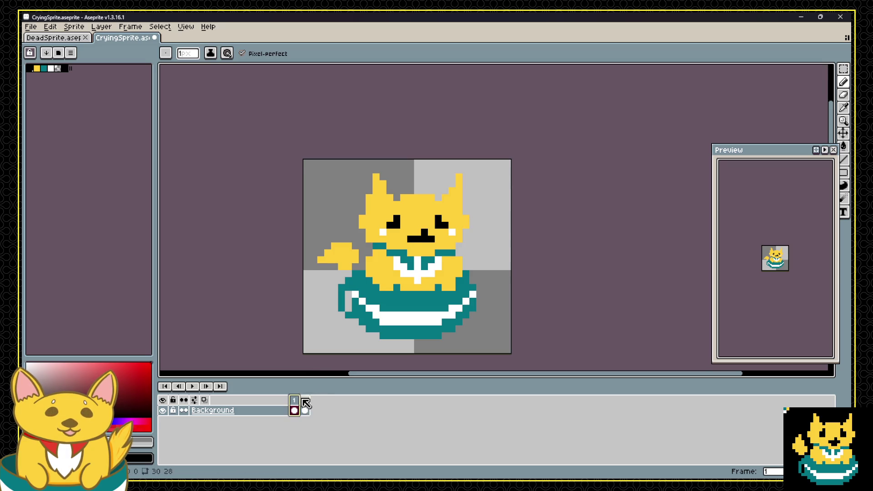
left_click(303, 399)
key("m")
left_click_drag(322, 220, 361, 271)
Flip frame 2's tail with Edit > Flip Vertical, drag it lower, place it, then undo both changes.
left_click(50, 27)
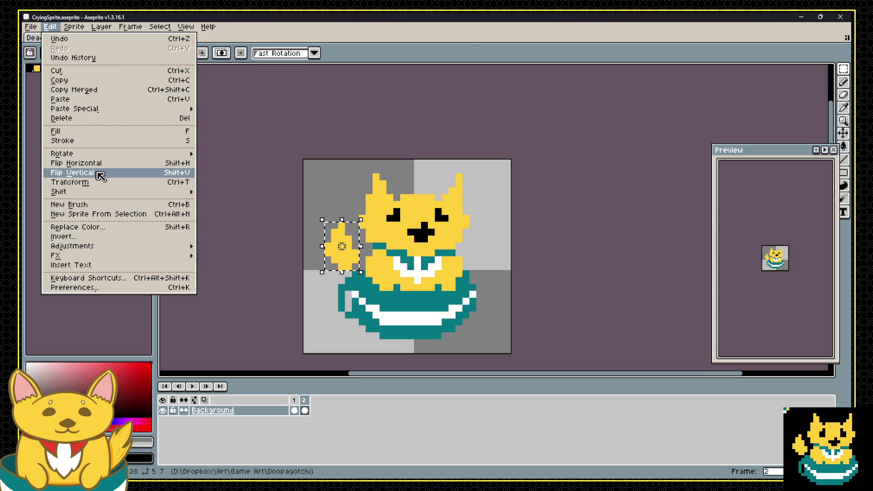
left_click(98, 173)
mouse_move(341, 250)
left_mouse_down()
mouse_move(322, 282)
mouse_move(330, 277)
mouse_move(342, 293)
left_mouse_up()
left_click(305, 224)
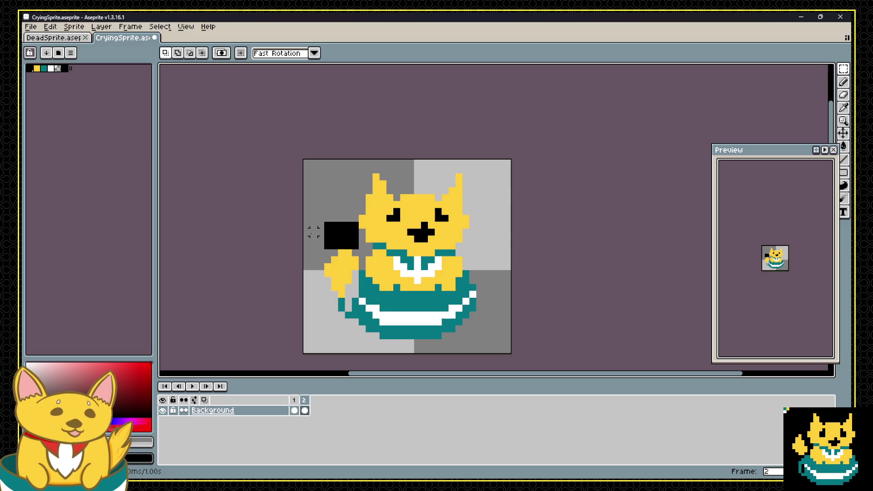
key("ctrl+z")
key("ctrl+z")
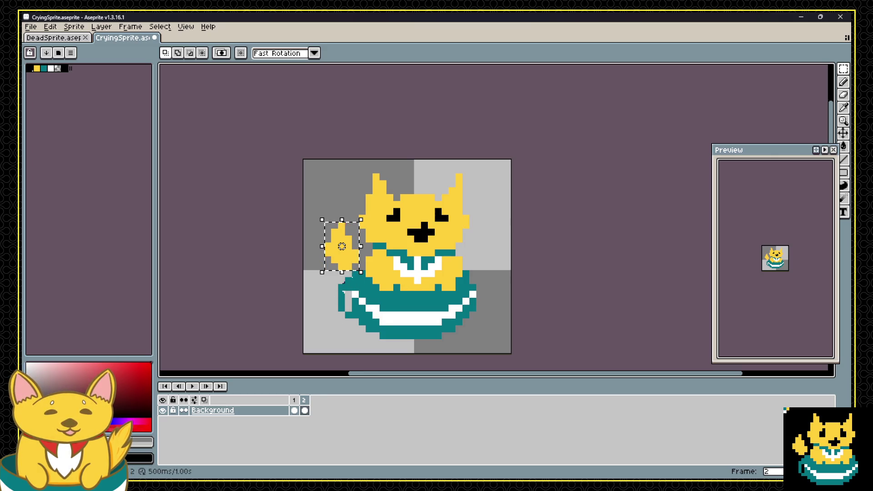
key("Return")
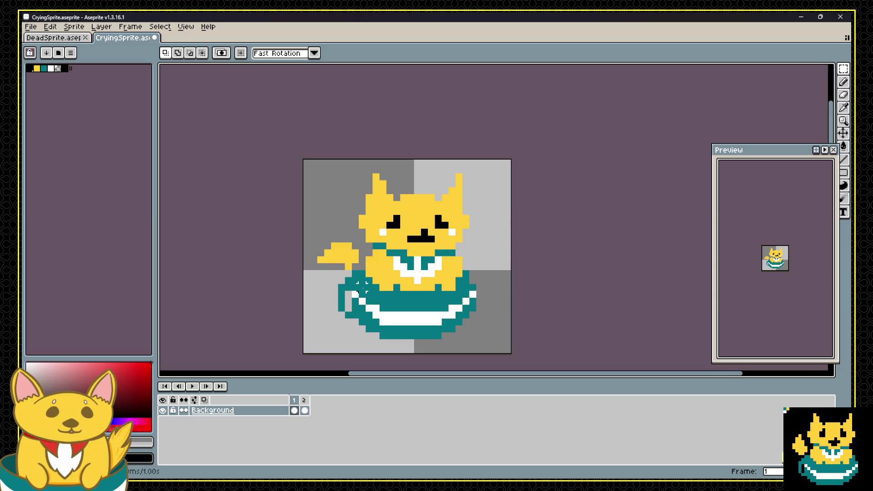
Sample the paw yellow and background grey, then compare frames 1 and 2, ending on frame 1.
left_click(332, 269, "alt")
left_click(328, 277, "alt")
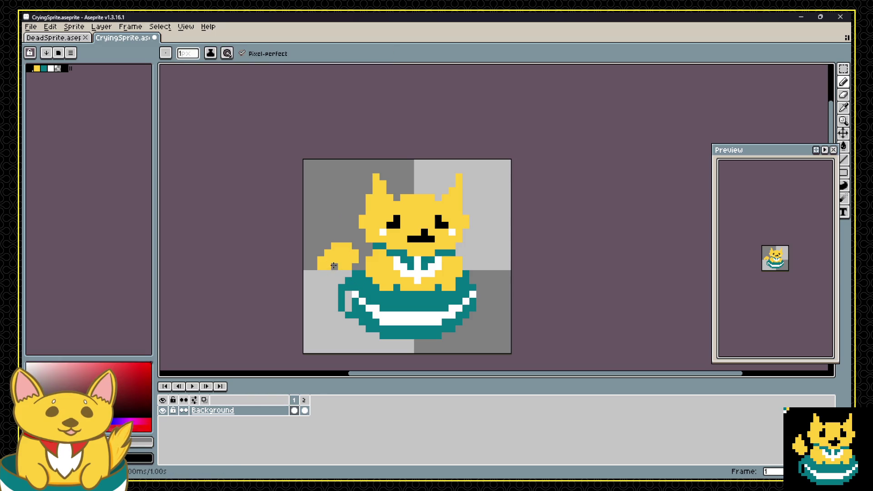
left_click(304, 410)
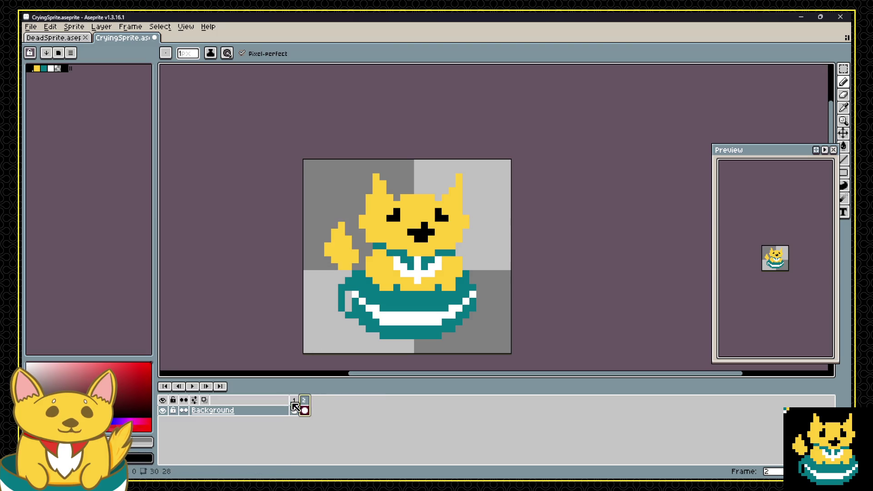
left_click(294, 410)
left_click(304, 410)
left_click(294, 410)
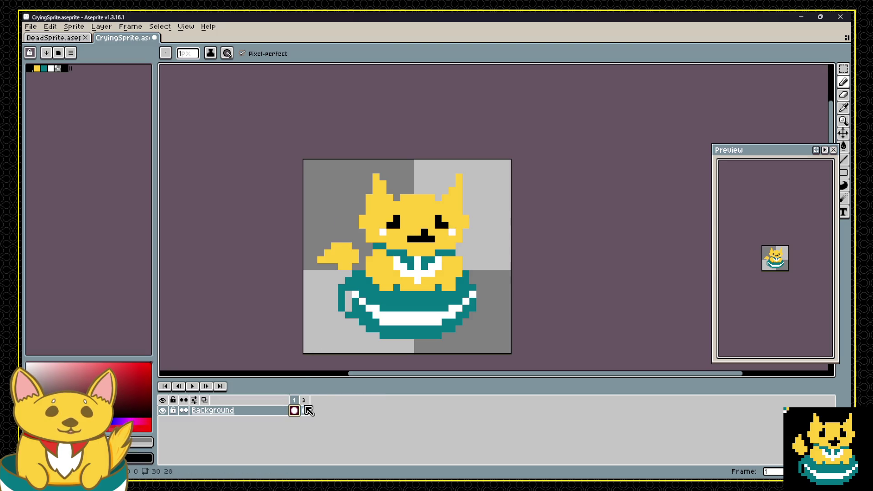
left_click(304, 410)
left_click(294, 410)
left_click(305, 410)
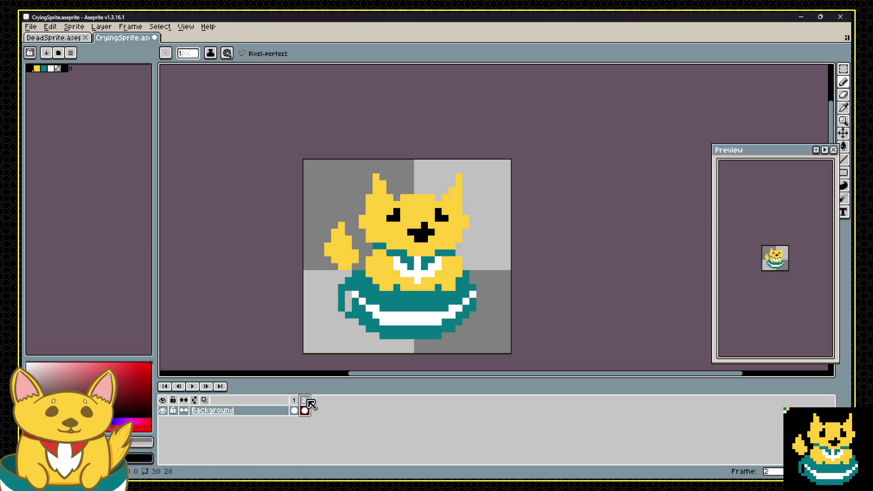
left_click(294, 410)
Paste frame 1's flattened tail into frame 2 and erase the leftover black pixels beside it.
key("m")
left_click_drag(316, 241, 361, 272)
left_click(304, 410)
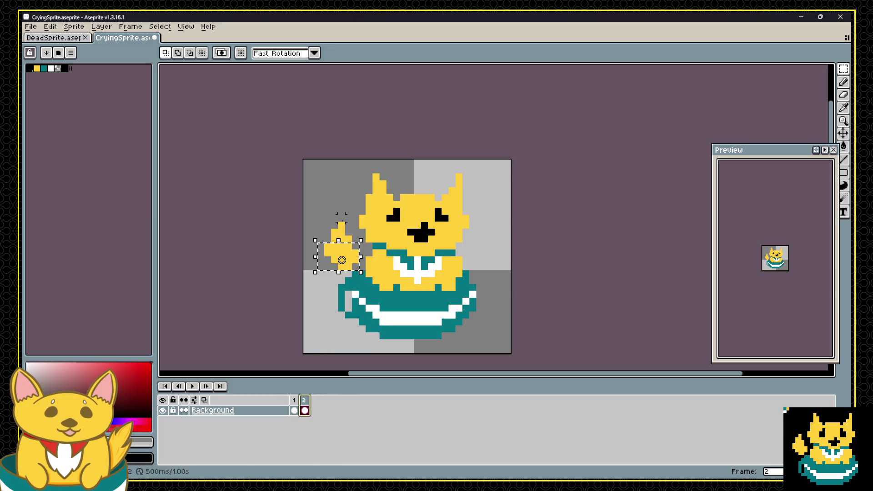
key("ctrl+v")
key("Return")
key("b")
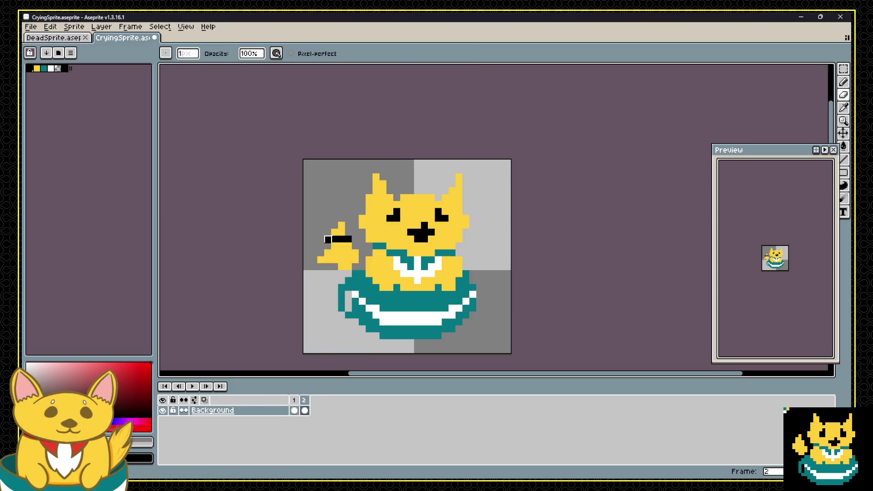
key("e")
left_click_drag(327, 239, 341, 228)
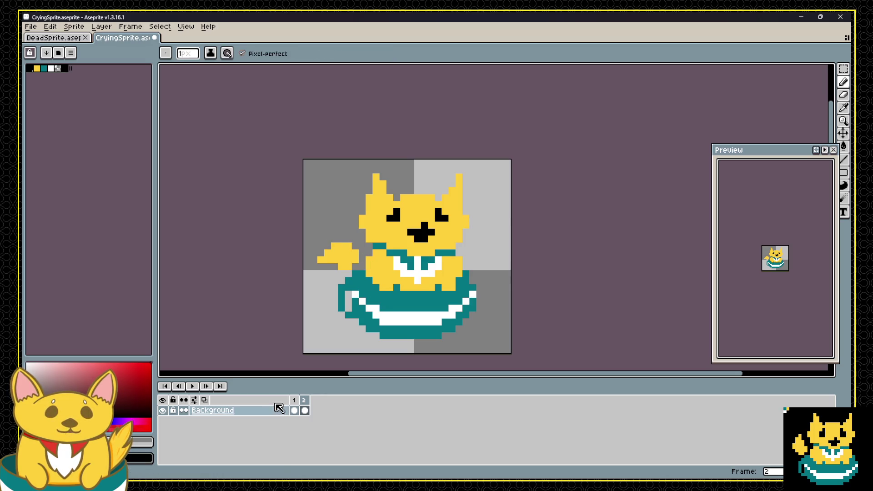
Recheck both frames, sampling the sprite yellow and background grey, then return to frame 1.
left_click(304, 409)
left_click(293, 404)
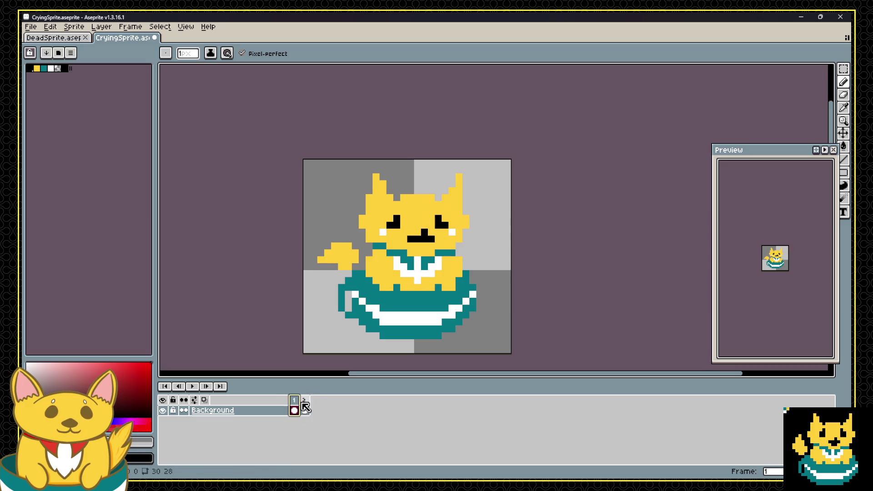
left_click(304, 407)
left_click(347, 267, "alt")
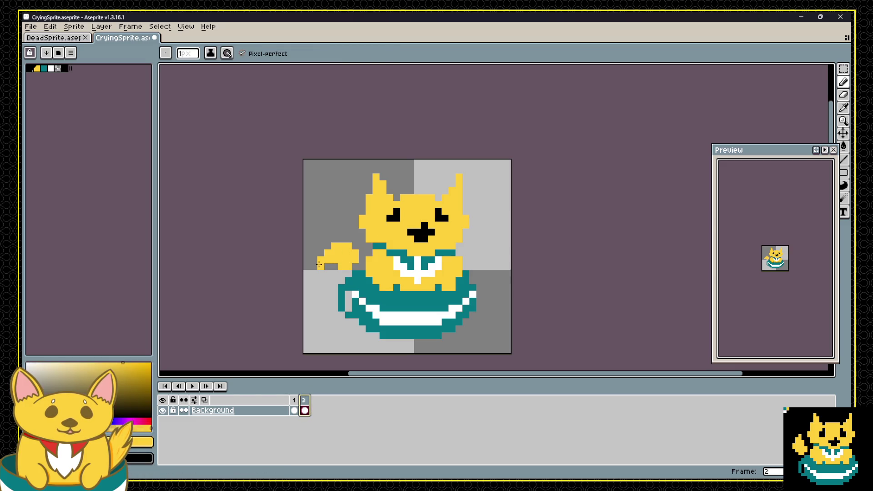
left_click(294, 405)
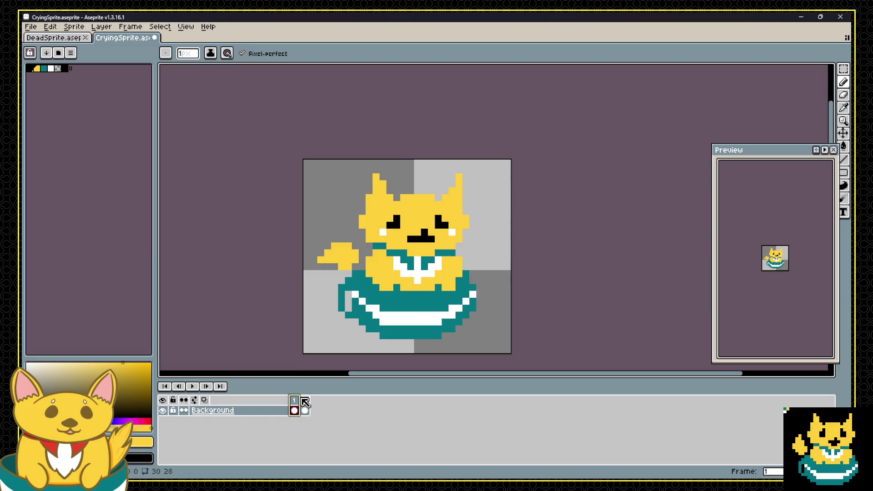
left_click(306, 407)
left_click(323, 268, "alt")
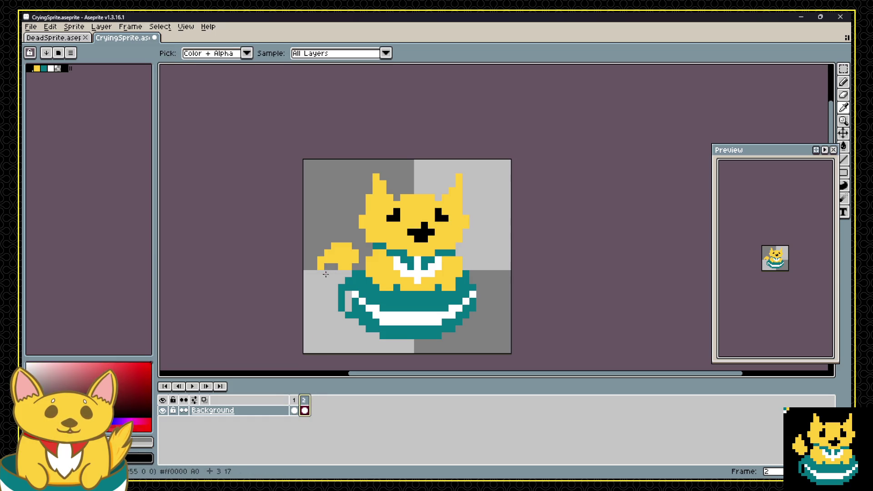
left_click(294, 404)
left_click(304, 404)
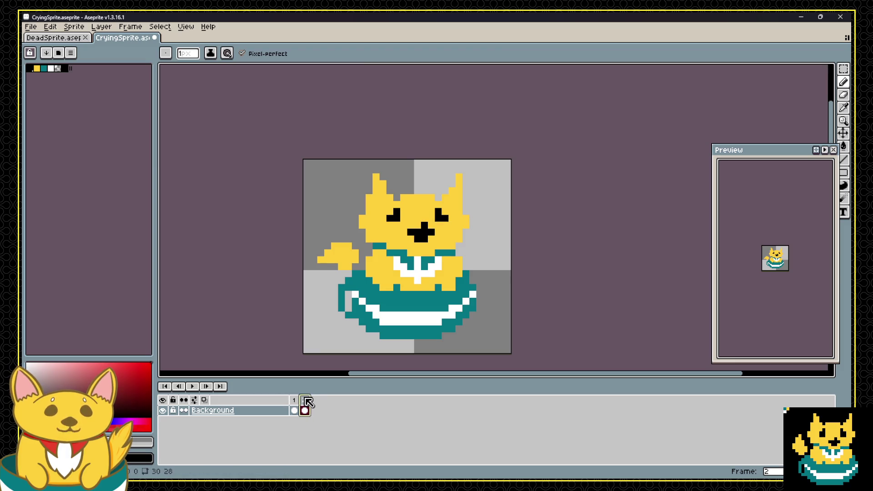
left_click(294, 405)
left_click(305, 404)
left_click(294, 404)
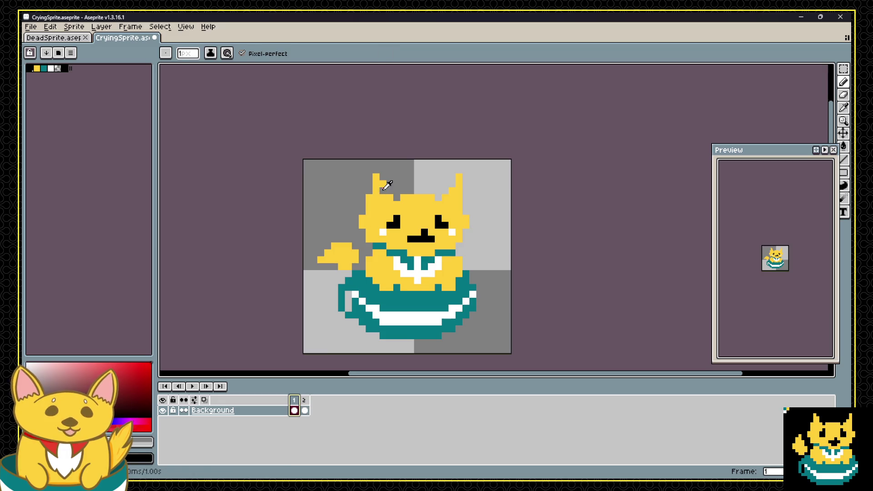
Revert the ear tips to the flatter shape and paint frame 2's top ear pixel grey.
key("alt")
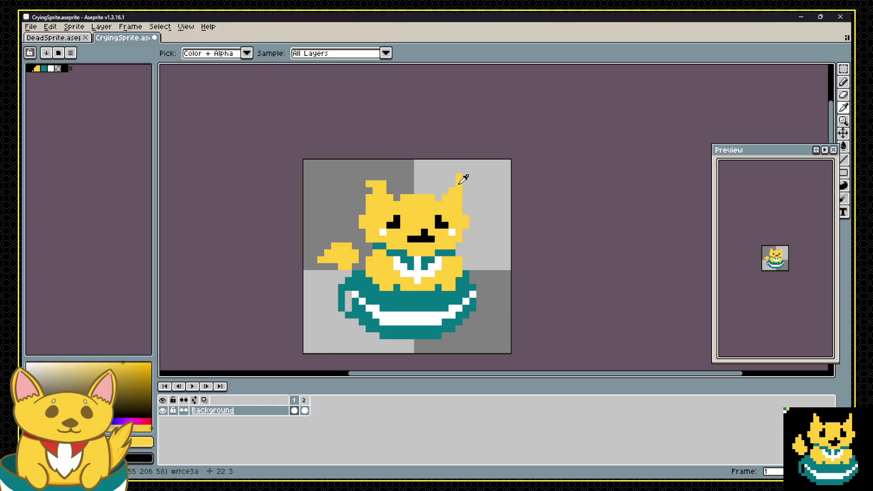
key("ctrl+z")
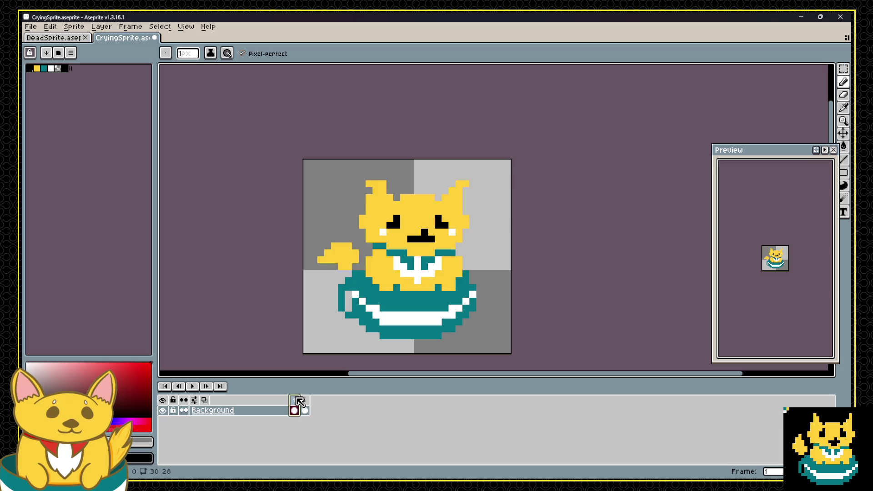
double_click(294, 400)
left_click(465, 272)
key("Right")
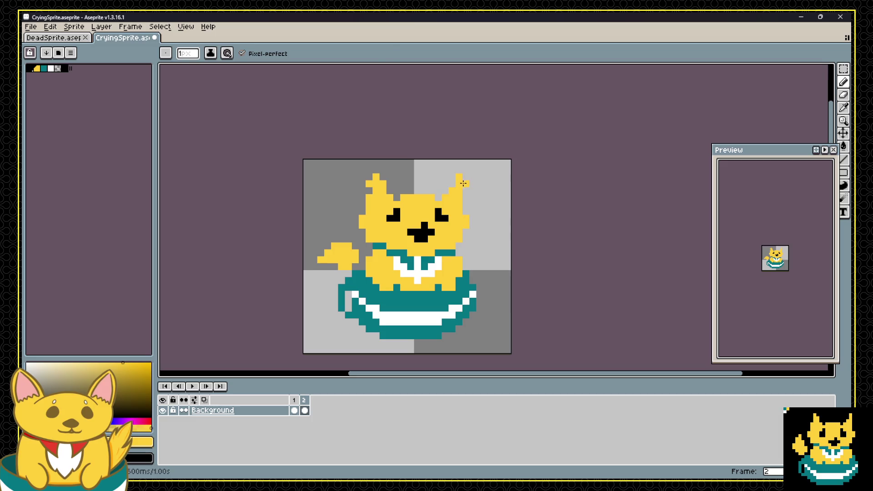
left_click(472, 172, "alt")
left_click(459, 176)
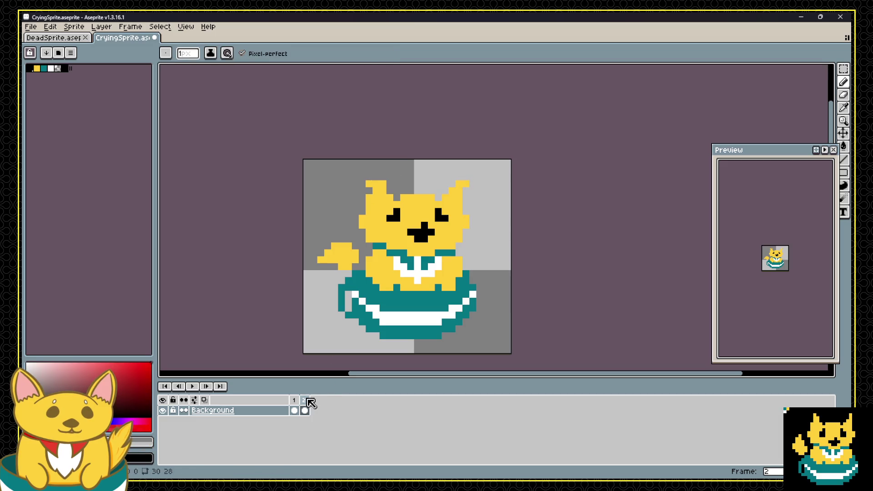
Flip between frames 1 and 2 to compare the crying cat's faces.
left_click(294, 410)
left_click(304, 410)
left_click(294, 410)
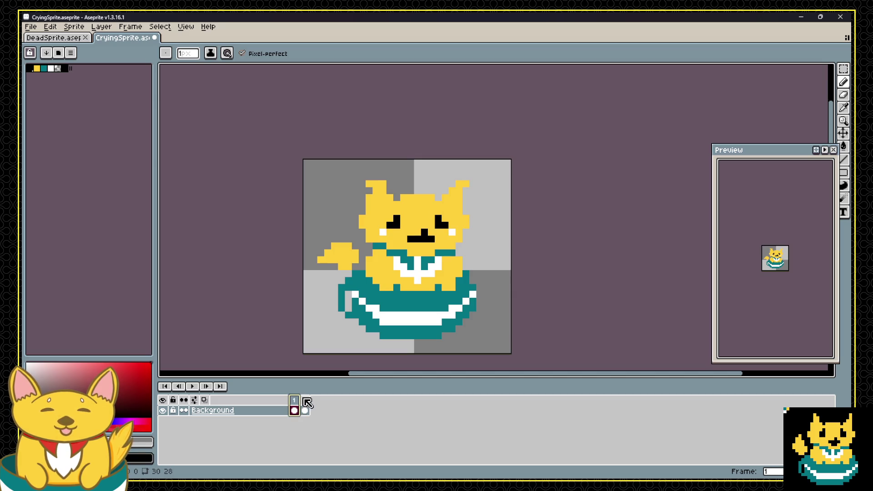
left_click(306, 401)
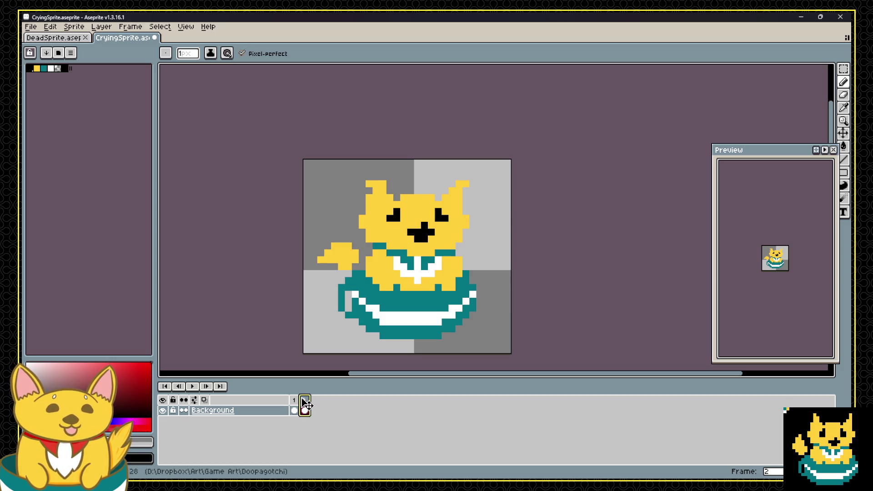
key("Left")
left_click(303, 400)
key("Left")
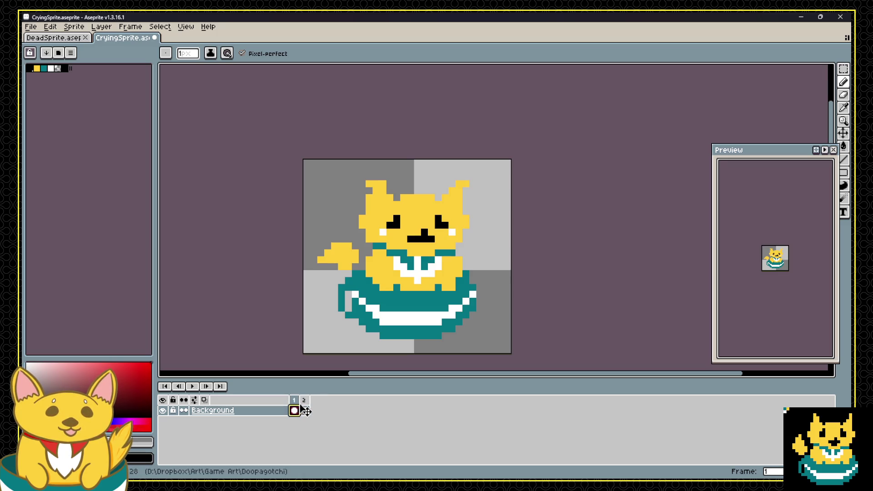
left_click(302, 406)
key("Left")
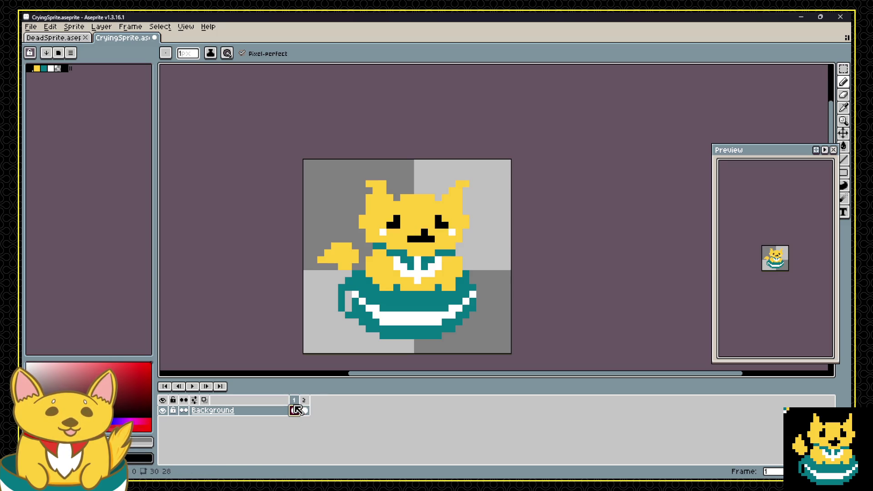
left_click(305, 409)
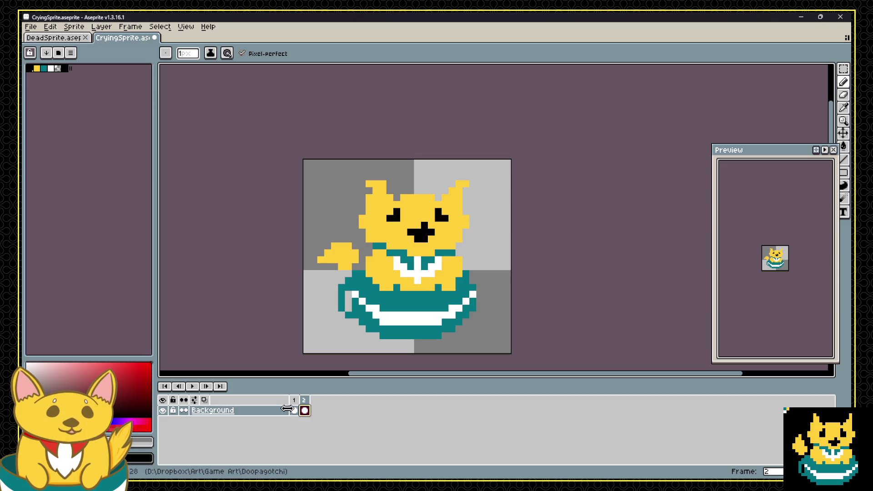
left_click(293, 410)
left_click(306, 409)
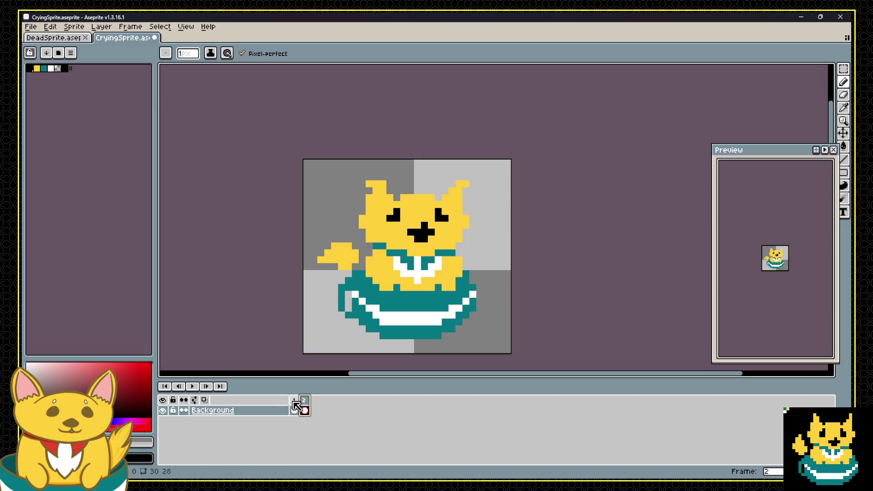
Check frame 1's crying face against frame 2's open-mouth face, then save the sprite file.
left_click(296, 406)
key("Right")
left_click(296, 404)
left_click(307, 409)
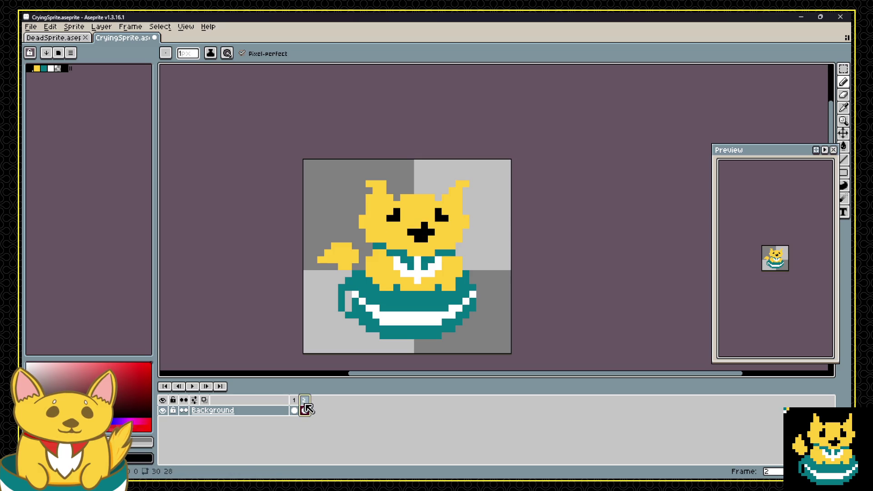
left_click(295, 408)
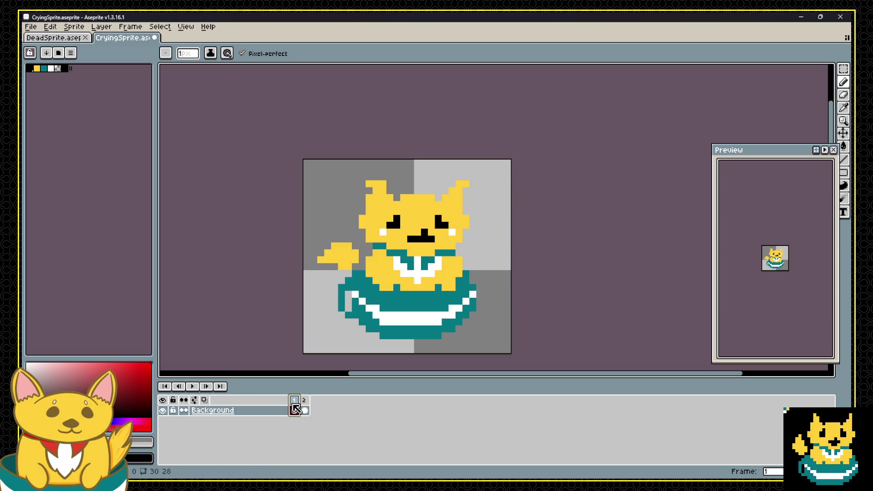
left_click(307, 406)
left_click(298, 406)
left_click(304, 409)
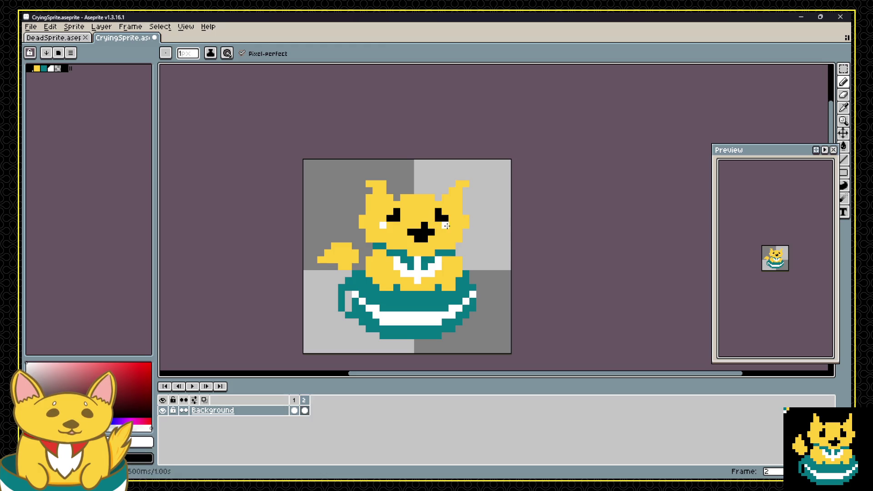
left_click(297, 400)
left_click(301, 403)
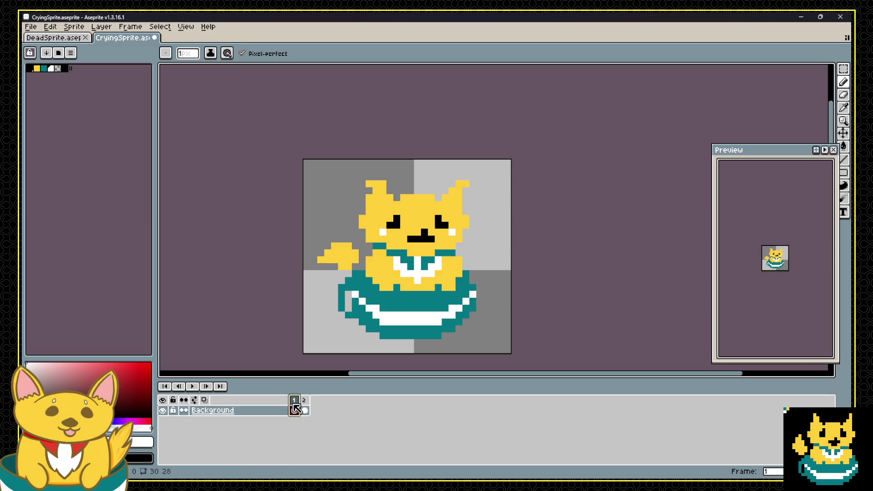
left_click(294, 409)
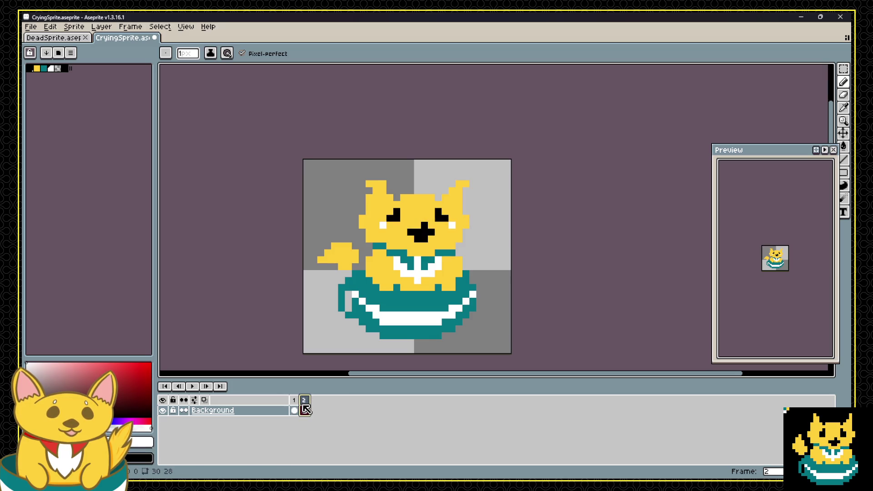
key("ctrl+s")
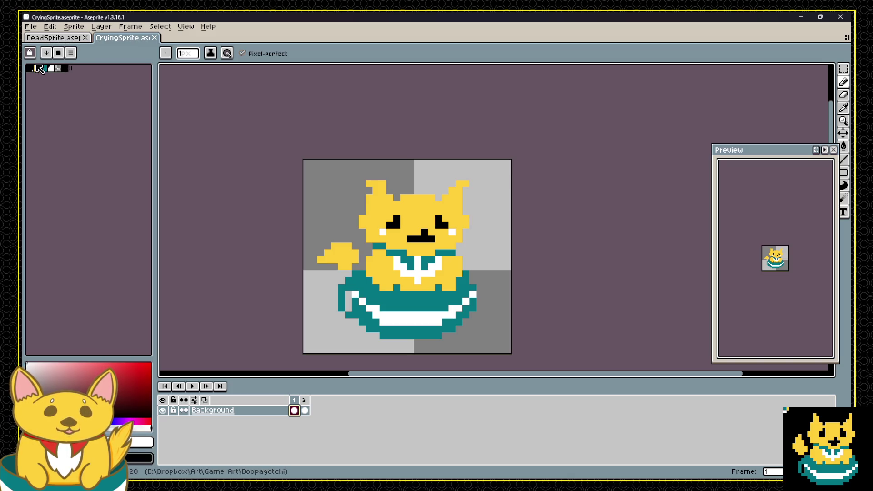
Open the GIF export dialog and cancel it without exporting.
left_click(31, 27)
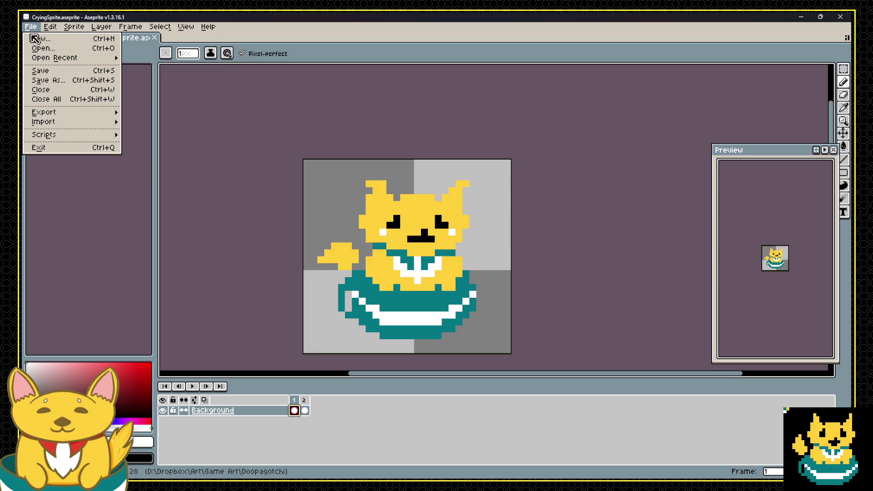
mouse_move(54, 112)
left_click(143, 114)
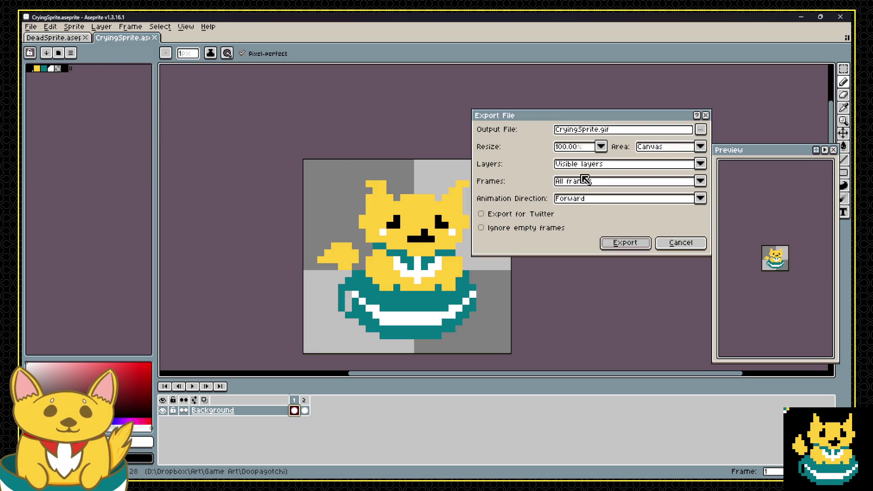
left_click(679, 242)
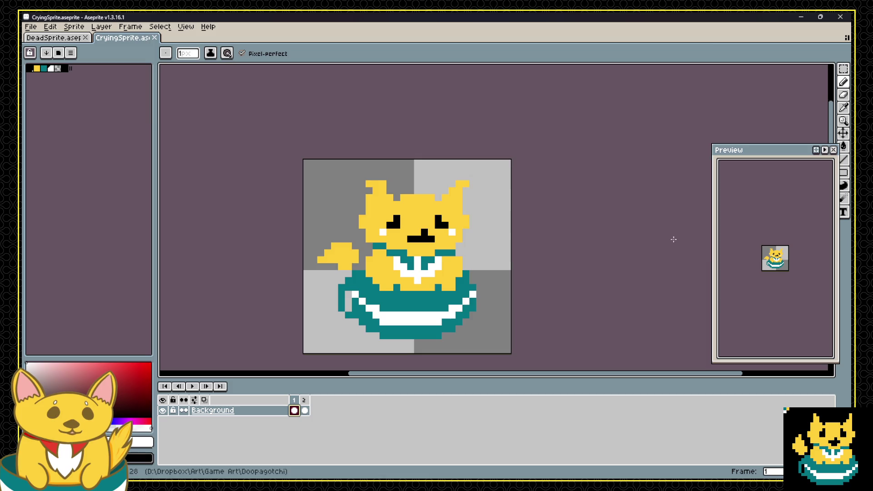
Export both frames as a sprite sheet to Sprites\CryingSprite.png.
left_click(28, 28)
mouse_move(84, 112)
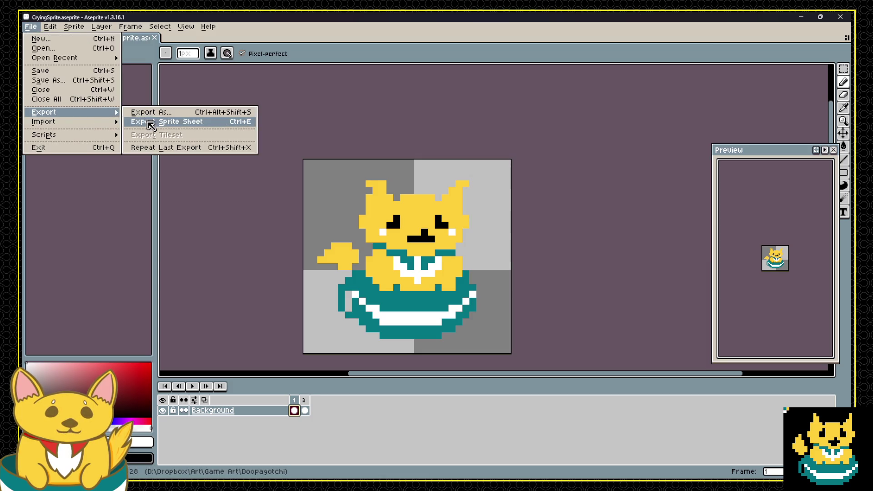
left_click(150, 123)
left_click(497, 307)
key("Home")
type("Sprites\\")
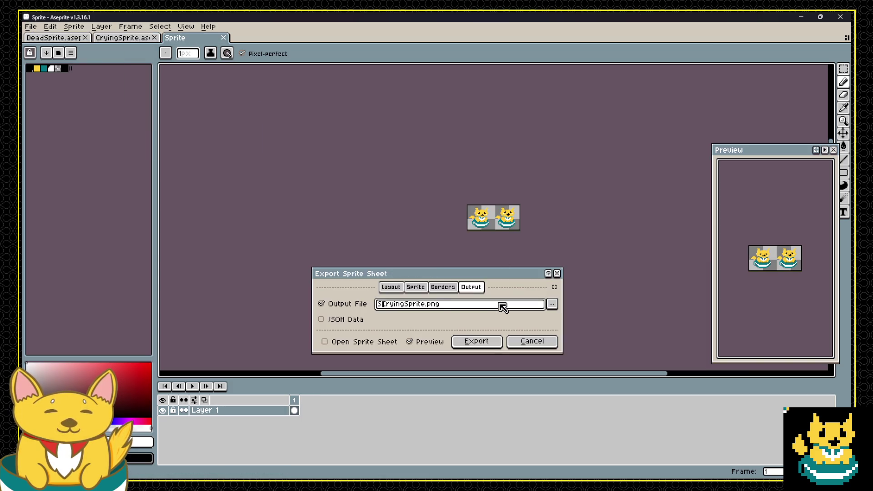
left_click(480, 333)
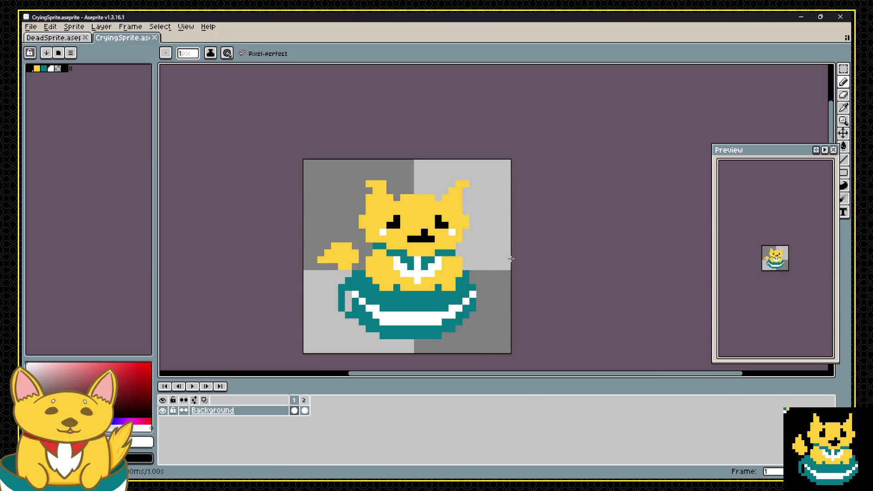
Switch from Aseprite back to the Godot editor.
key("alt")
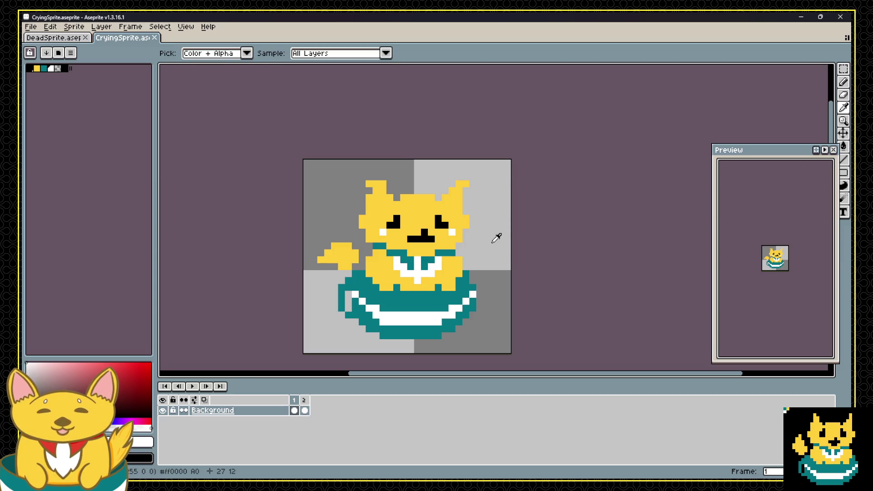
key("alt")
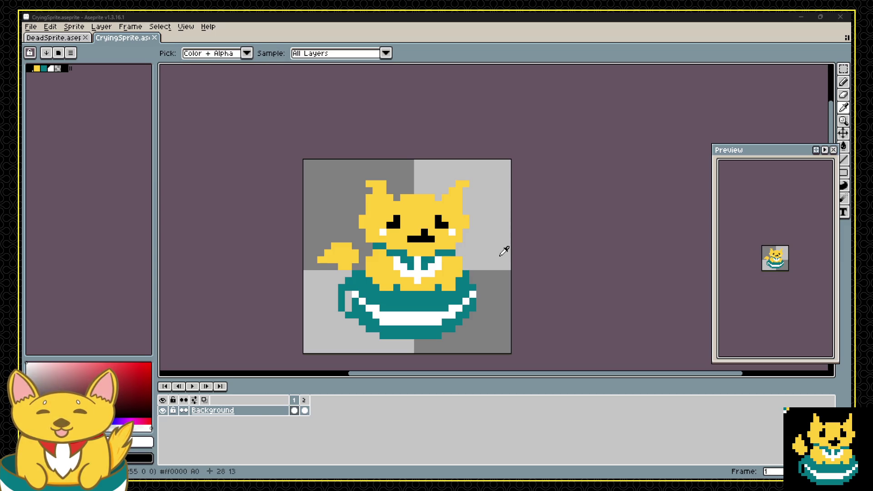
key("alt+Tab")
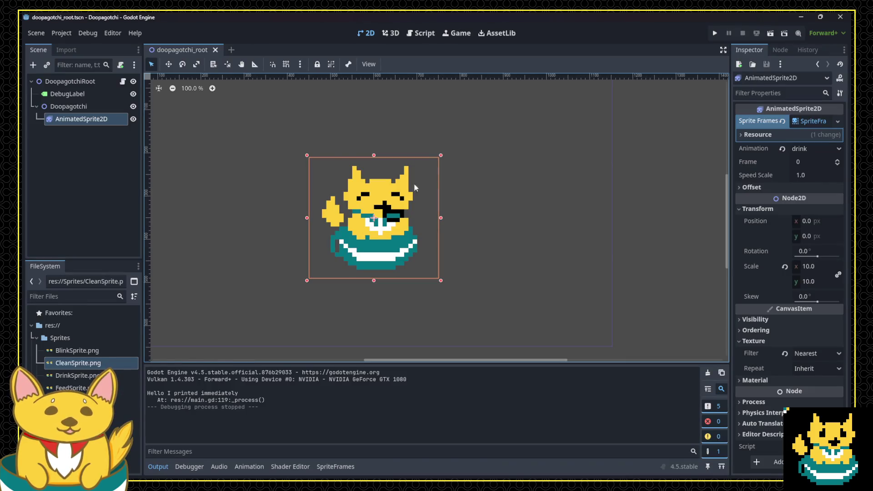
Add a new animation named idle_sad in the SpriteFrames editor and start adding frames from a sprite sheet.
left_click(808, 124)
left_click(809, 122)
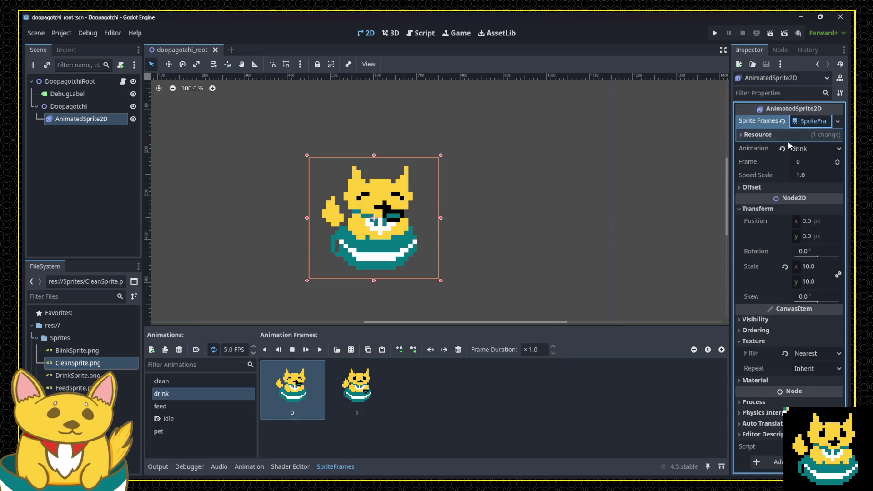
left_click(151, 350)
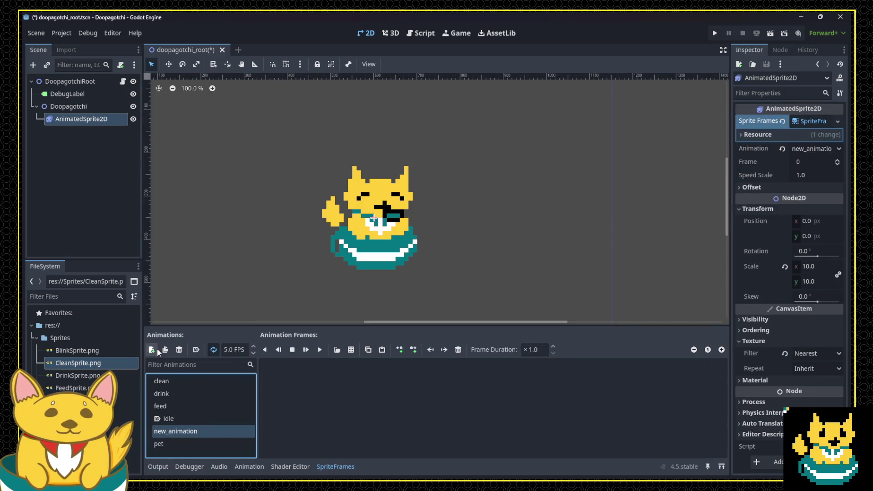
double_click(189, 431)
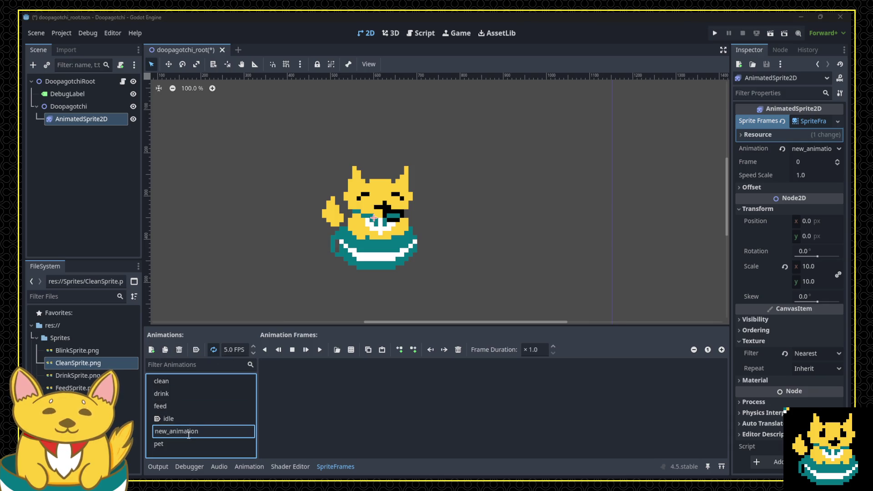
type("idle_sad")
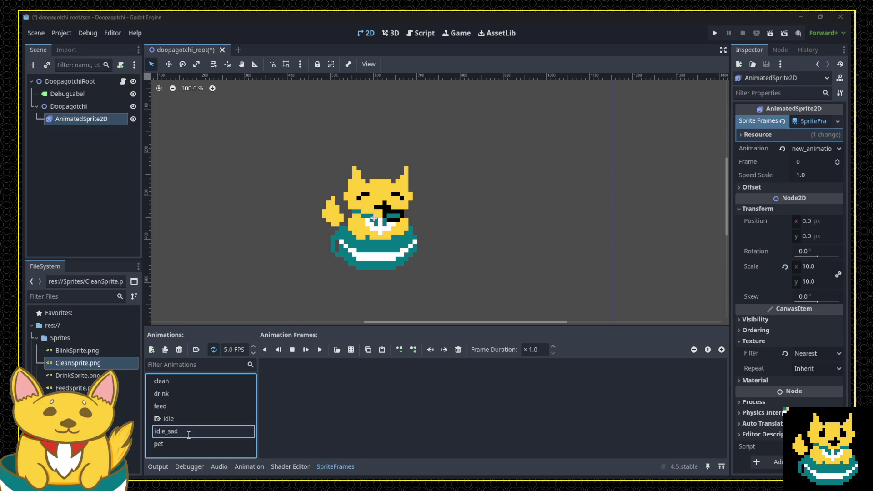
key("Return")
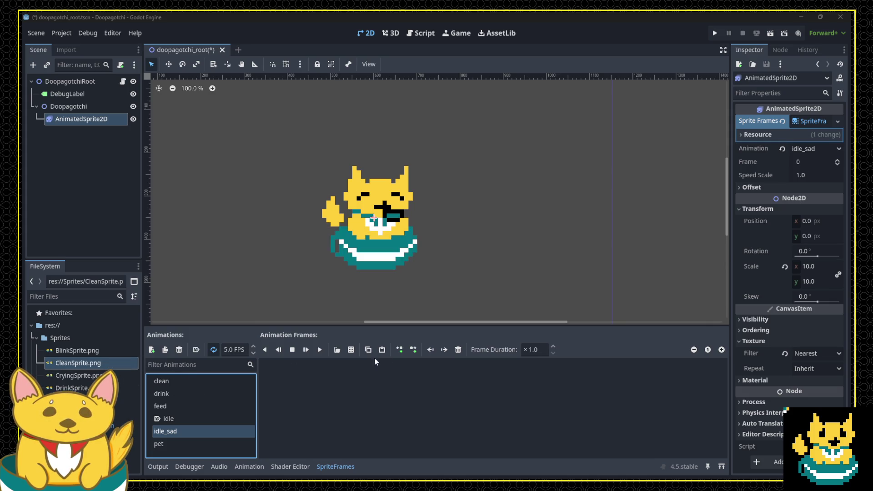
left_click(351, 349)
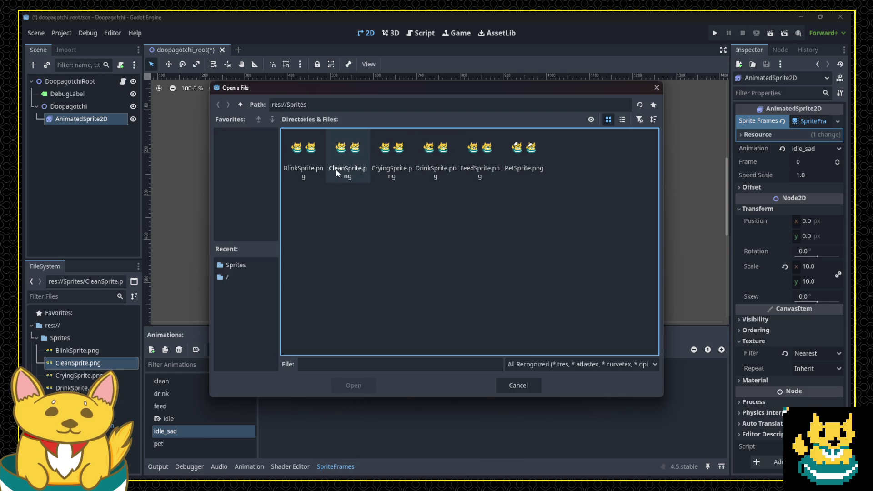
Slice CryingSprite.png and add its two crying frames to idle_sad, then reselect the AnimatedSprite2D.
left_click(521, 385)
left_click(351, 352)
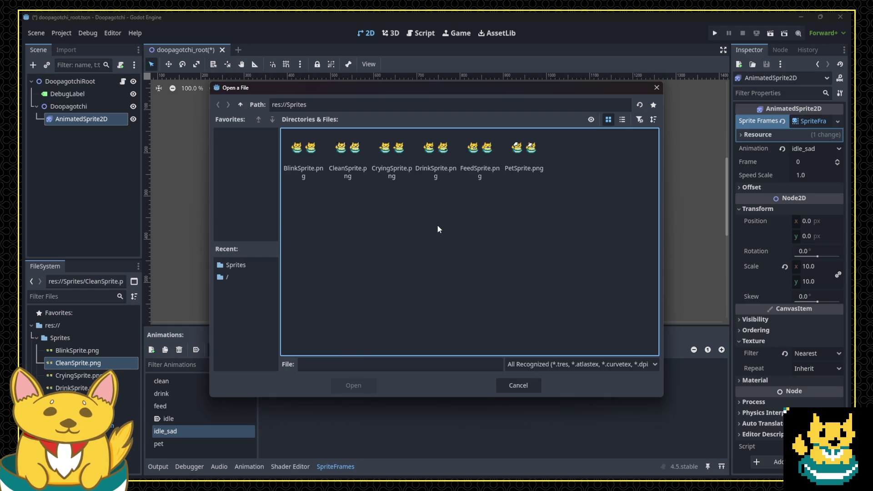
left_click(391, 155)
left_click(353, 385)
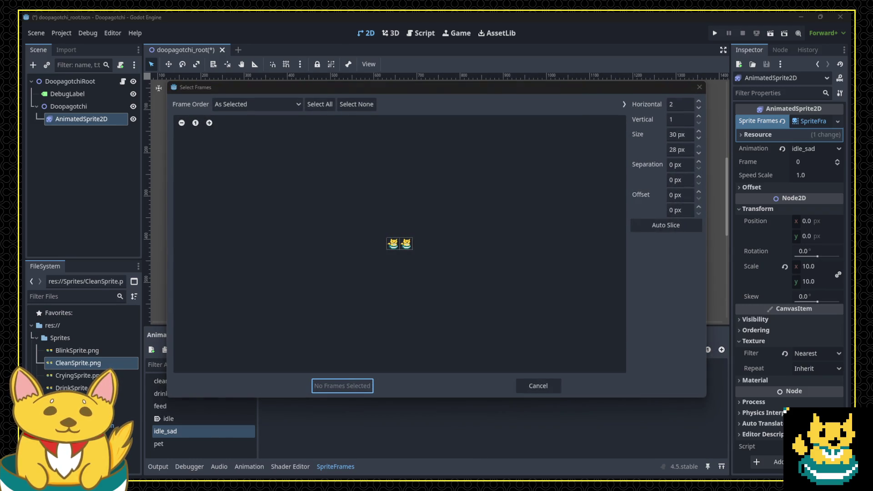
left_click(398, 244)
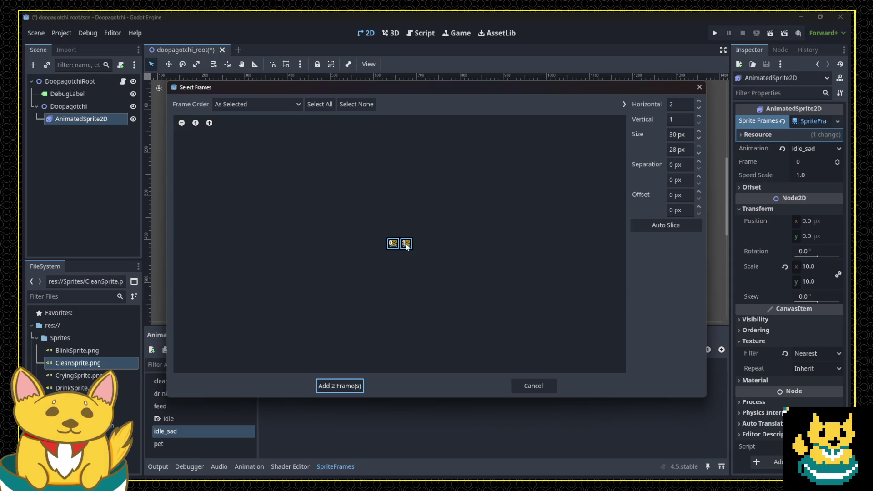
left_click(406, 244)
left_click(345, 386)
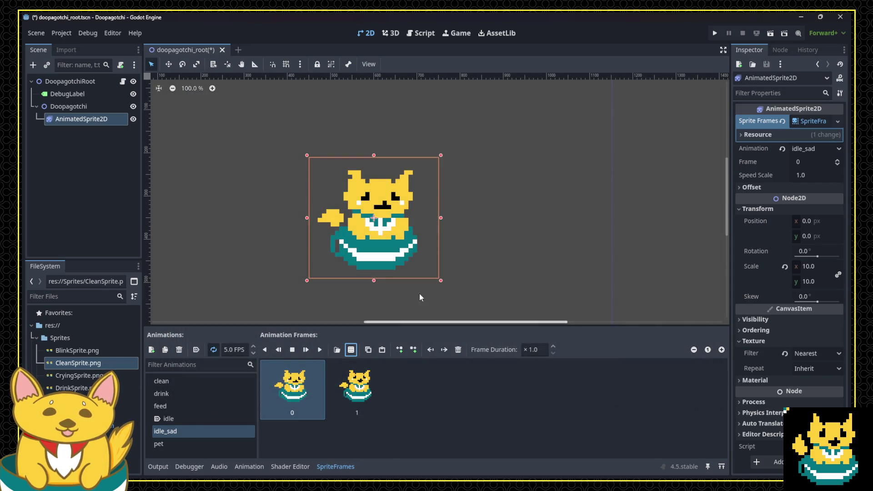
left_click(471, 246)
left_click(408, 253)
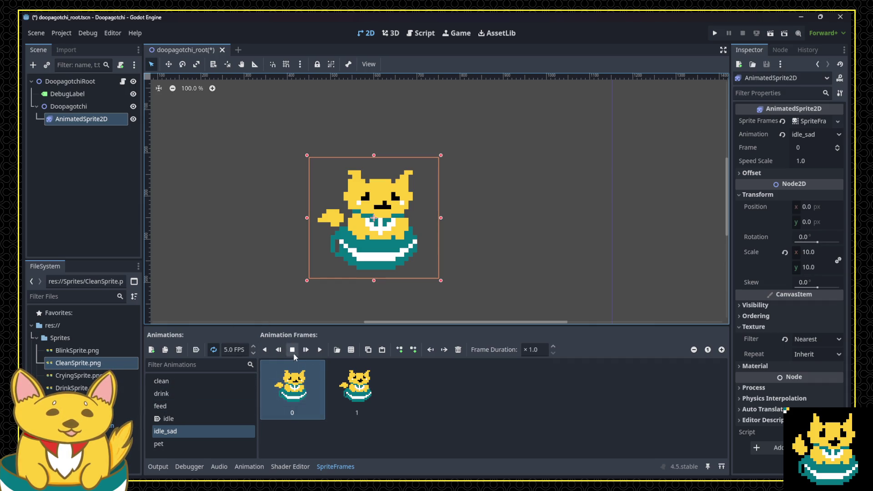
Set idle_sad's speed to 1 FPS, preview it before and after, and save the doopagotchi_root scene.
left_click(319, 349)
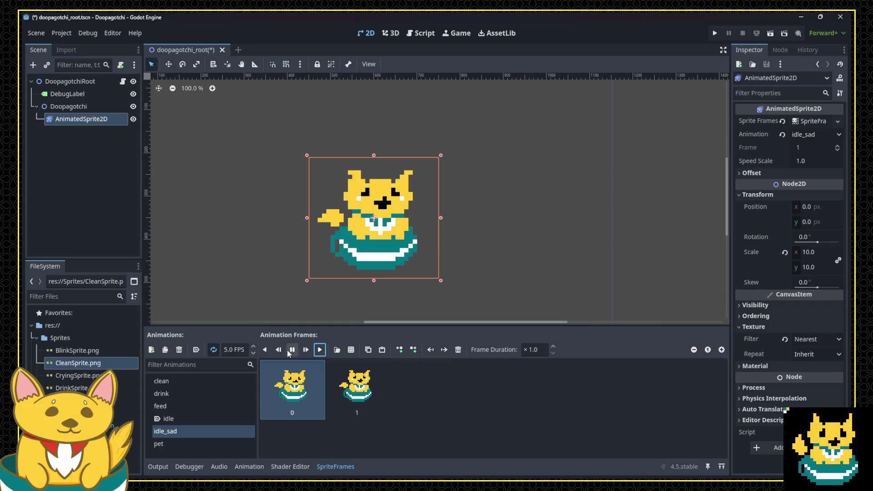
left_click(292, 349)
double_click(230, 350)
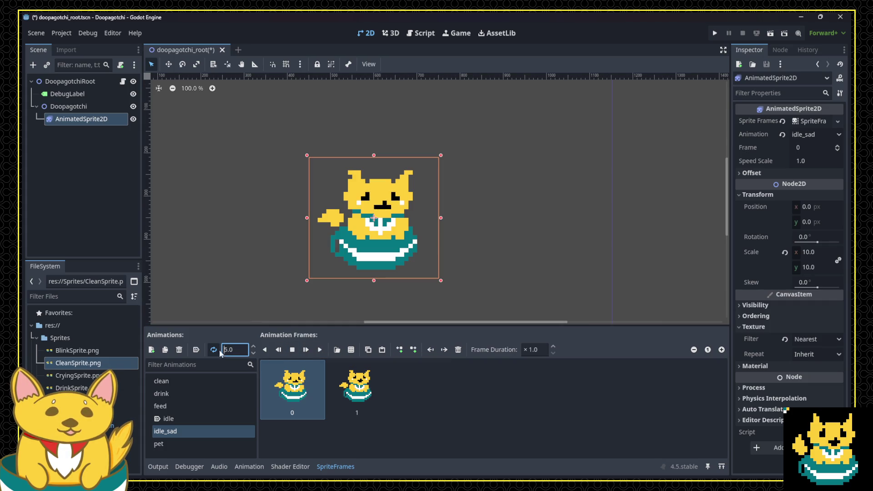
type("1")
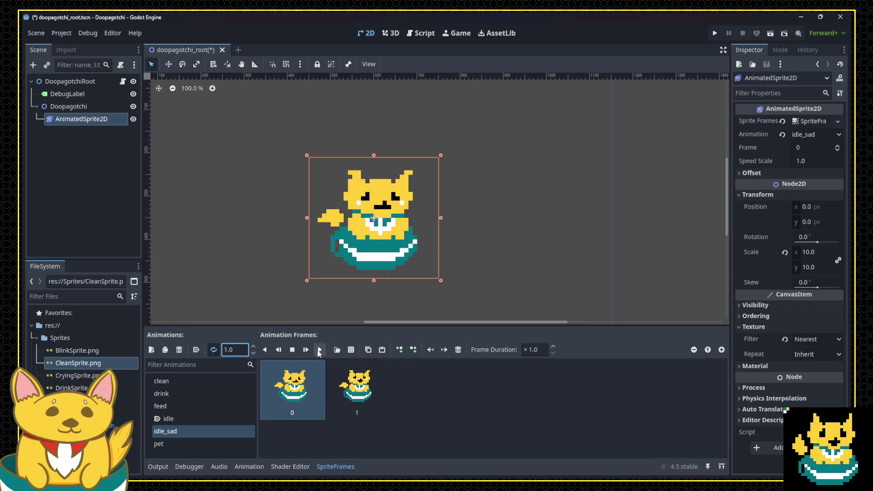
left_click(319, 350)
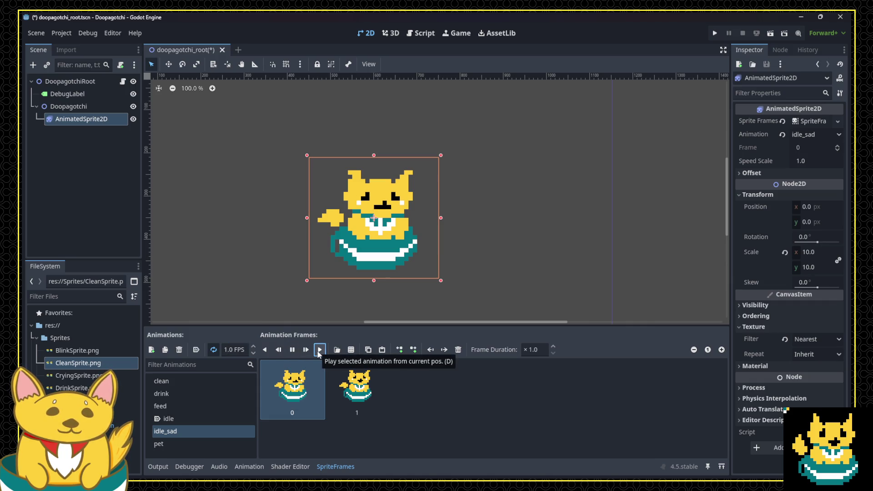
left_click(292, 350)
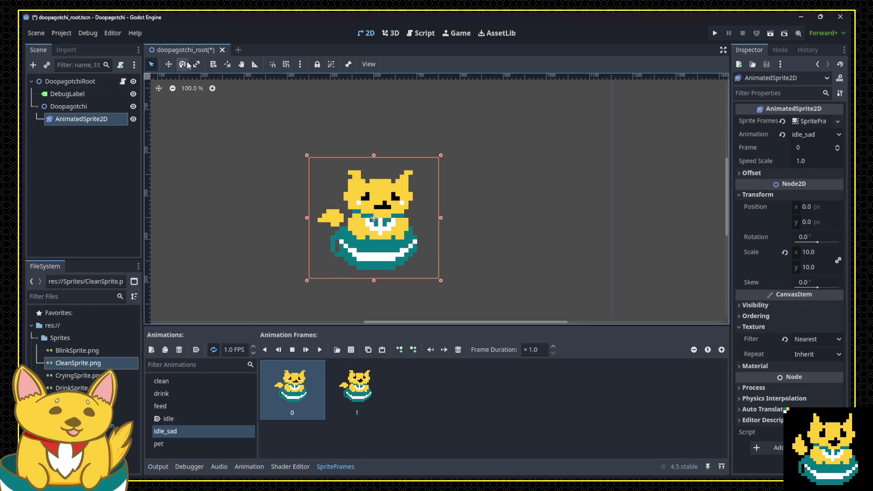
key("ctrl+s")
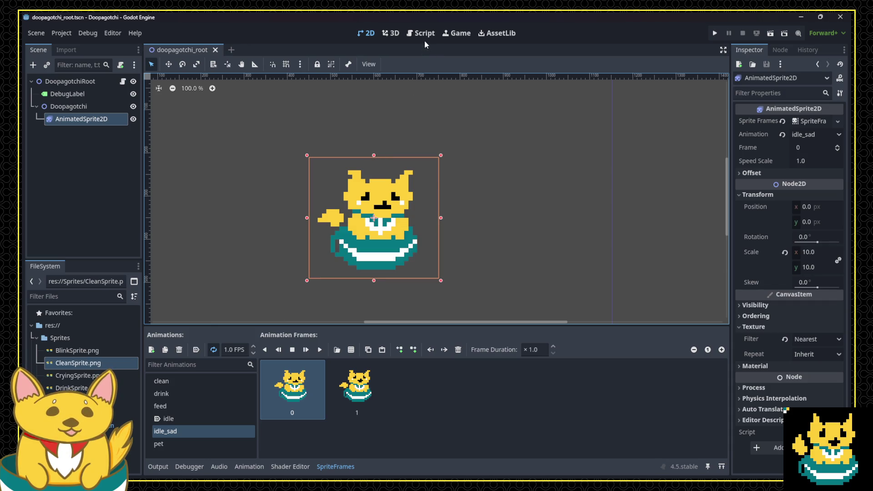
Open main.gd in the Script workspace and insert blank lines above the animate function.
left_click(424, 36)
scroll(459, 206, "down", 2)
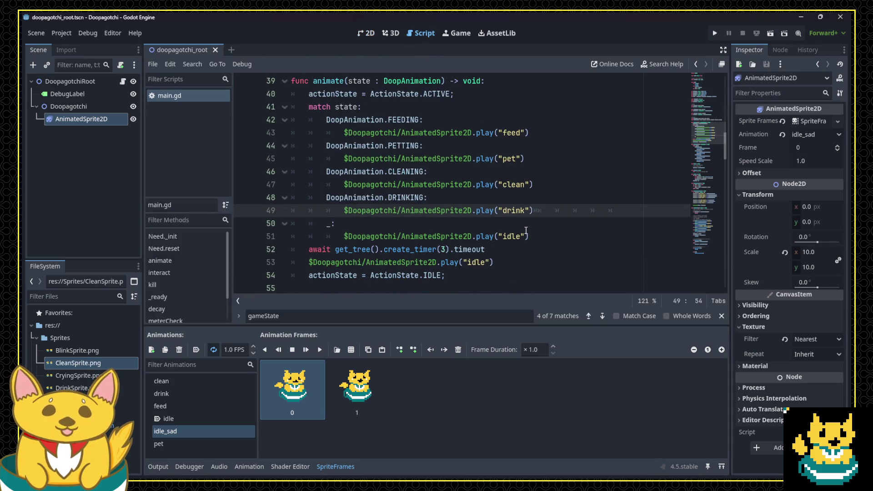
scroll(504, 232, "up", 1)
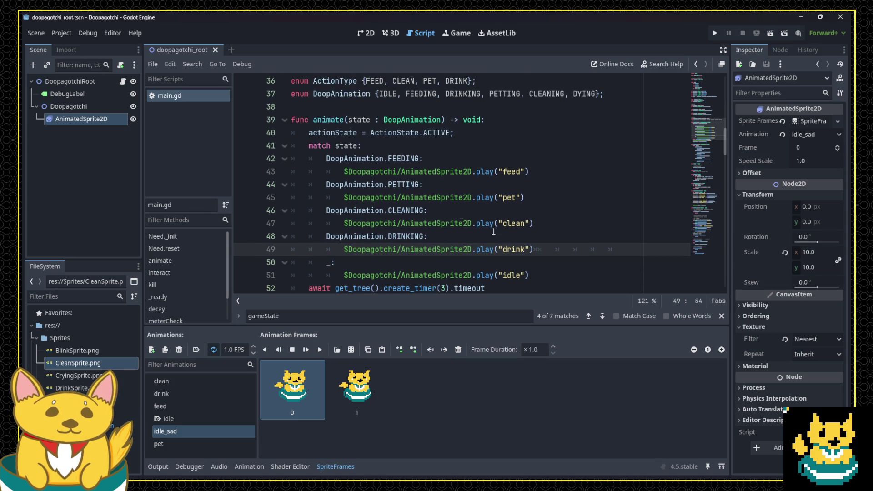
scroll(376, 158, "down", 4)
scroll(477, 191, "up", 2)
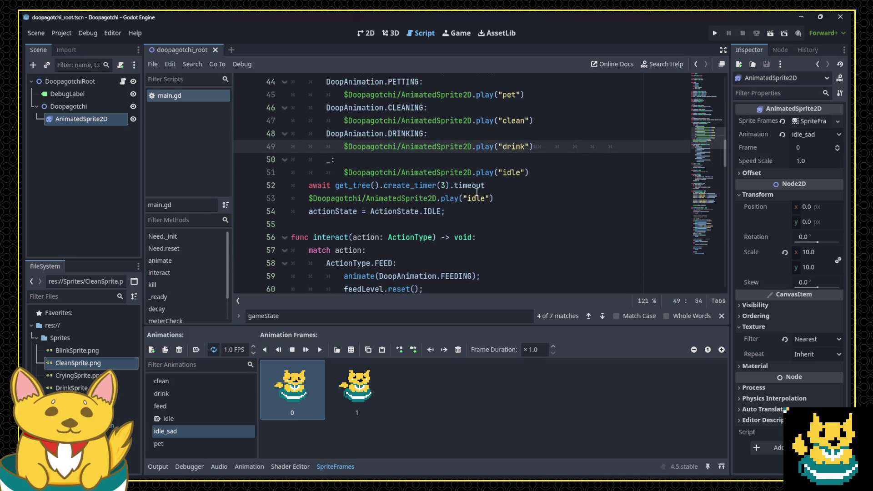
scroll(477, 191, "down", 1)
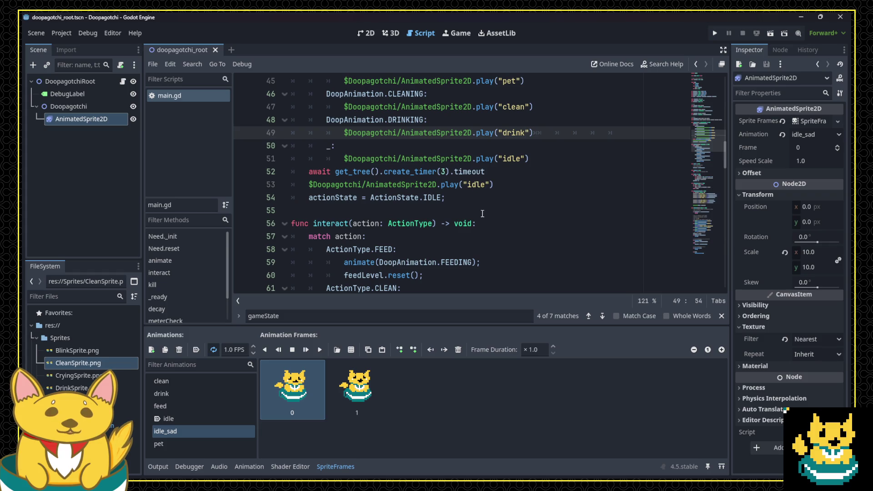
scroll(482, 214, "up", 4)
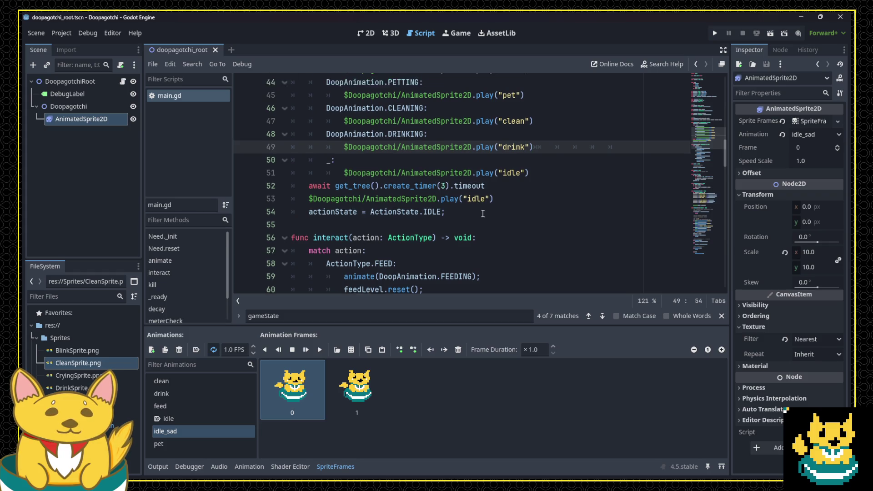
left_click(384, 146)
key("Return")
key("Return")
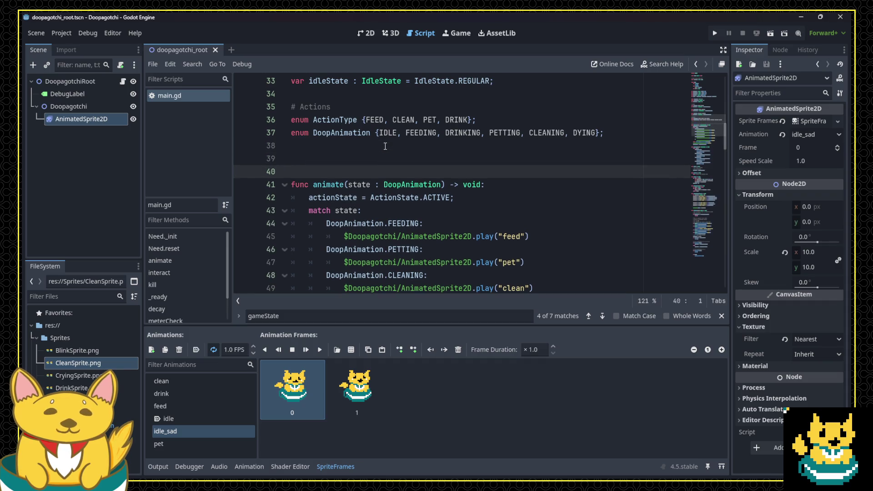
Declare a new function header 'func playIdleAnimation() -> void:'.
key("Up")
type("func playIdleA")
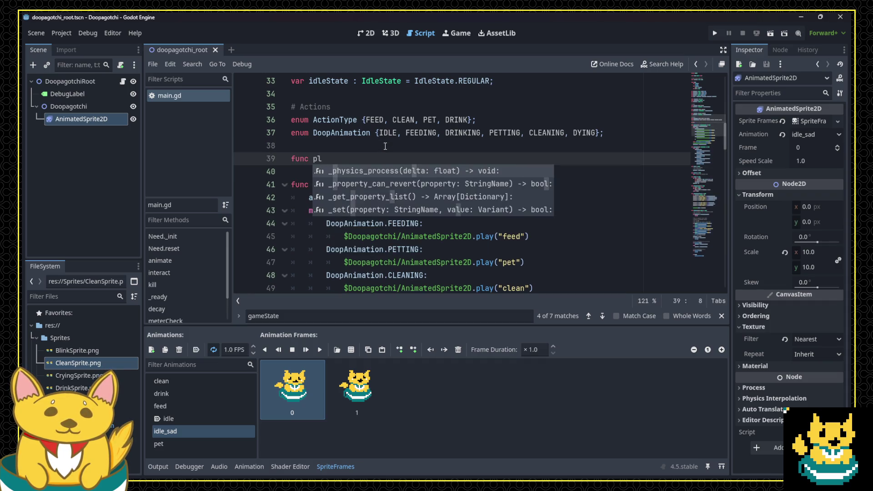
type("nimat")
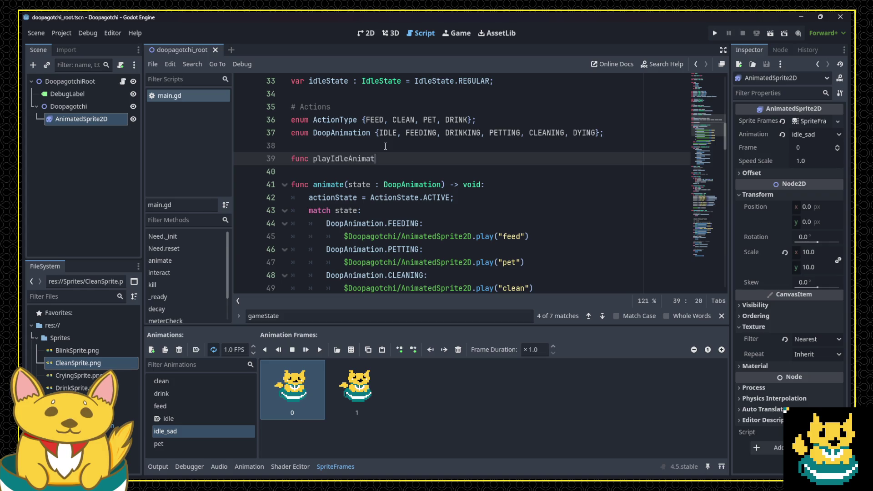
type("ion():")
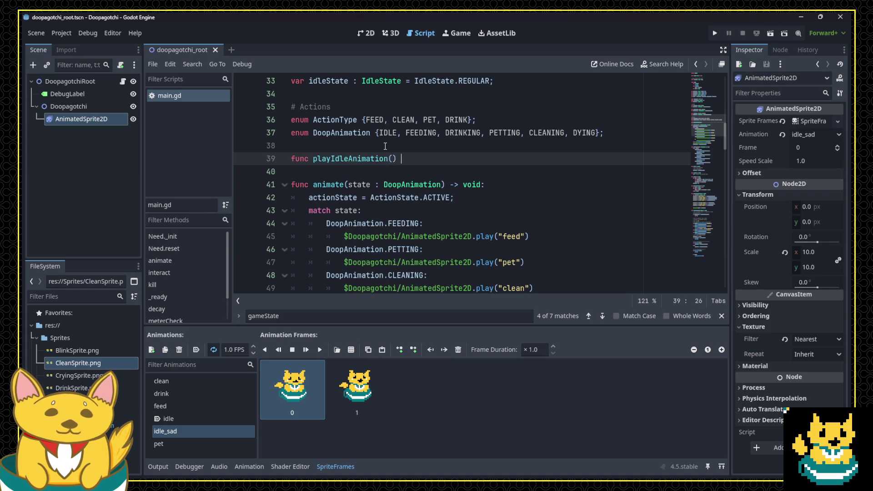
type("> void:")
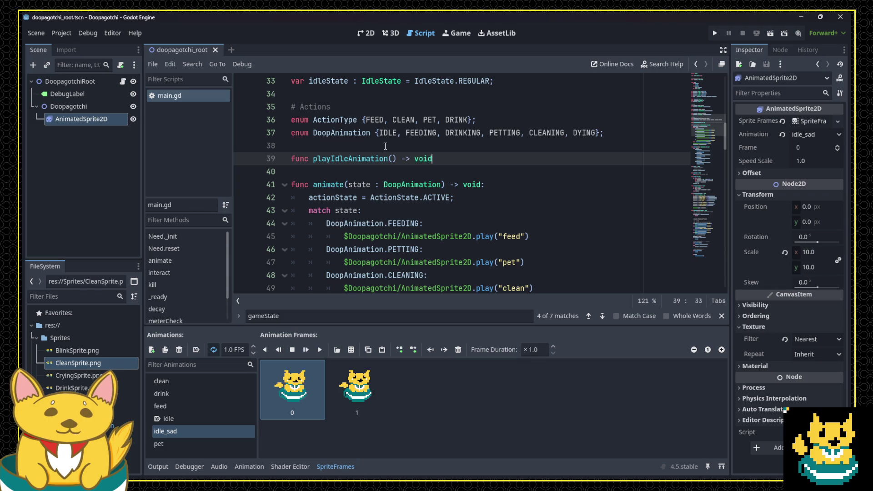
key("Return")
scroll(395, 183, "down", 5)
scroll(395, 183, "up", 2)
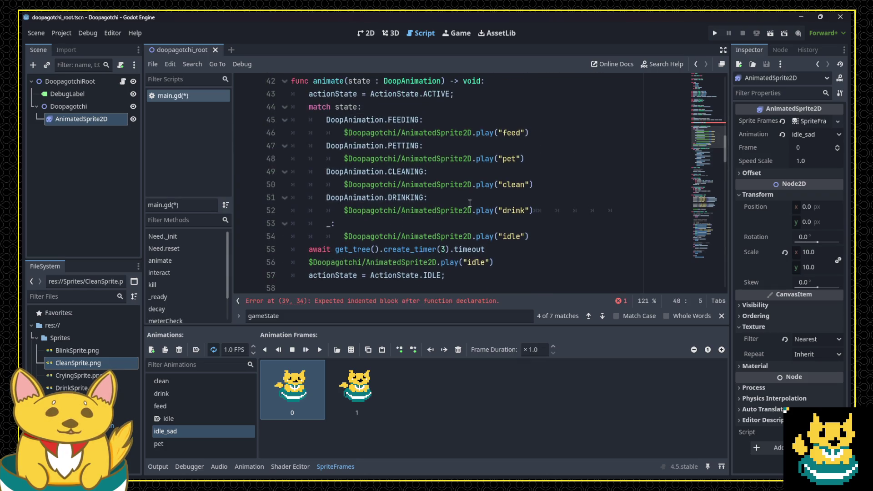
In playIdleAnimation, add an 'if (idleState == IdleState.REGULAR):' branch that plays "idle".
left_click(527, 210)
mouse_move(529, 236)
left_mouse_down()
mouse_move(313, 249)
mouse_move(343, 236)
left_mouse_up()
key("ctrl+c")
scroll(378, 249, "down", 15)
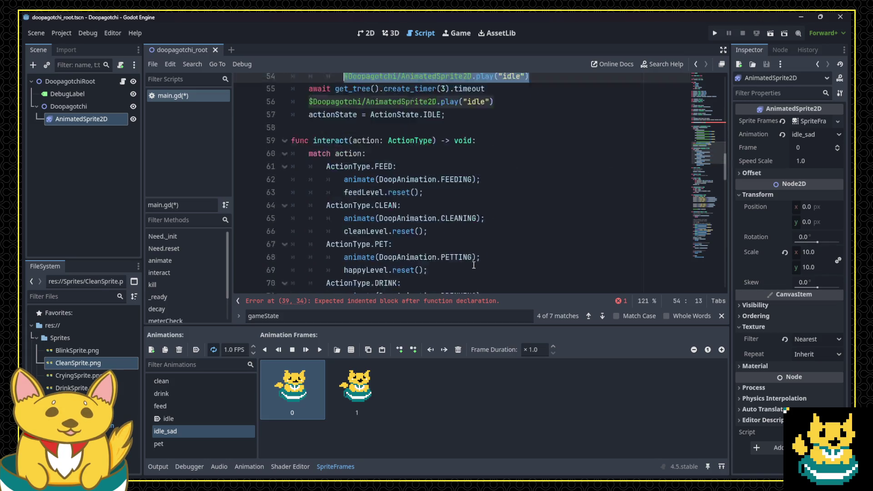
scroll(459, 257, "down", 11)
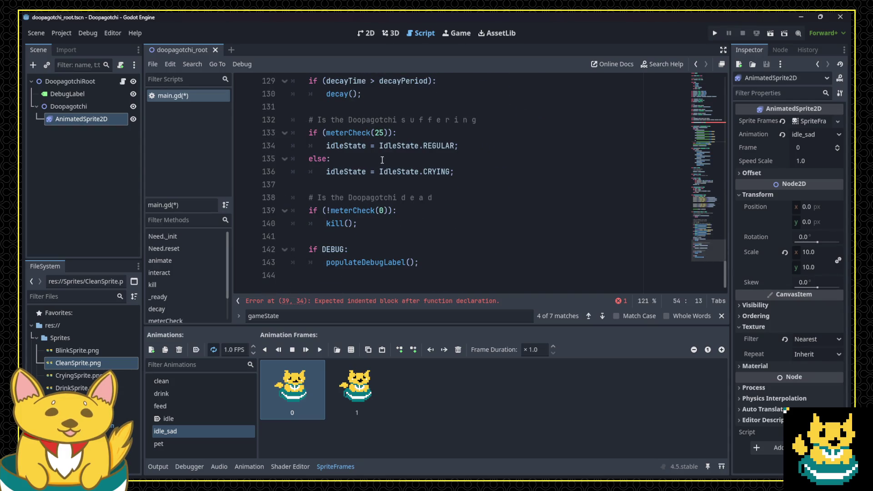
scroll(449, 201, "up", 20)
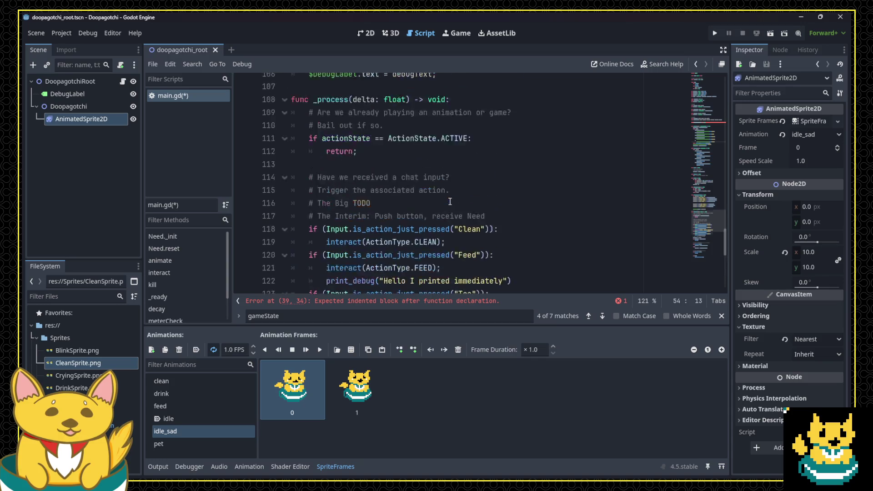
scroll(449, 201, "up", 7)
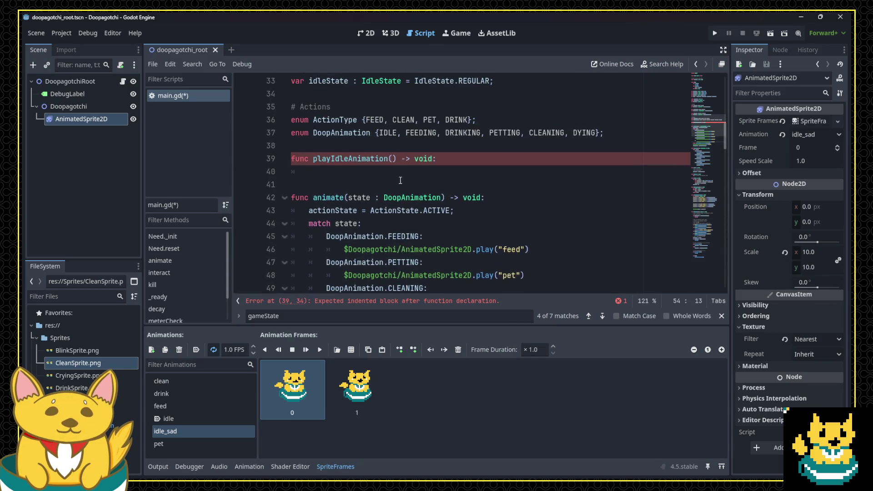
left_click(397, 171)
type("if (")
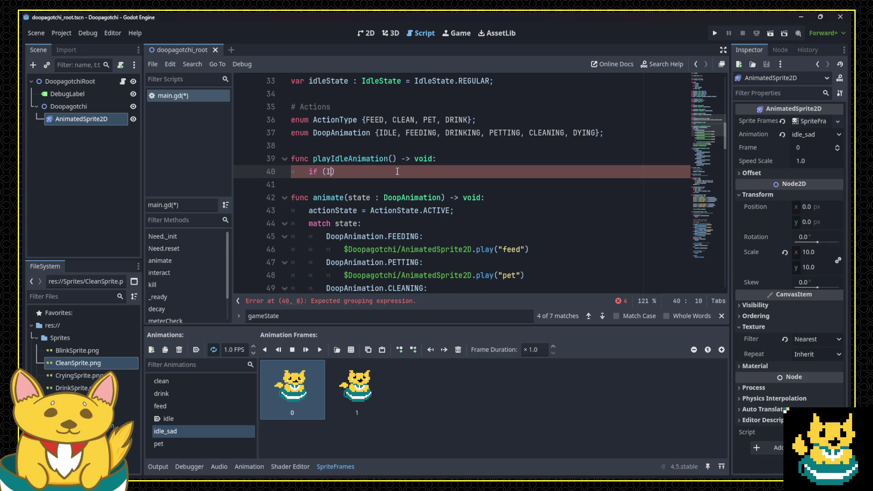
type("IdleSta")
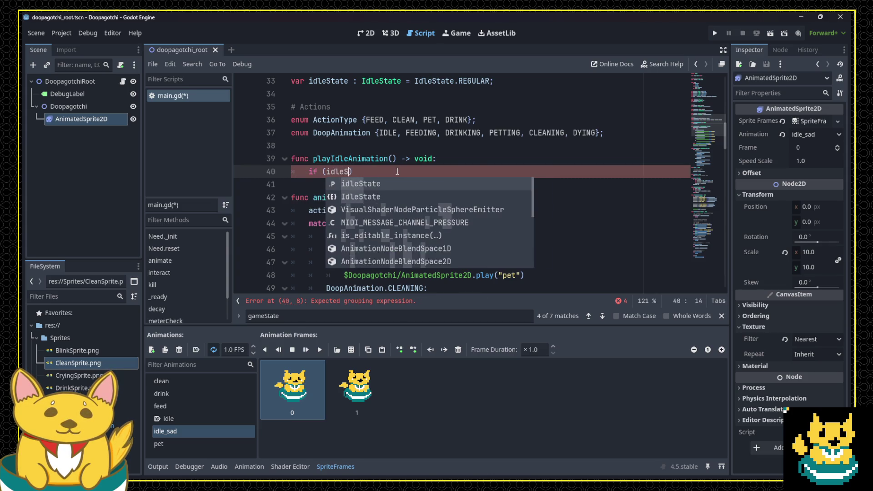
key("Down")
key("Return")
type("== I")
type("dleState.REGULA")
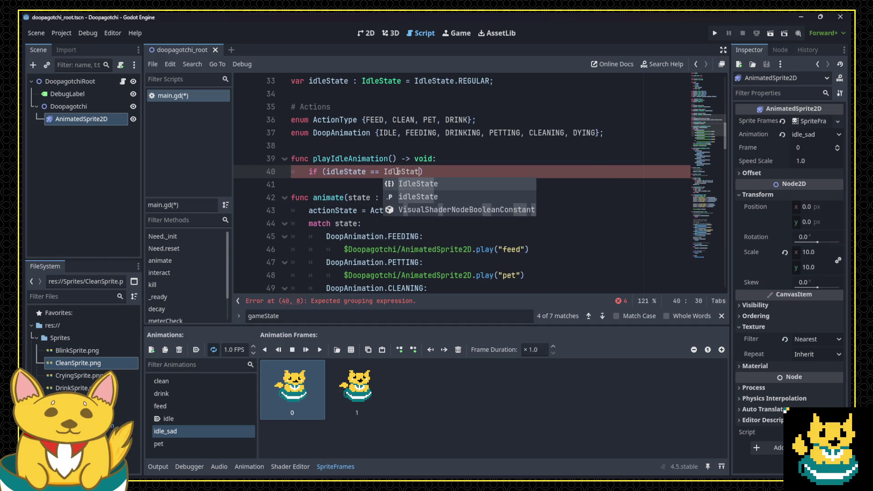
type("R):")
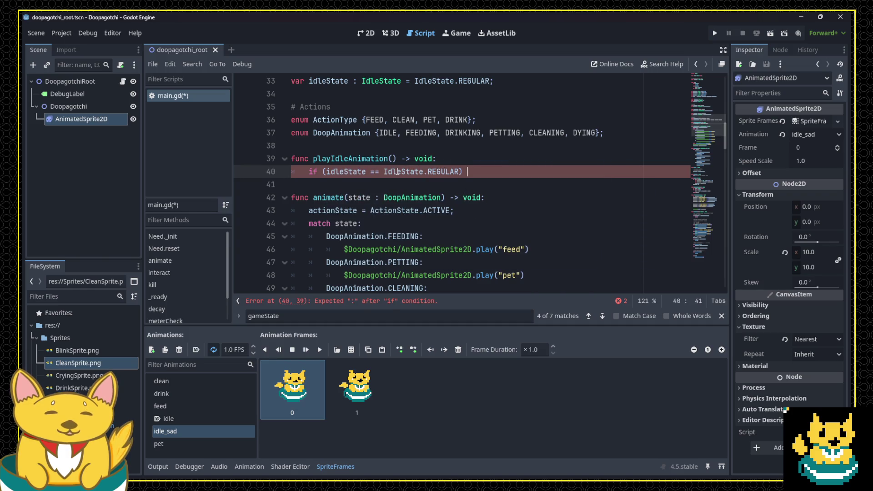
key("Return")
key("ctrl+v")
Add an elif branch testing idleState == IdleState.CRYING below the REGULAR branch.
key("Left")
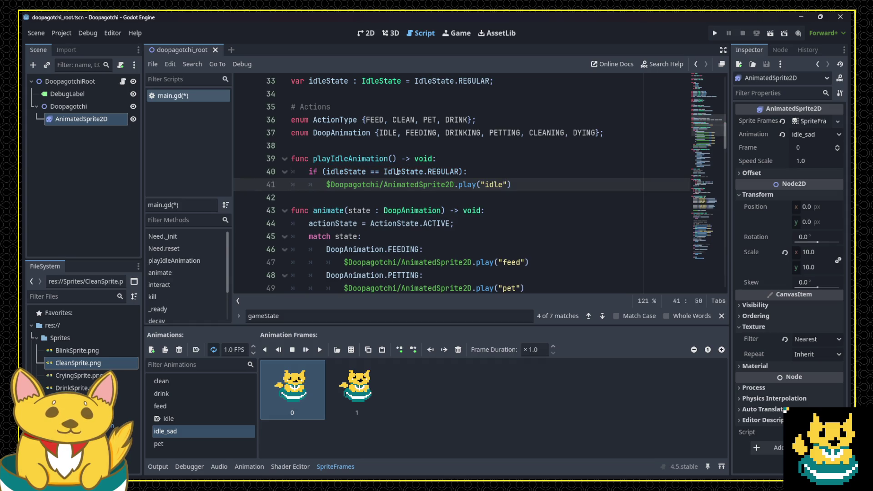
key("Home")
key("Home")
key("End")
key("Return")
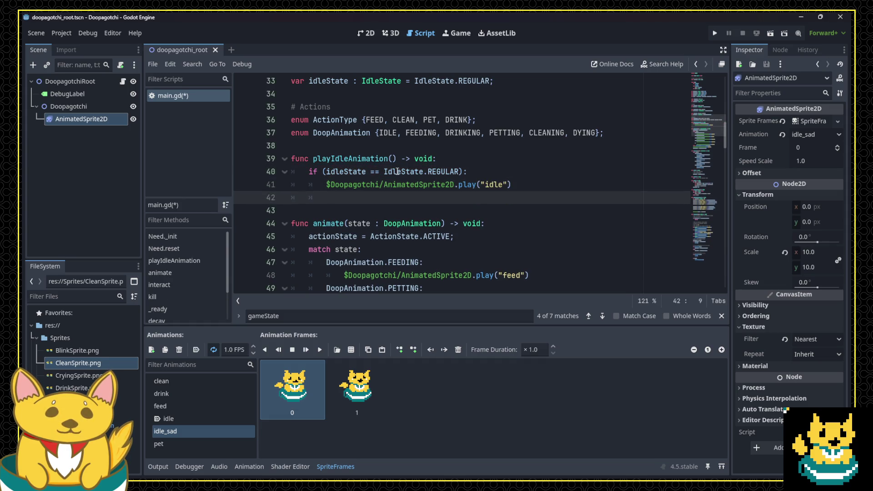
type("elif:")
key("Up")
key("Up")
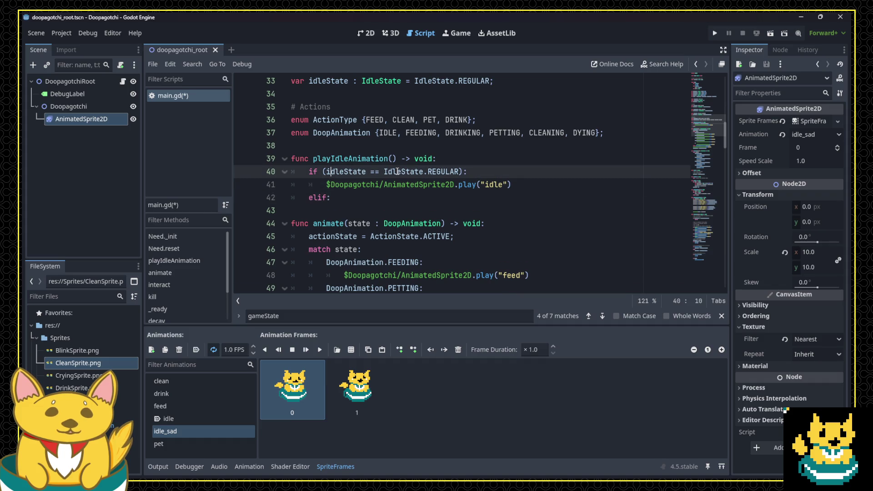
key("ctrl+Left")
key("ctrl+Left")
key("shift+End")
key("shift+Left")
key("Down")
key("Down")
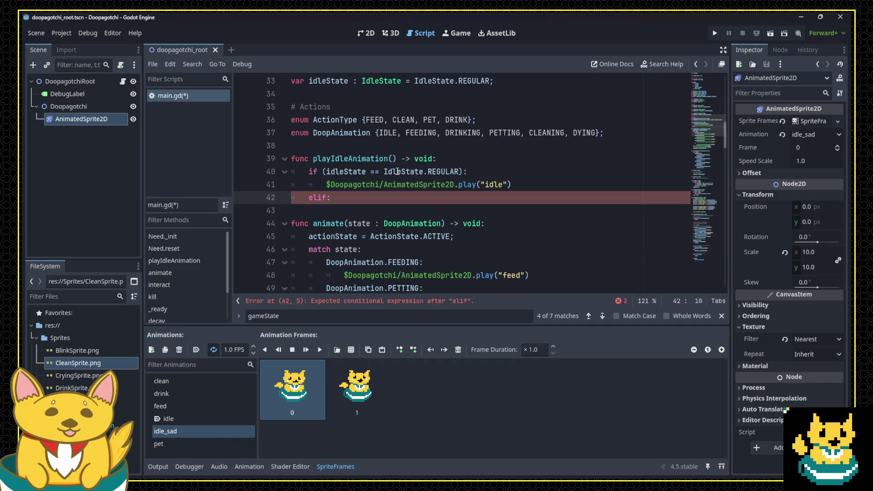
key("Left")
type("(idleState == IdleState.REGULAR):")
key("Left")
key("BackSpace")
key("BackSpace")
key("BackSpace")
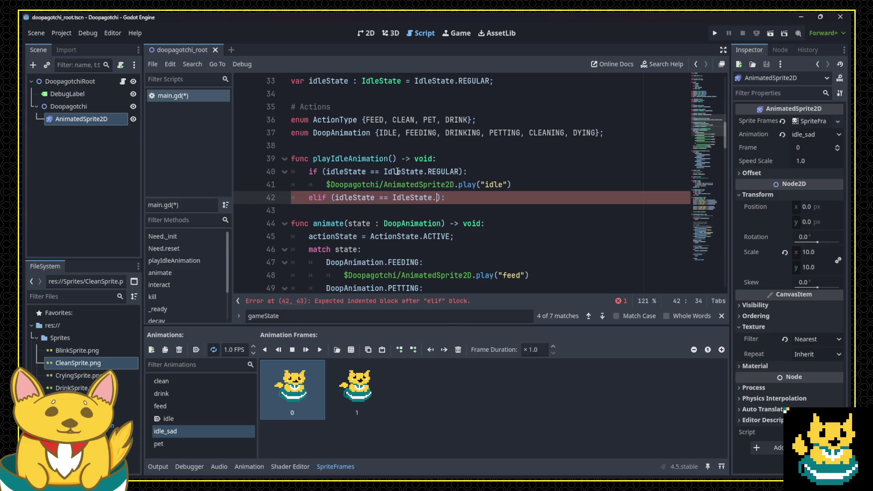
type("CRYING")
Make the CRYING branch play the "idle_sad" animation.
key("Up")
key("shift+End")
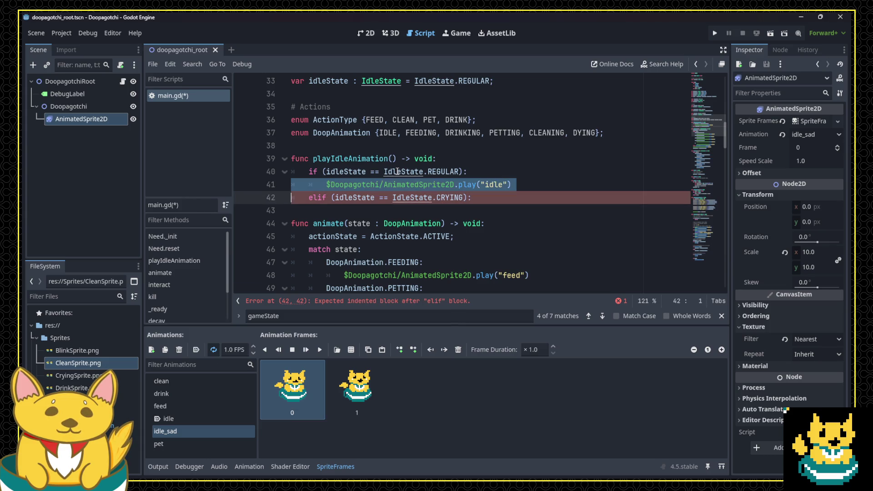
key("ctrl+c")
key("Down")
key("End")
key("Return")
key("ctrl+v")
key("Left")
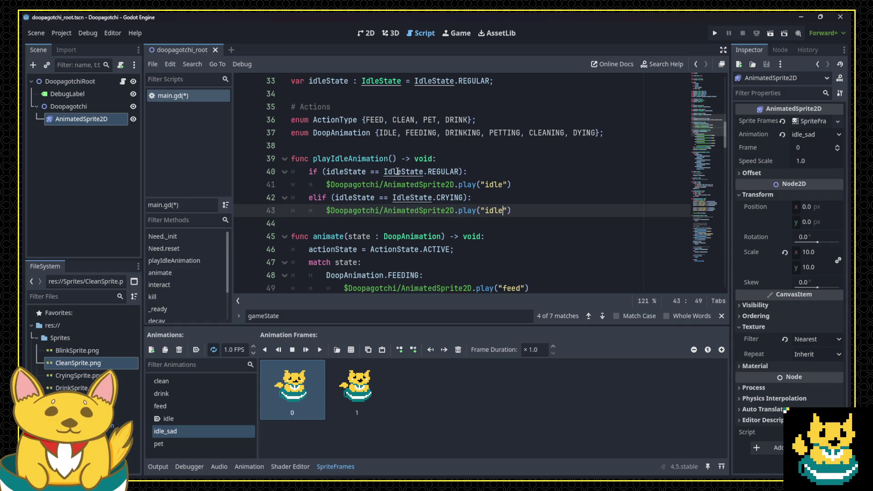
key("Left")
key("BackSpace")
key("BackSpace")
key("BackSpace")
type("sad")
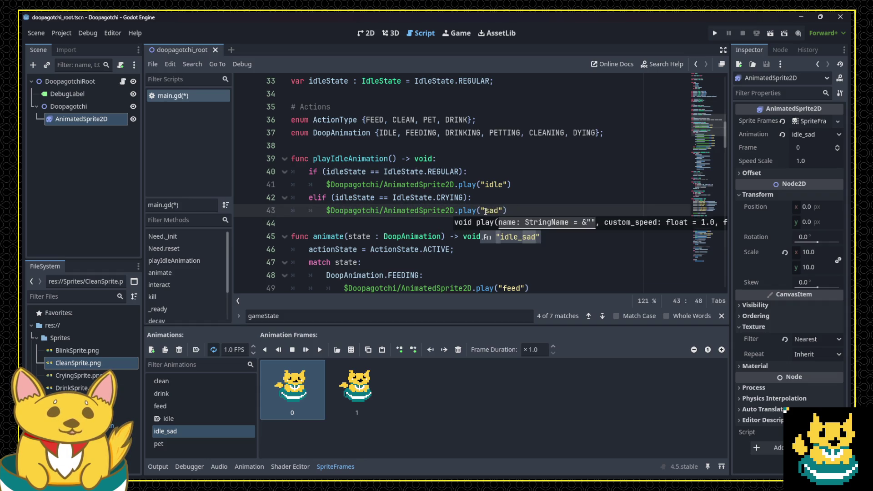
left_click(485, 210)
type("idle_")
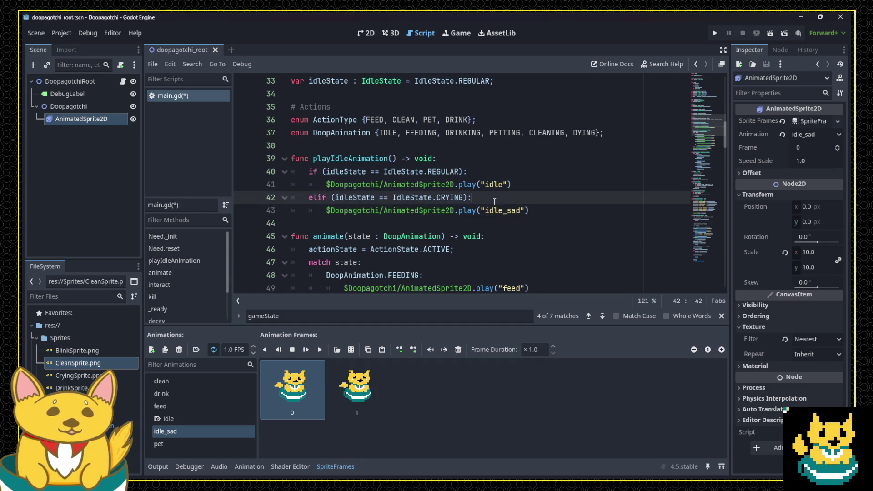
Replace the play("idle") call on line 57 of animate() with playIdleAnimation().
left_click(494, 201)
double_click(350, 158)
scroll(492, 208, "down", 2)
key("ctrl+c")
scroll(491, 209, "down", 2)
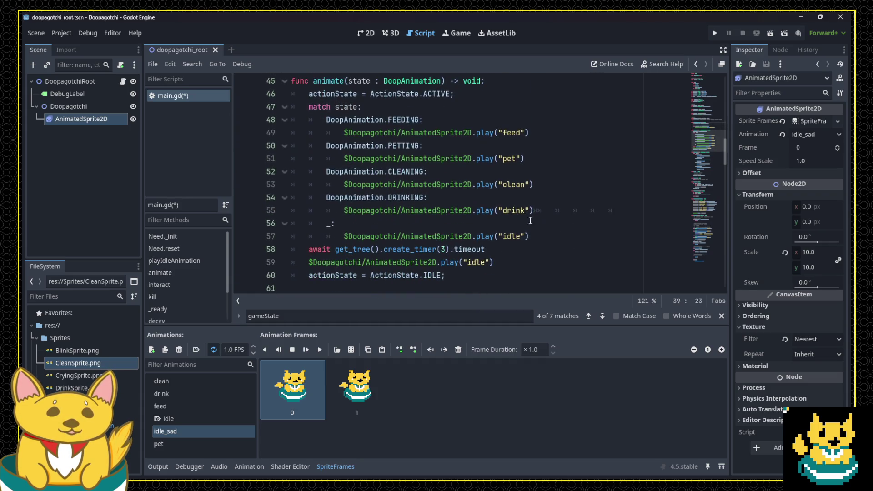
left_click_drag(523, 236, 344, 235)
key("ctrl+v")
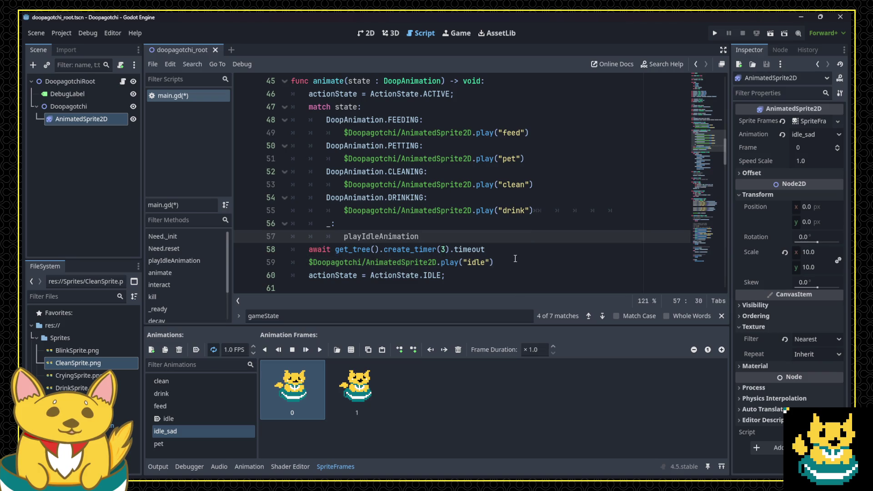
type("()")
Replace the line 59 play("idle") call with an indented playIdleAnimation(), then save and run the game.
key("Down")
key("Down")
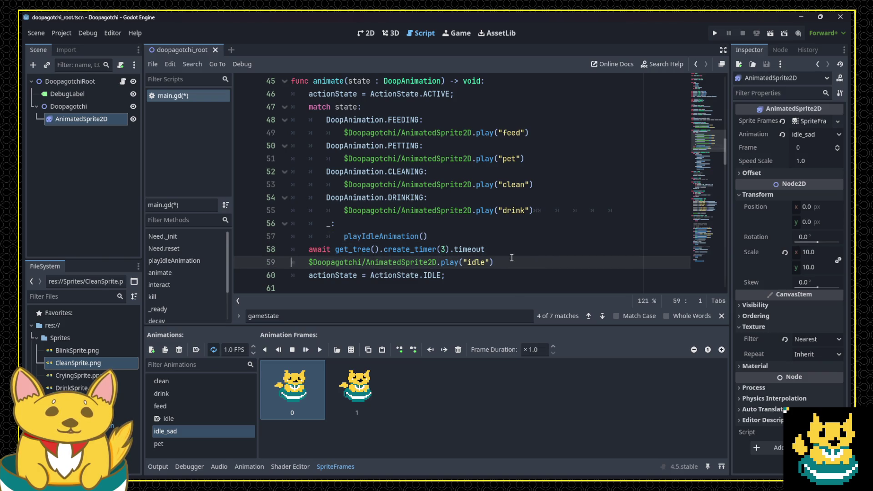
key("shift+Down")
key("ctrl+v")
type("()")
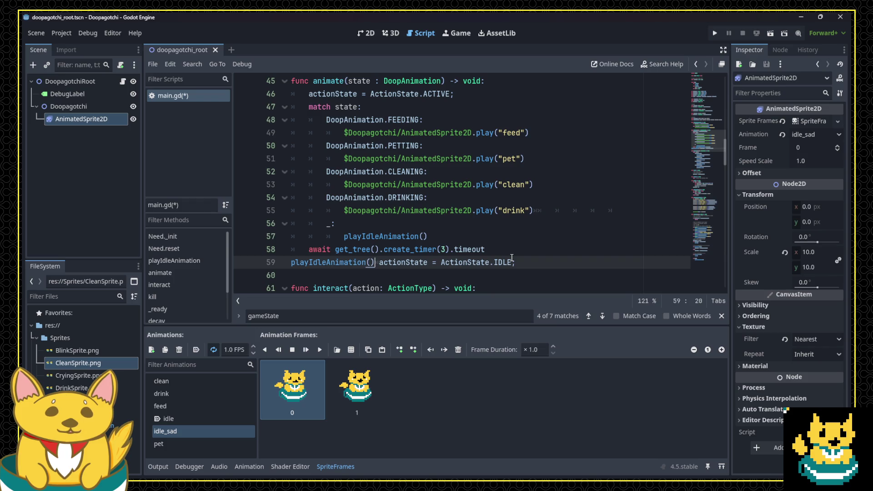
key("Return")
key("Up")
key("Tab")
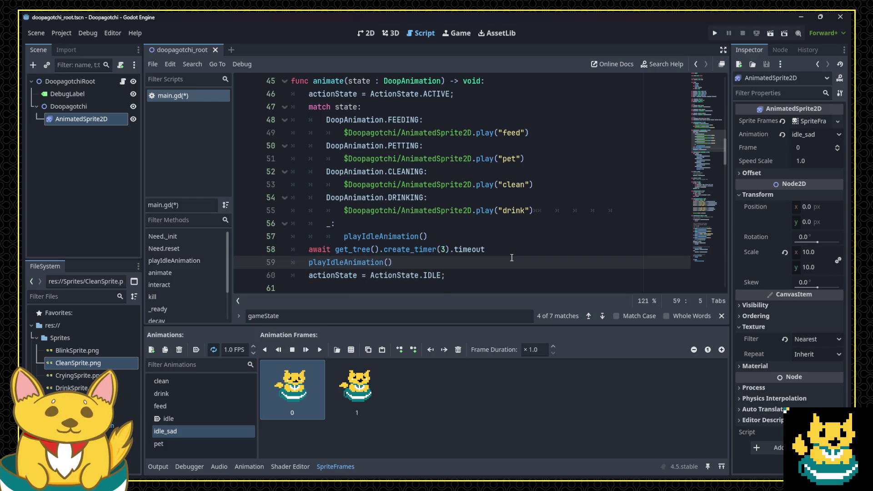
left_click(511, 262)
type(";")
key("ctrl+s")
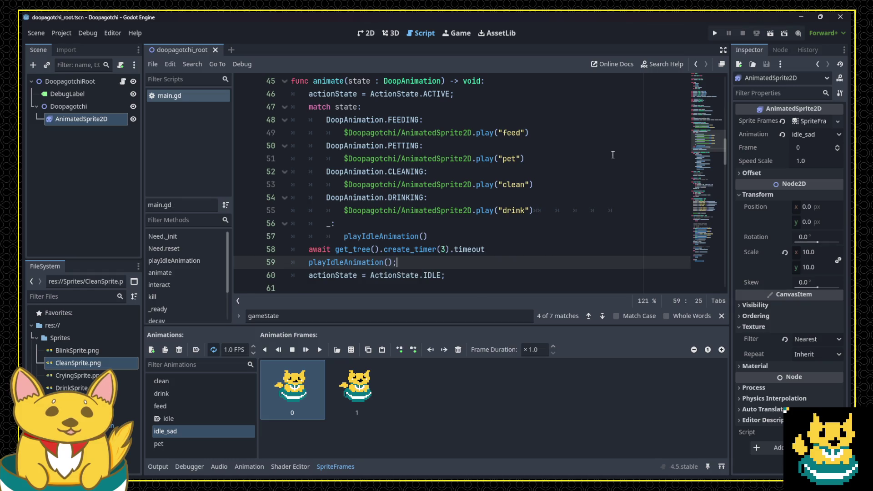
left_click(713, 33)
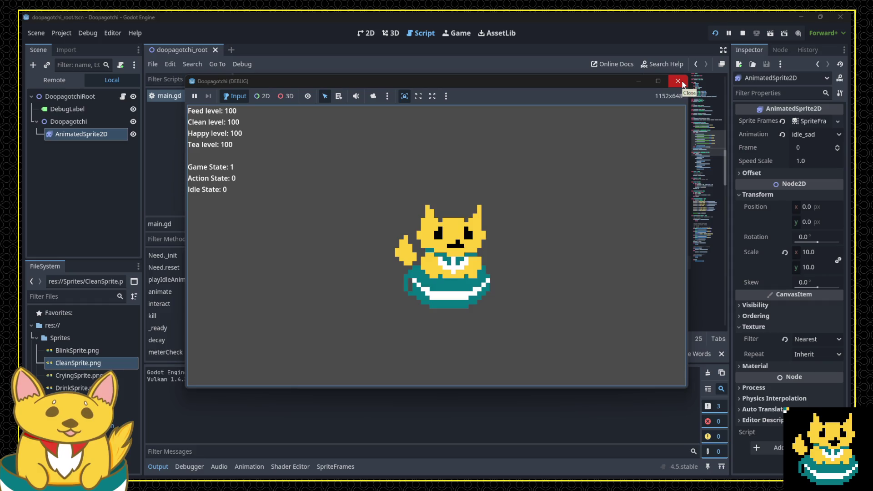
Close the test run, change meterCap from 100 to 26, and rerun the game.
left_click(682, 82)
scroll(457, 131, "up", 10)
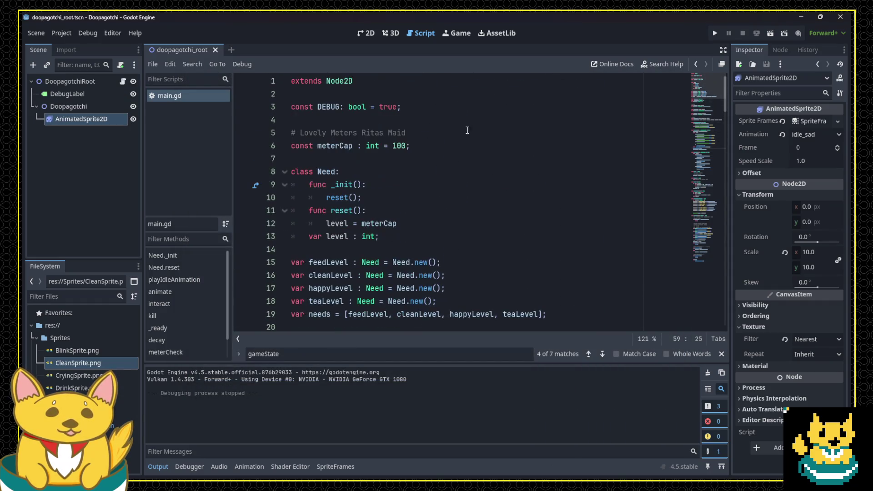
left_click(398, 145)
double_click(398, 145)
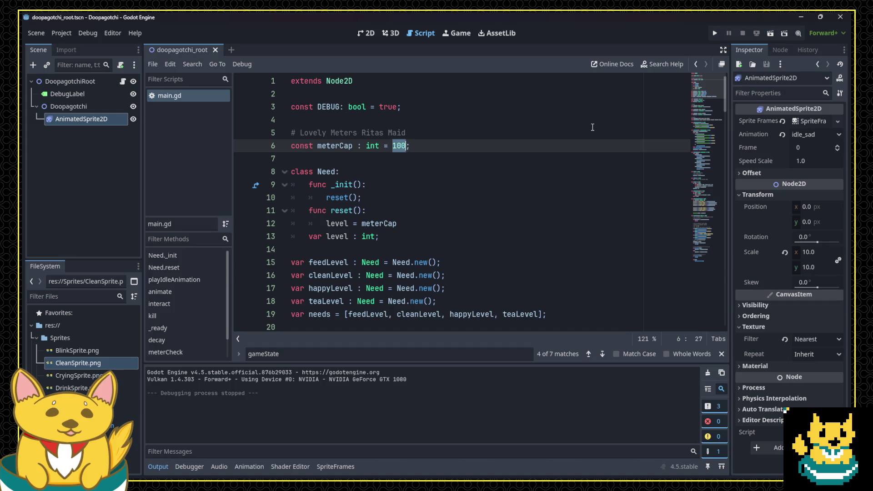
type("26")
left_click(712, 33)
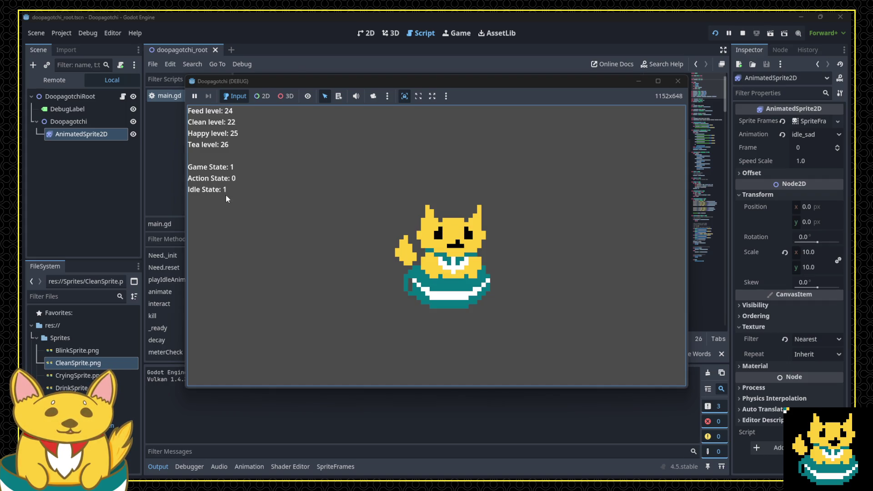
left_click(677, 81)
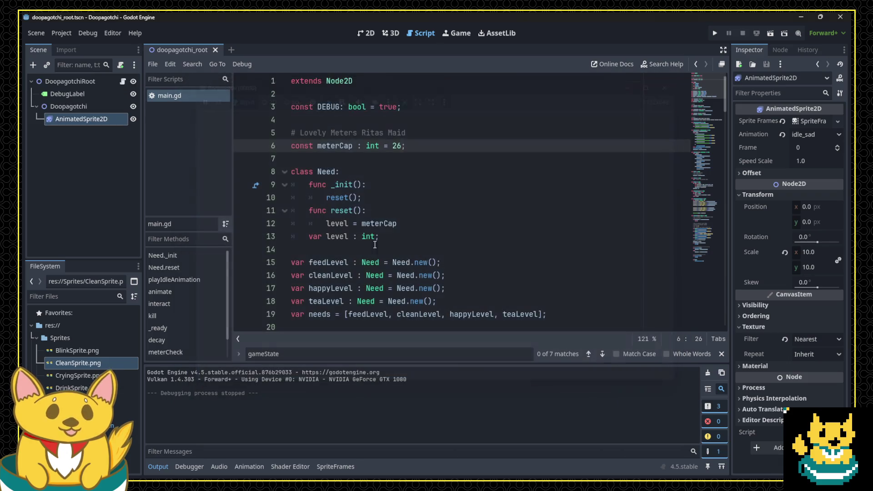
Search the script to locate the playIdleAnimation definition on line 39.
scroll(380, 268, "down", 20)
scroll(380, 268, "down", 6)
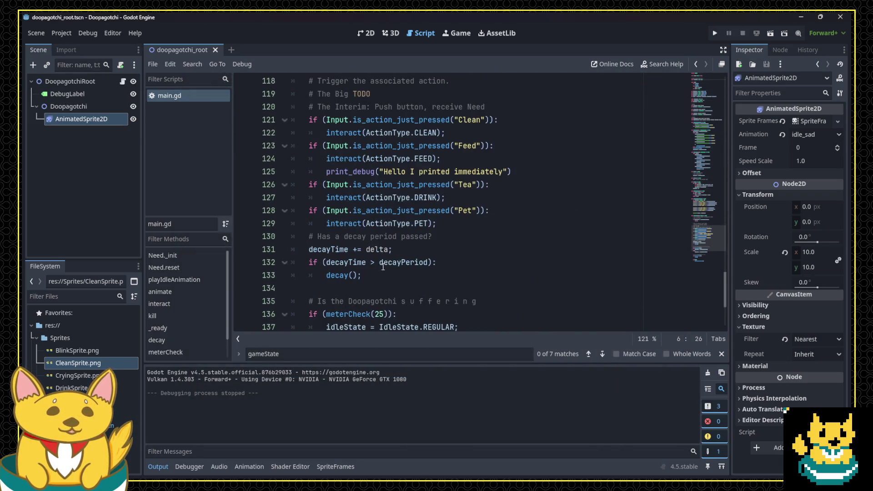
scroll(386, 246, "up", 13)
scroll(390, 226, "up", 6)
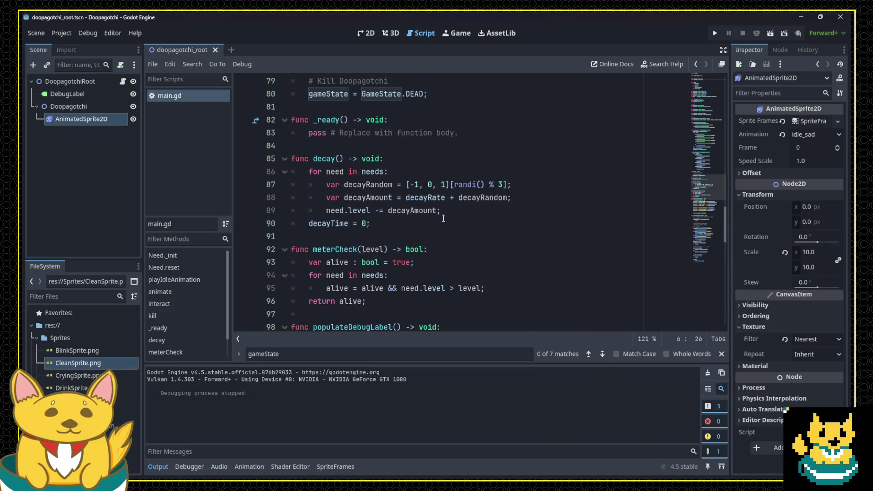
left_click(446, 171)
key("ctrl+f")
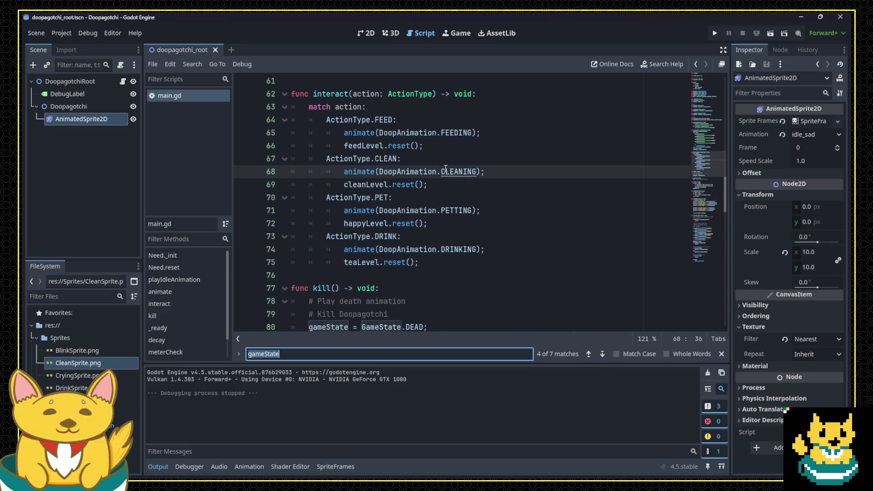
type("playanim")
key("BackSpace")
key("BackSpace")
key("BackSpace")
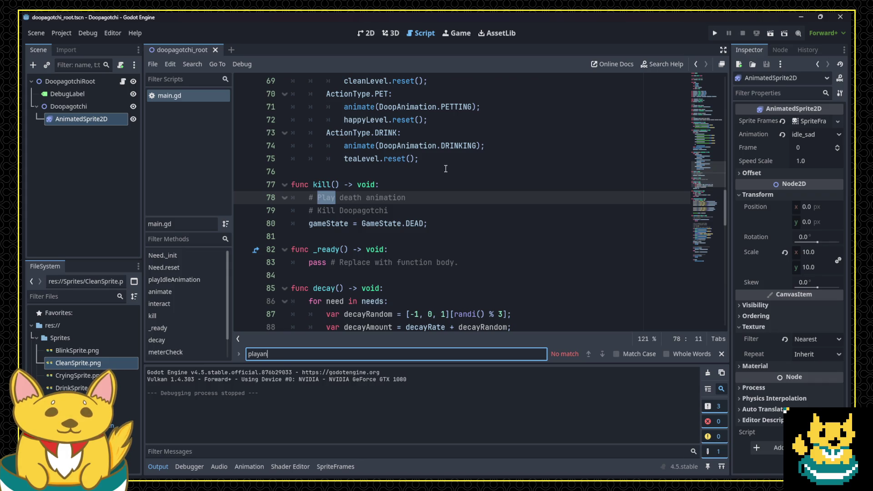
type("idle")
left_click(314, 197)
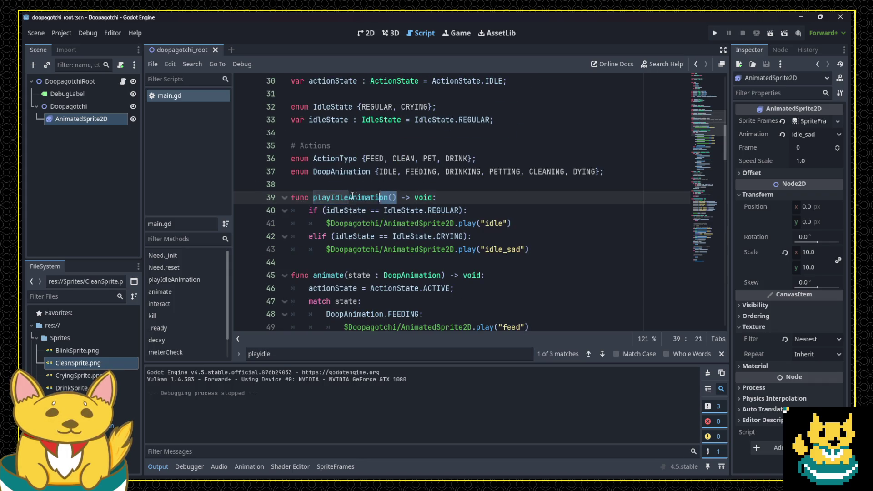
Paste a playIdleAnimation call after the IdleState.CRYING assignment on line 139, then run the game.
scroll(345, 232, "down", 4)
scroll(345, 233, "down", 20)
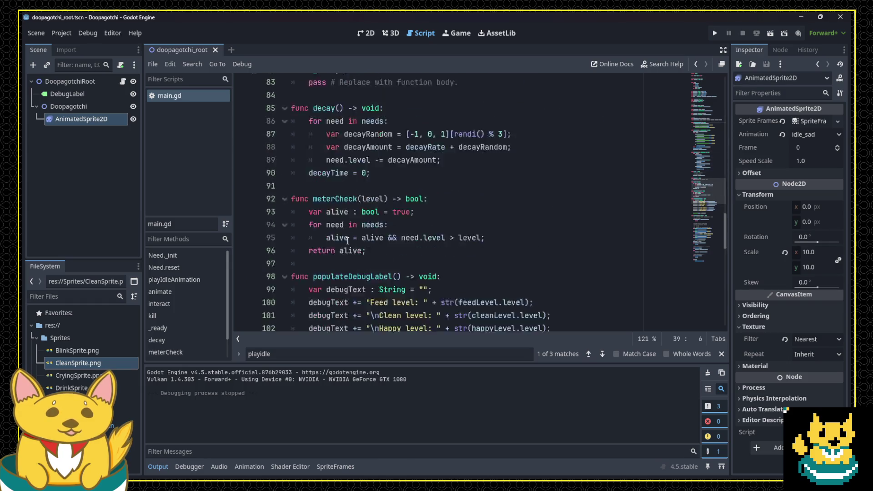
scroll(390, 186, "down", 1)
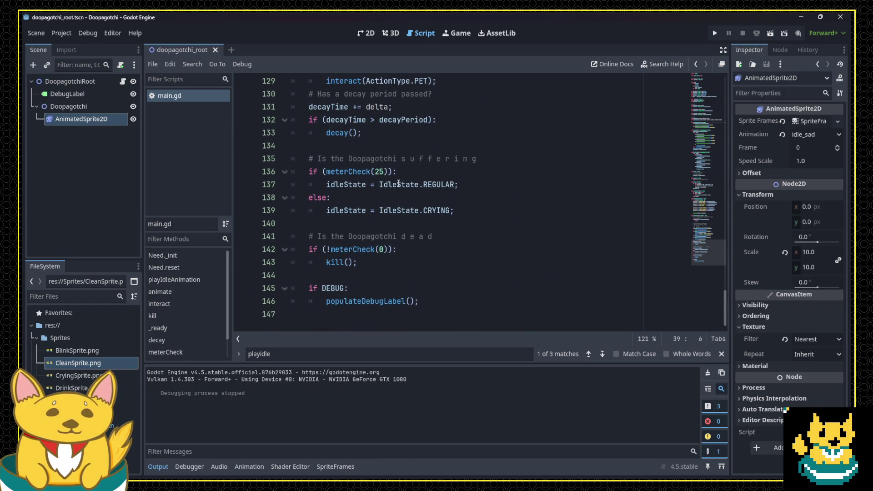
left_click(489, 210)
key("Return")
key("BackSpace")
key("ctrl+v")
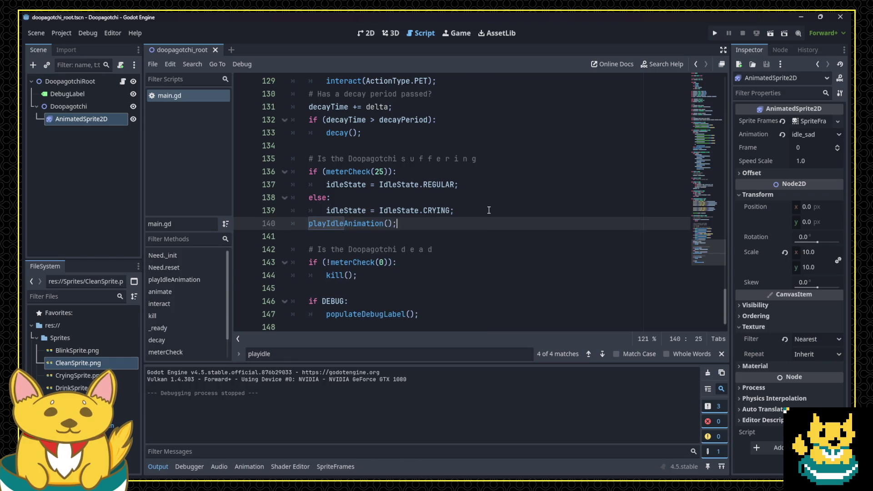
left_click(714, 33)
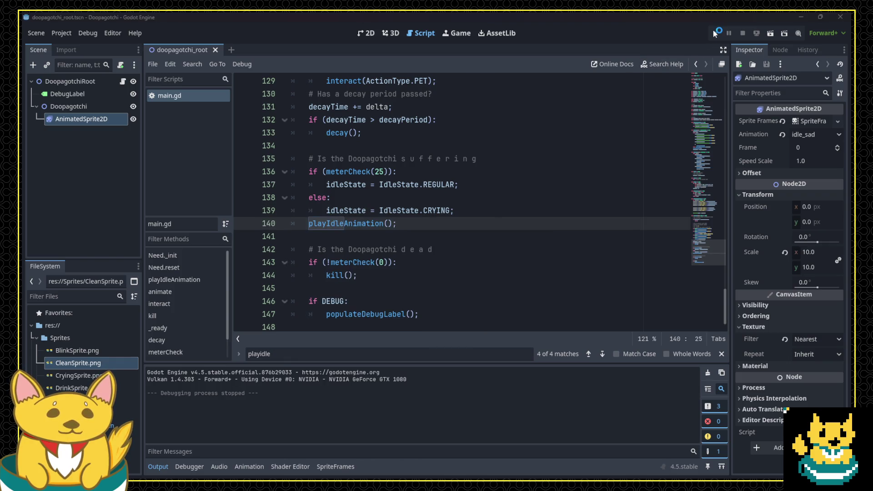
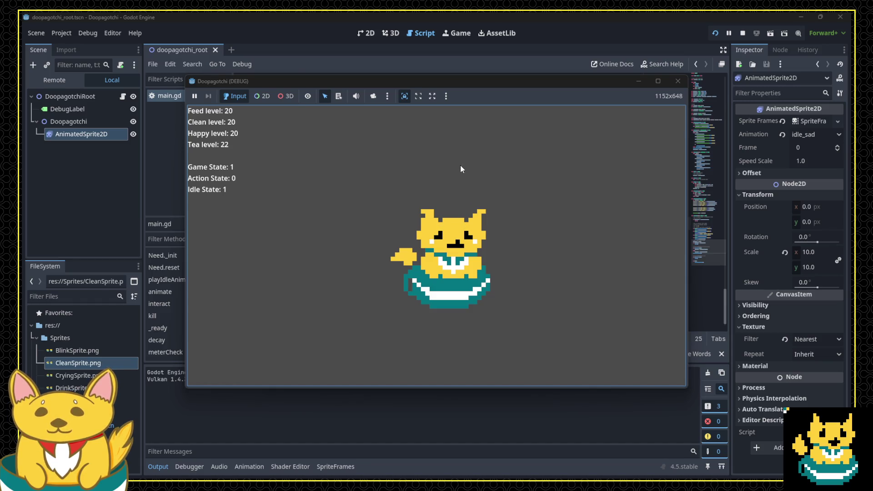
Stop the running game, change meterCap from 26 to 100 in main.gd, and save.
left_click(677, 79)
left_click_drag(723, 287, 711, 78)
double_click(396, 146)
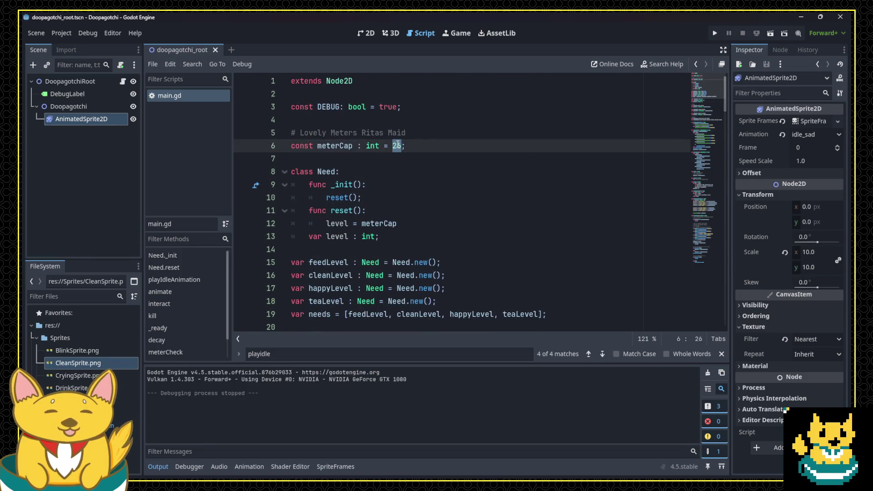
type("100")
key("ctrl+s")
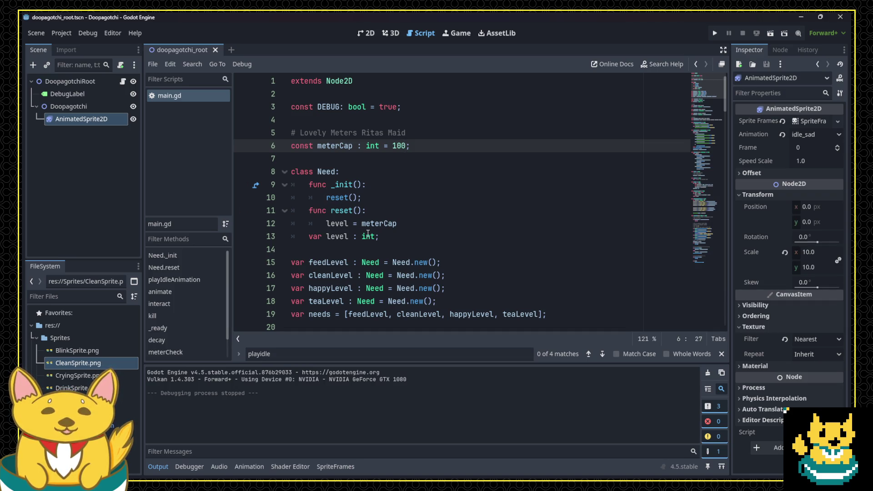
Review the need declarations around lines 7–15 of main.gd.
scroll(368, 234, "down", 3)
left_click(393, 185)
scroll(373, 165, "up", 2)
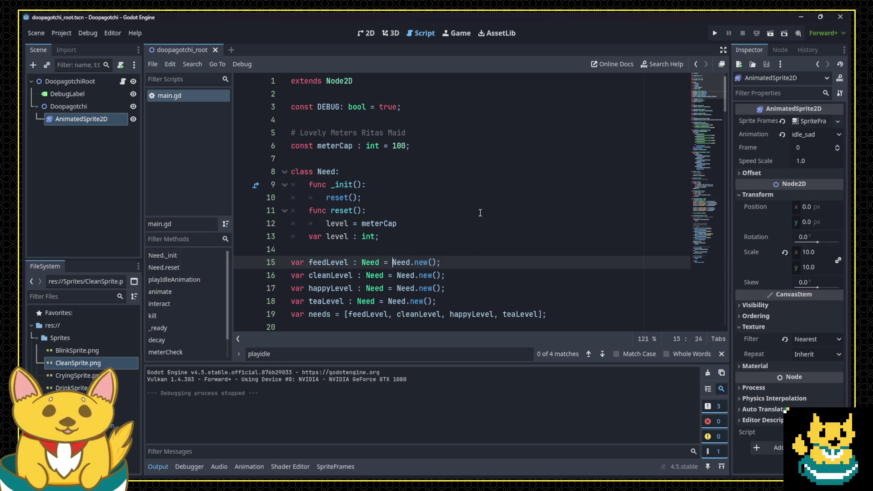
left_click(504, 247)
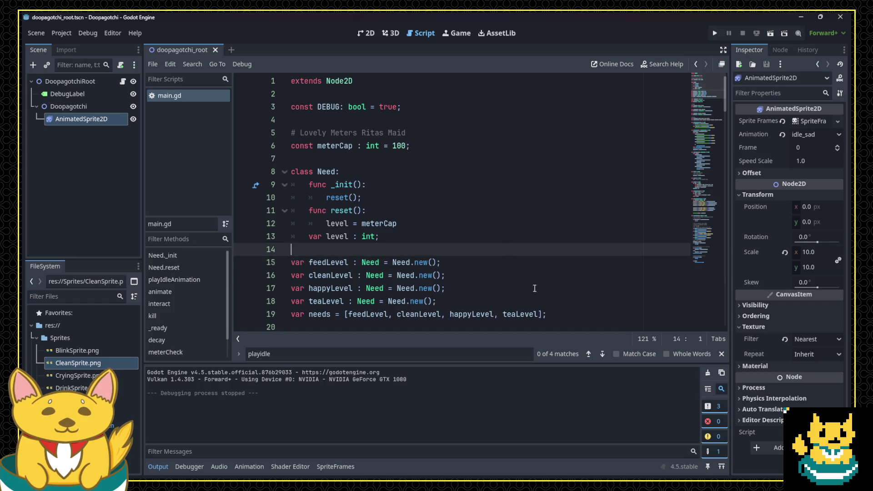
left_click(368, 154)
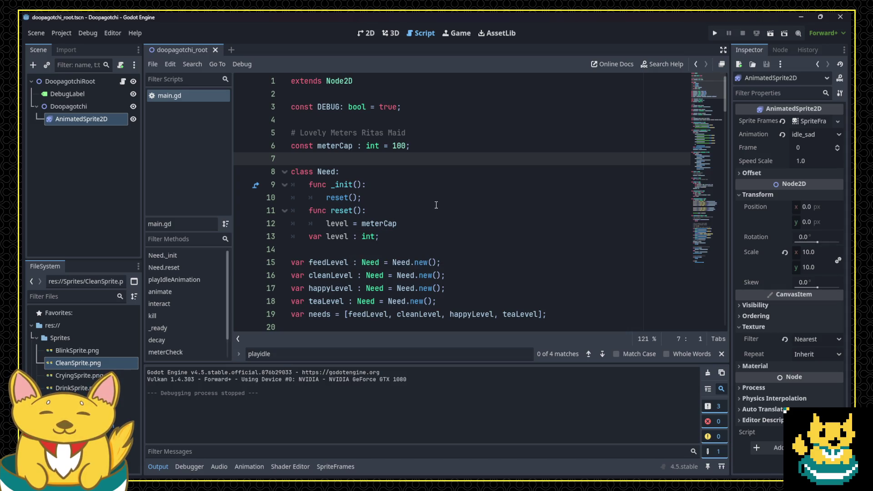
left_click(367, 251)
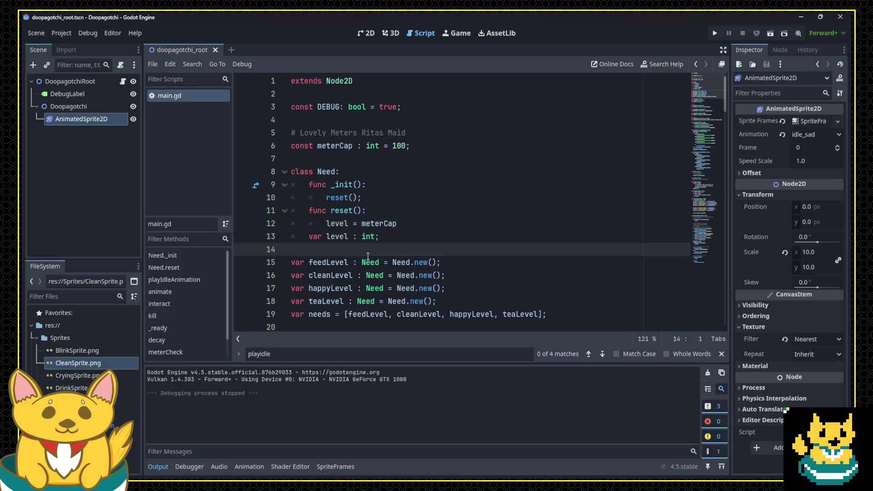
scroll(368, 253, "down", 6)
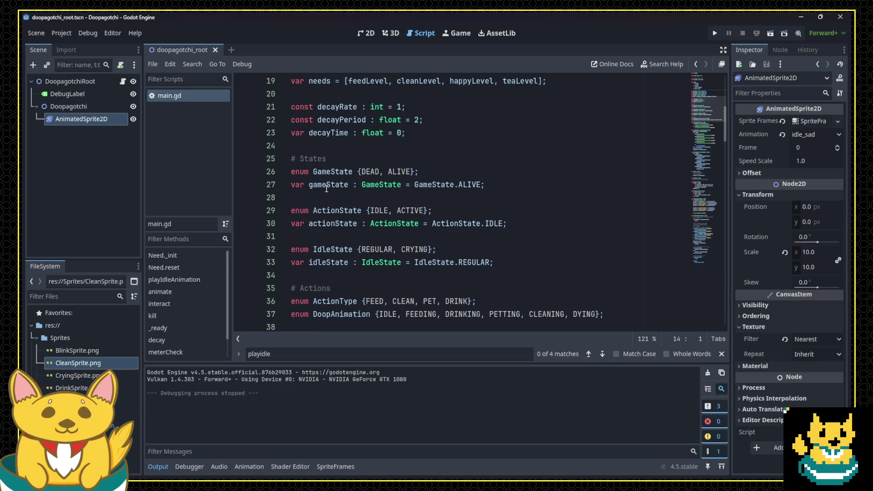
Check the kill() and state code in main.gd, then switch to Aseprite.
scroll(326, 188, "down", 19)
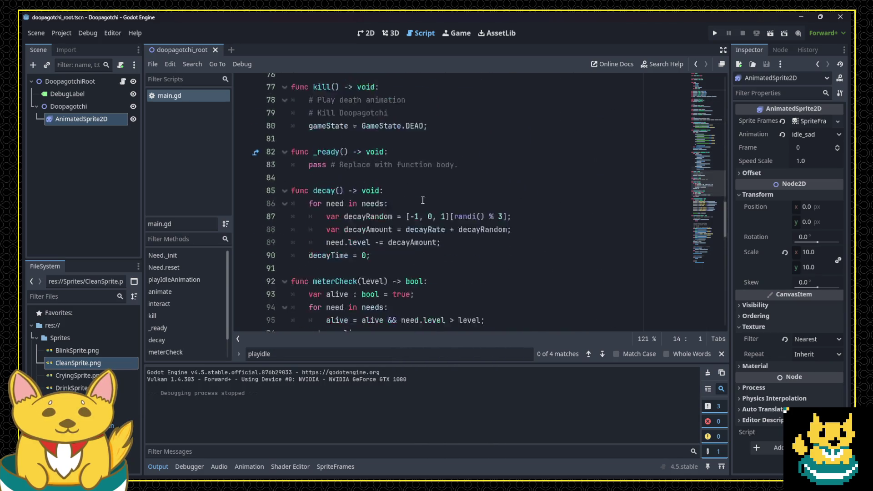
scroll(422, 200, "down", 8)
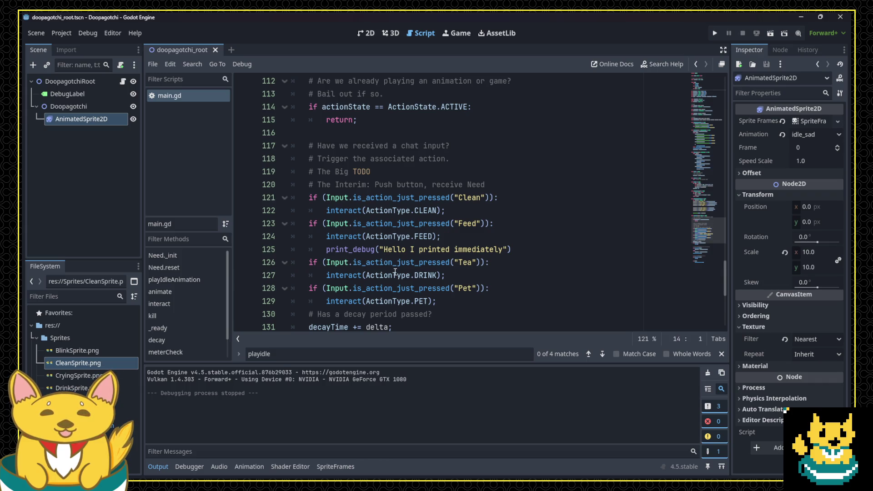
scroll(396, 263, "down", 3)
scroll(395, 258, "down", 3)
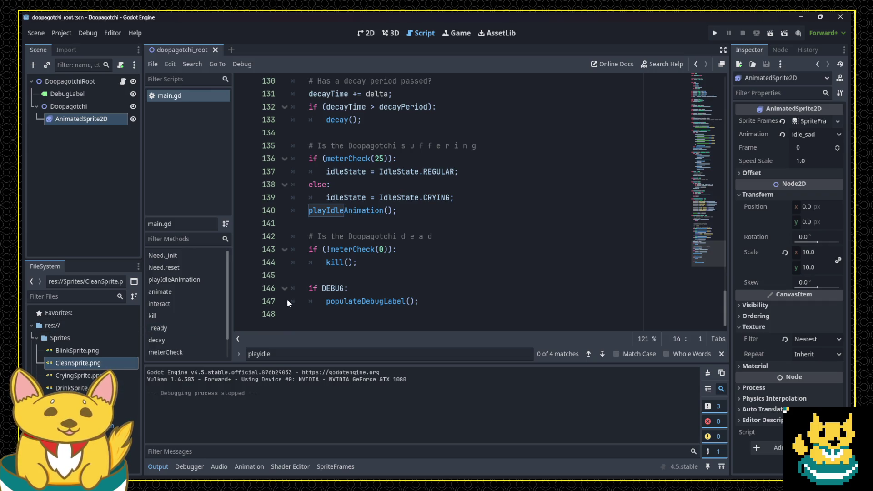
left_click(406, 280)
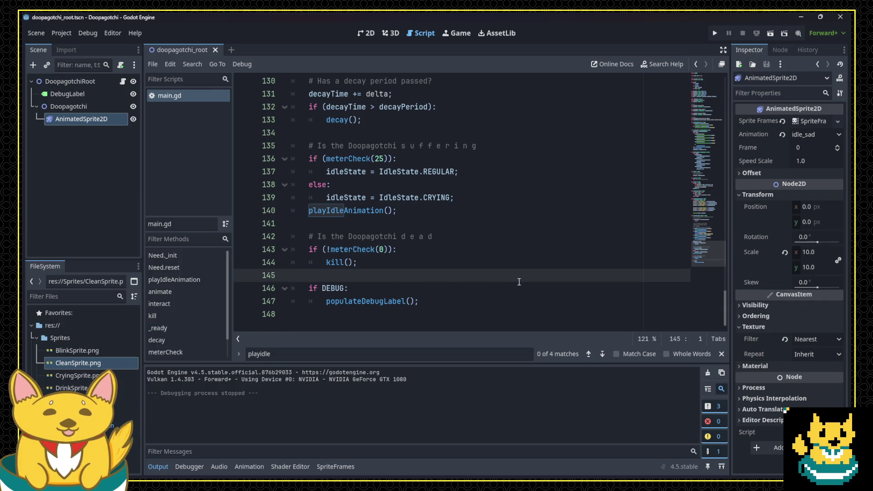
scroll(517, 288, "up", 3)
scroll(510, 295, "down", 3)
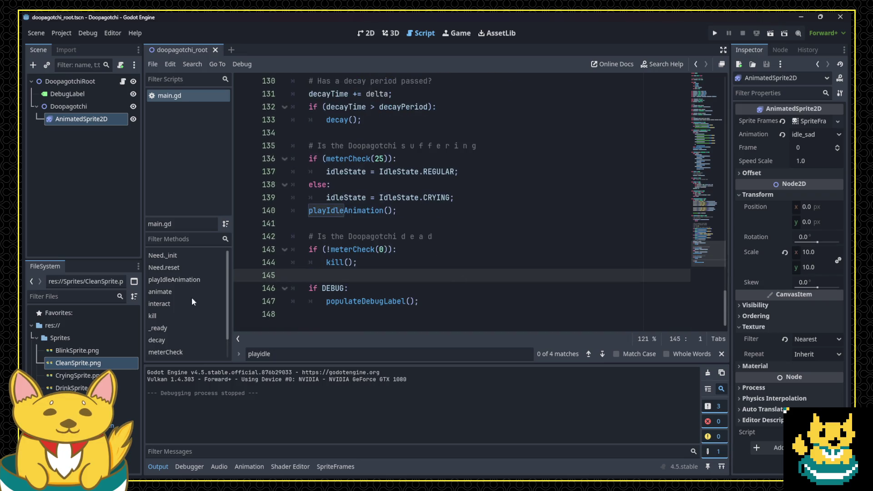
scroll(374, 288, "up", 20)
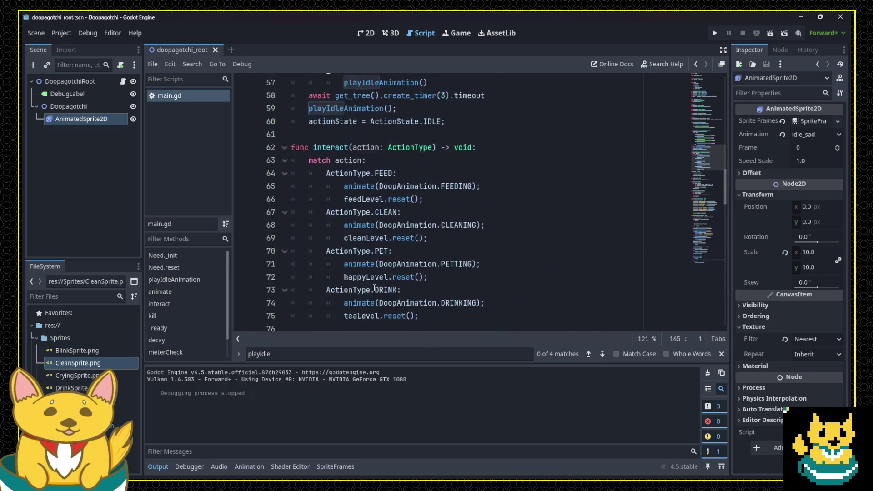
scroll(375, 289, "up", 17)
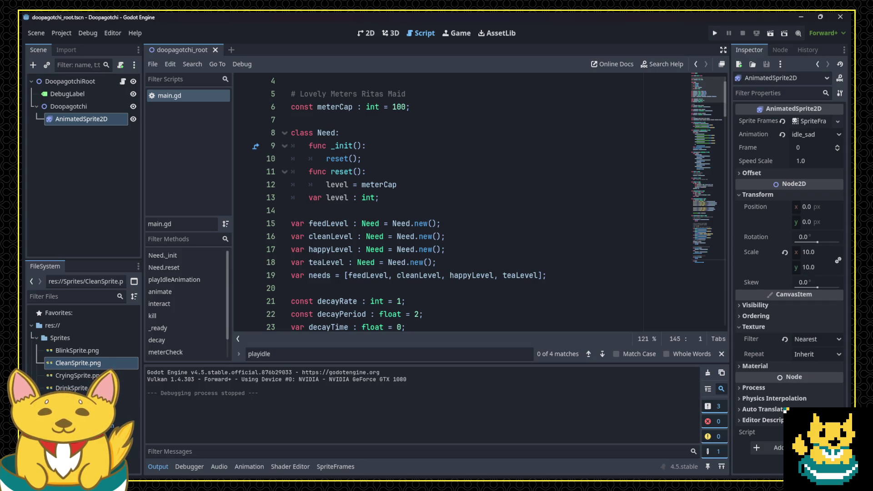
left_click(348, 223)
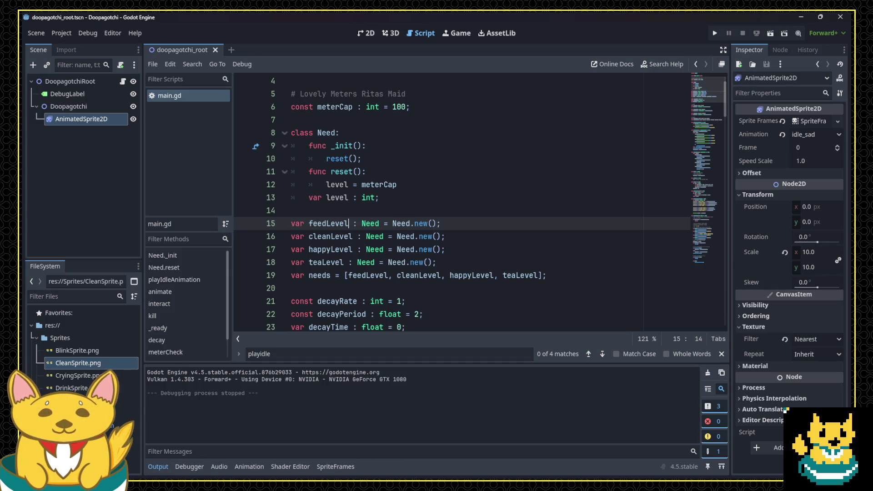
key("alt+Tab")
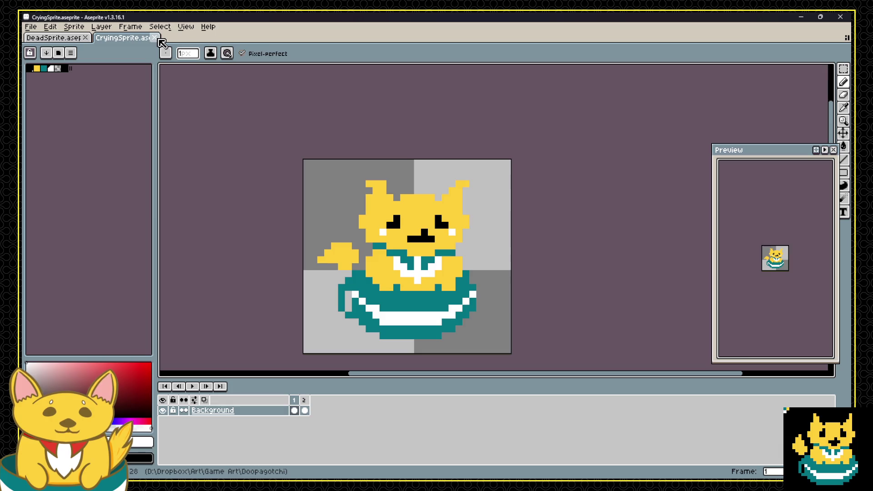
Close CryingSprite and delete frame 2 of DeadSprite.
left_click(157, 41)
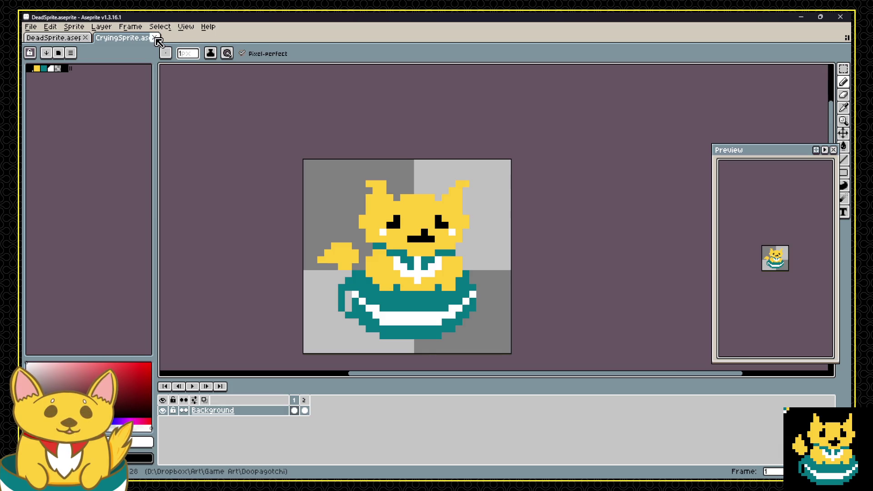
left_click(306, 401)
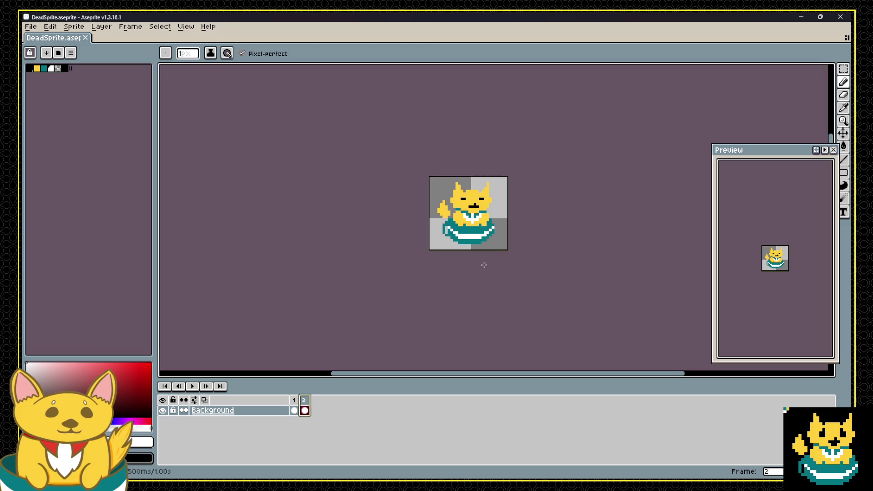
key("alt+Delete")
scroll(520, 205, "up", 4)
Paint the bib area teal so it joins the teacup bowl.
left_click(415, 255, "alt")
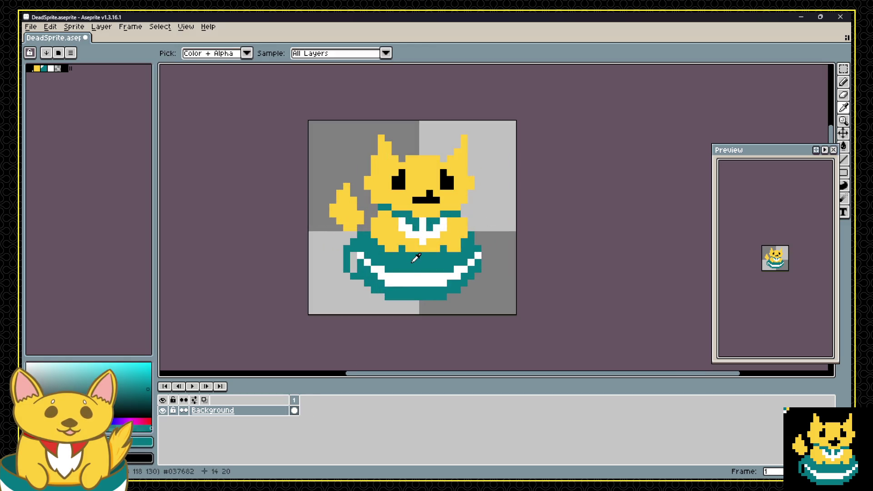
mouse_move(373, 235)
left_mouse_down()
mouse_move(457, 237)
mouse_move(391, 240)
mouse_move(454, 250)
mouse_move(432, 256)
left_mouse_up()
key("ctrl+z")
key("ctrl+z")
mouse_move(377, 250)
left_mouse_down()
mouse_move(459, 248)
mouse_move(374, 237)
mouse_move(461, 236)
mouse_move(375, 228)
left_mouse_up()
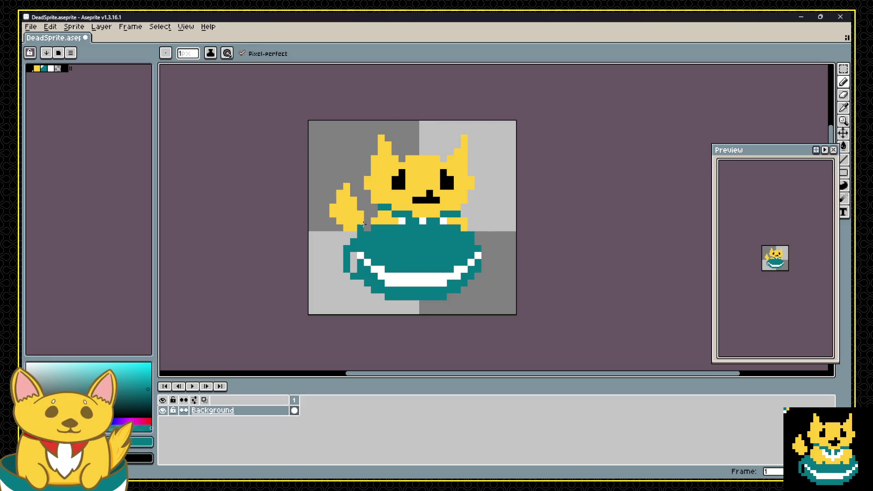
Erase the yellow cat's paw, body and face with a transparent colour.
key("i")
left_click(372, 210)
key("b")
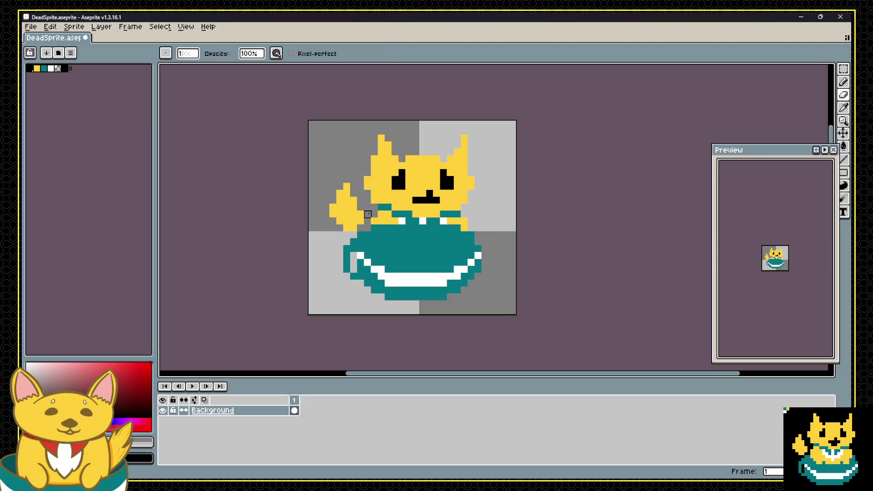
mouse_move(359, 225)
left_mouse_down()
mouse_move(343, 222)
mouse_move(468, 227)
mouse_move(355, 207)
mouse_move(400, 215)
mouse_move(331, 214)
mouse_move(454, 193)
mouse_move(419, 193)
left_mouse_up()
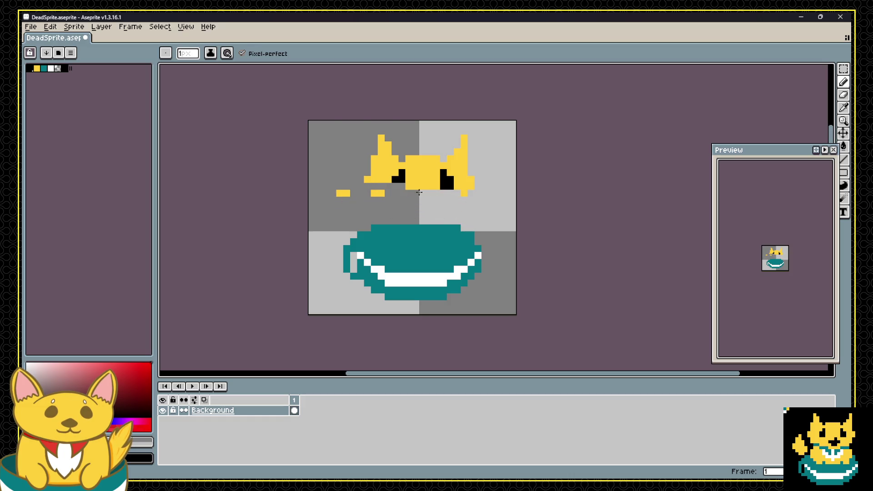
mouse_move(351, 196)
left_mouse_down()
mouse_move(314, 192)
mouse_move(512, 175)
mouse_move(332, 146)
mouse_move(461, 142)
mouse_move(460, 151)
left_mouse_up()
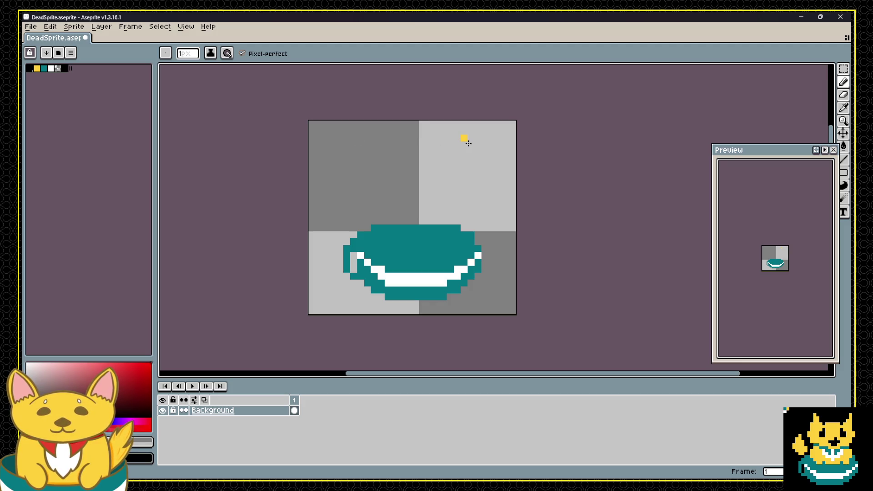
left_click(456, 246, "alt")
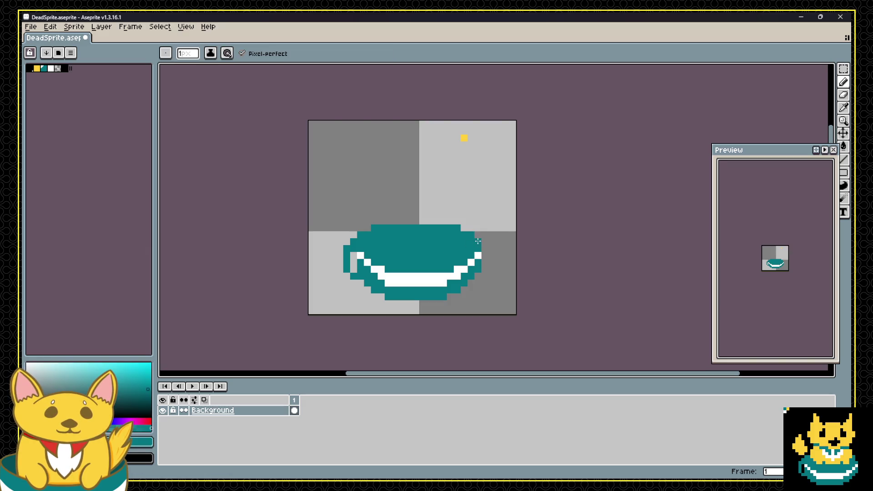
Add a teal pixel beside the bowl and pick a transparent colour.
left_click(484, 206)
scroll(490, 215, "down", 1)
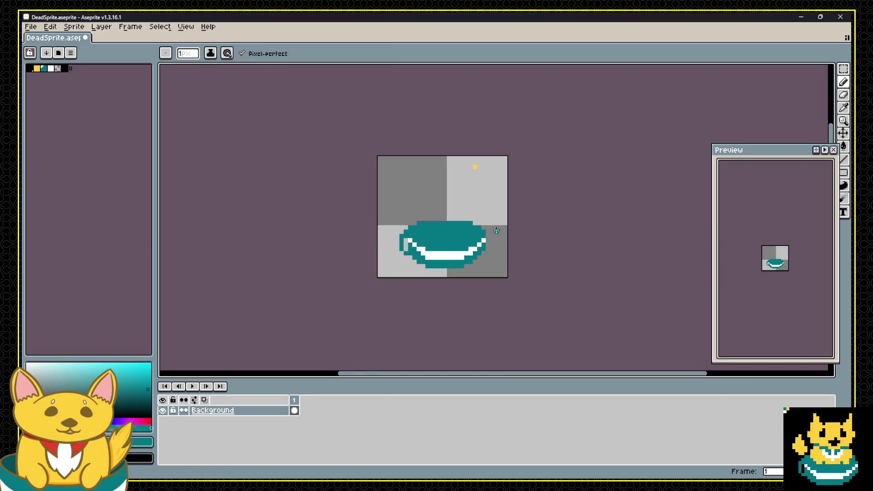
scroll(495, 231, "up", 1)
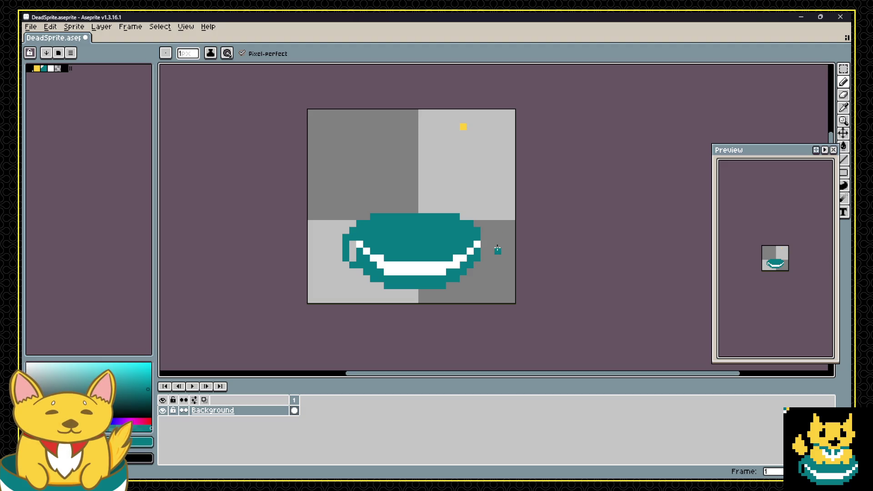
scroll(496, 162, "up", 1)
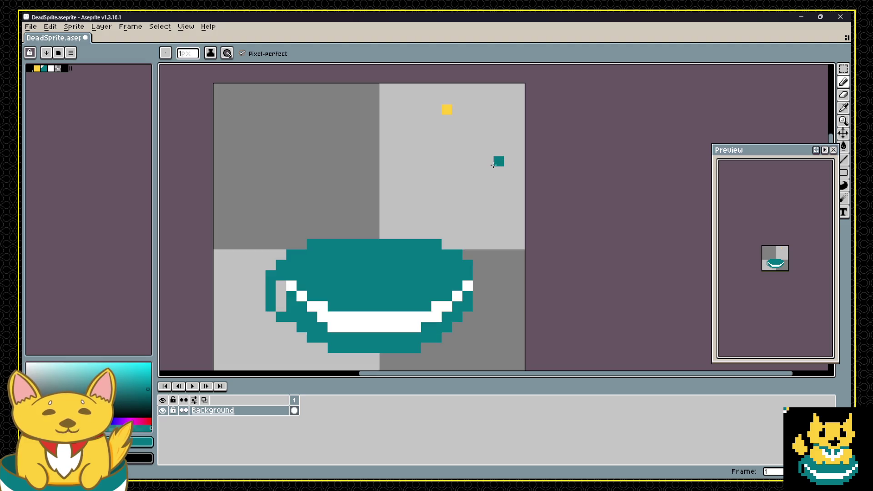
left_click(483, 144, "alt")
scroll(445, 115, "down", 4)
scroll(419, 131, "up", 2)
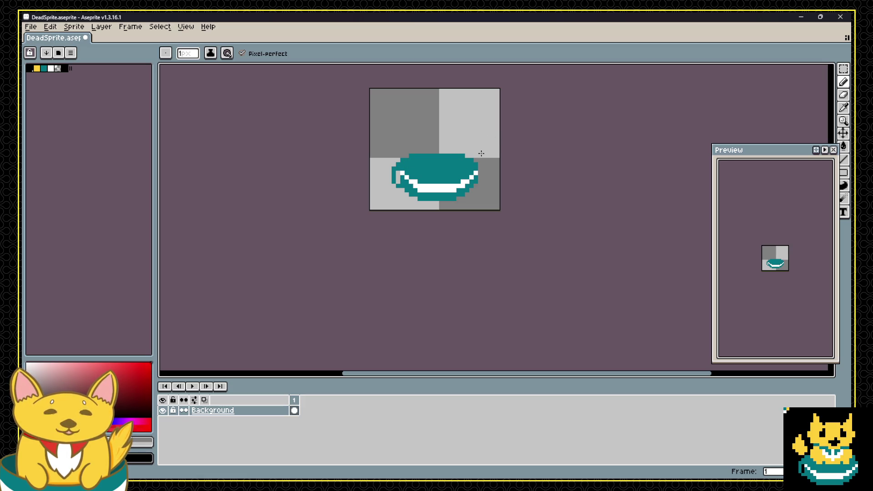
scroll(481, 155, "up", 1)
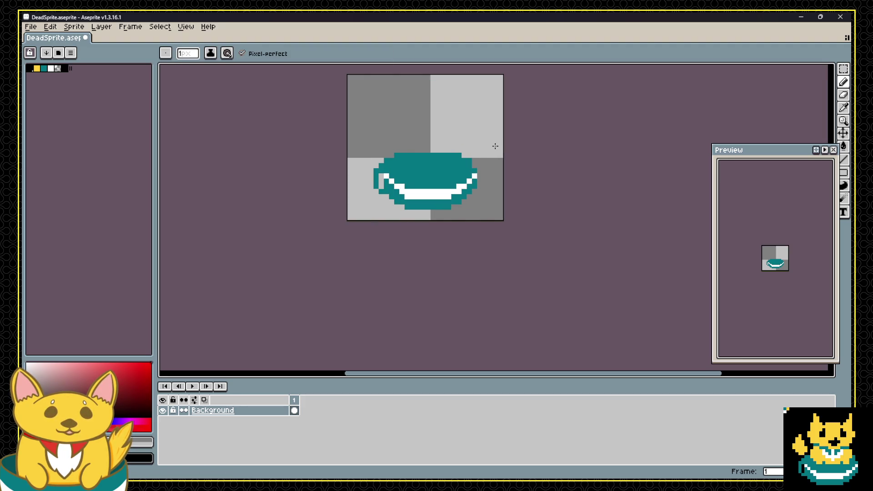
scroll(438, 140, "down", 2)
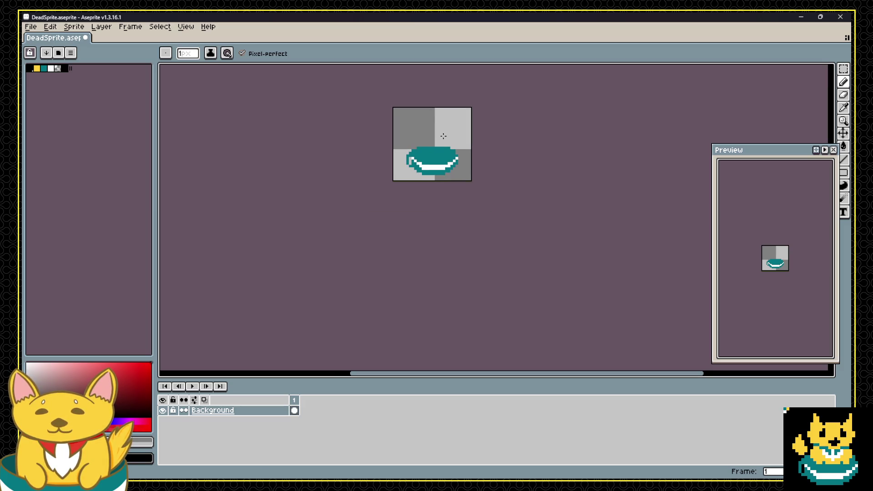
Move the preview window closer to the sprite.
mouse_move(757, 150)
left_mouse_down()
mouse_move(619, 119)
mouse_move(557, 91)
mouse_move(619, 88)
left_mouse_up()
scroll(589, 180, "up", 2)
scroll(568, 193, "down", 1)
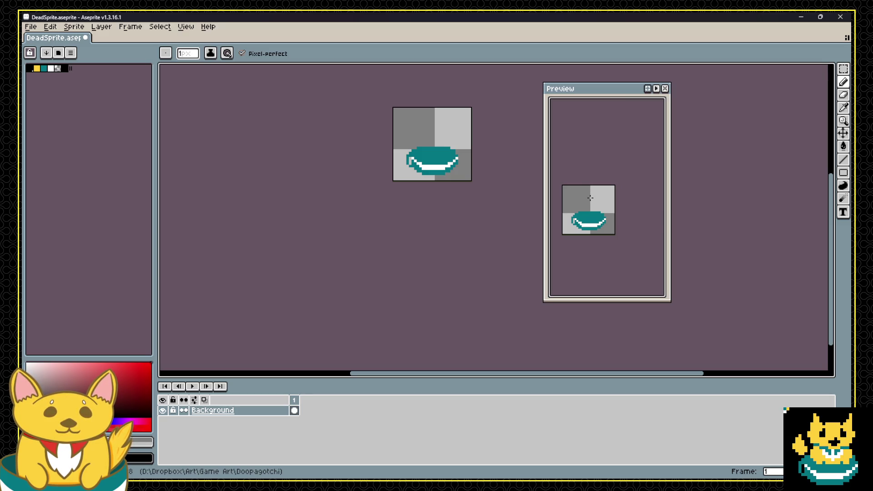
scroll(454, 148, "up", 2)
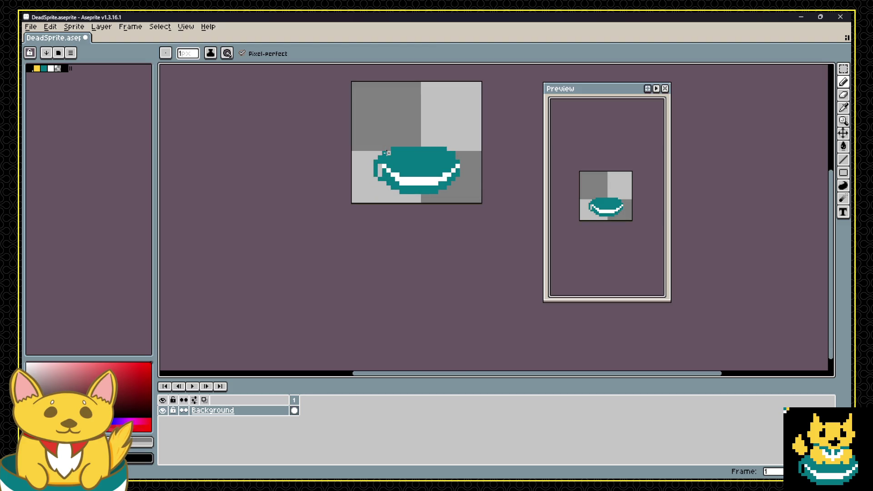
Sample the teal and grey colours, undo the stray yellow pixel, and save DeadSprite.
left_click(452, 153, "alt")
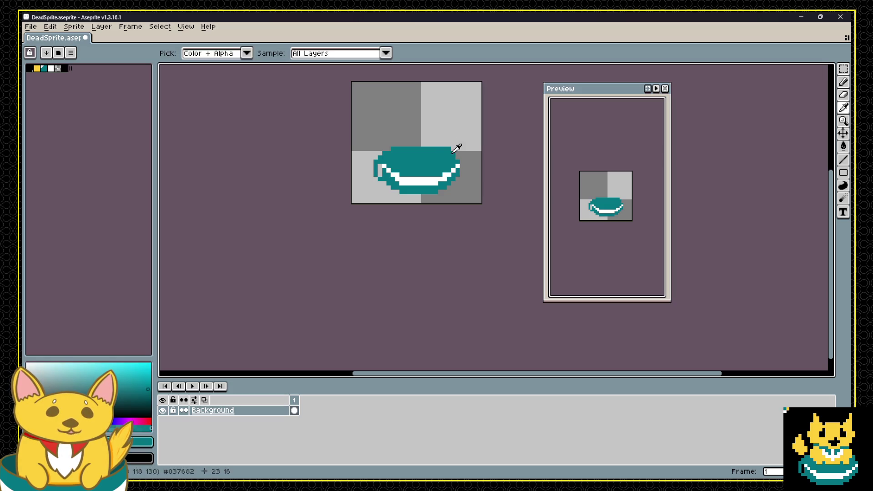
left_click(459, 153, "alt")
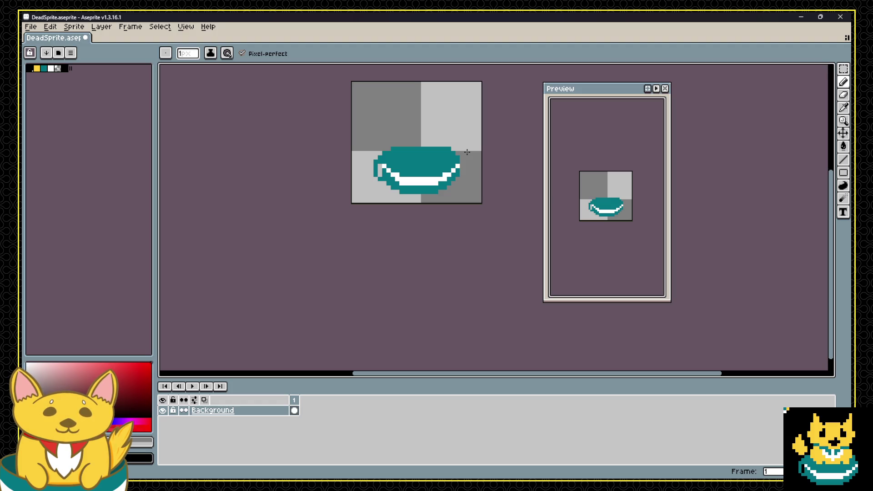
key("alt")
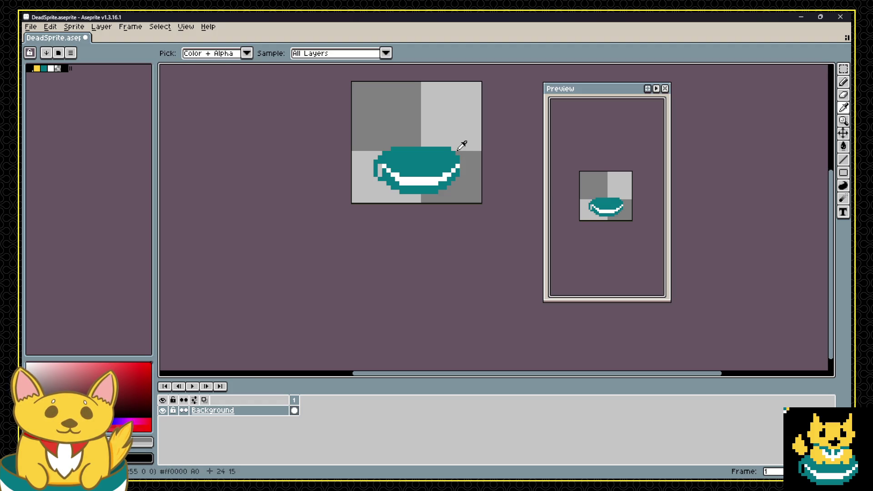
key("ctrl")
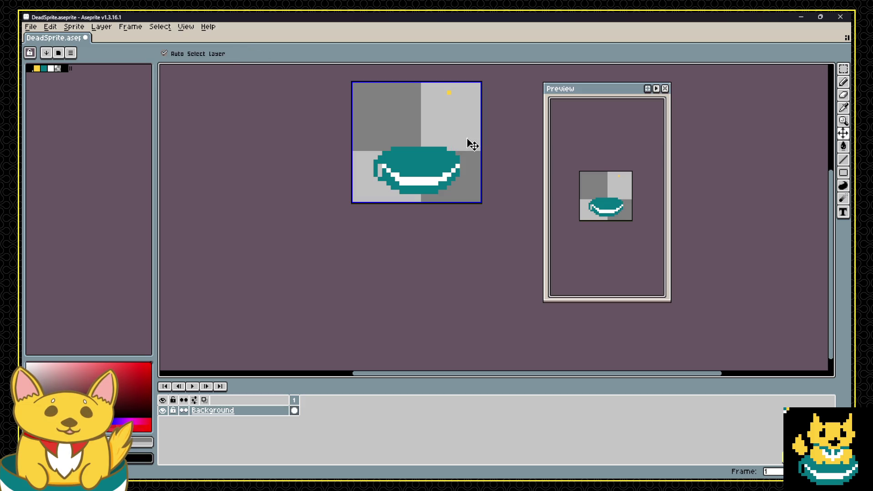
key("ctrl+z")
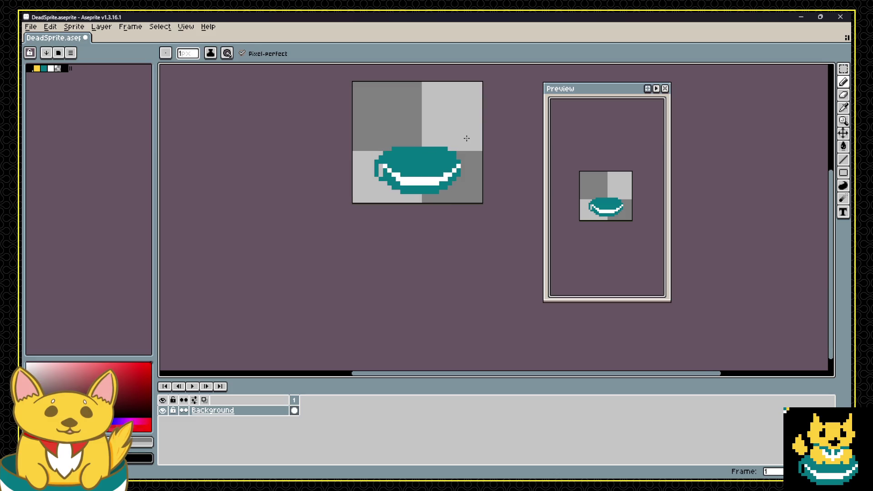
key("ctrl")
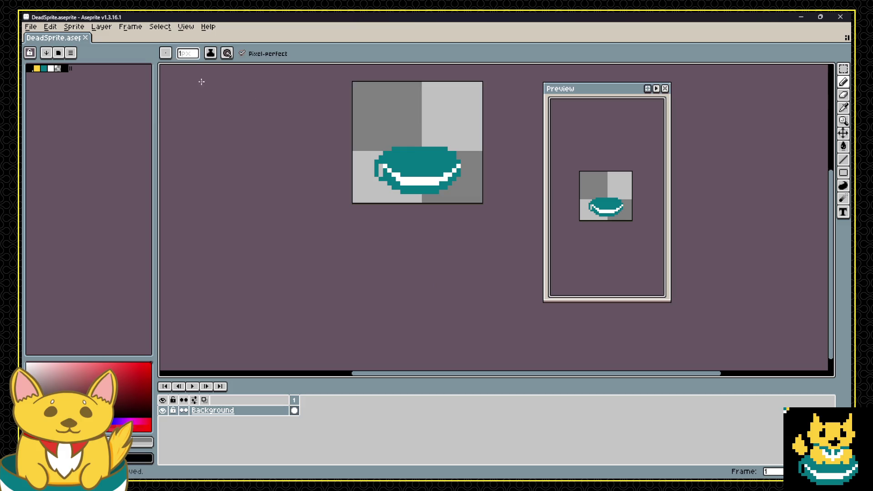
left_click(31, 27)
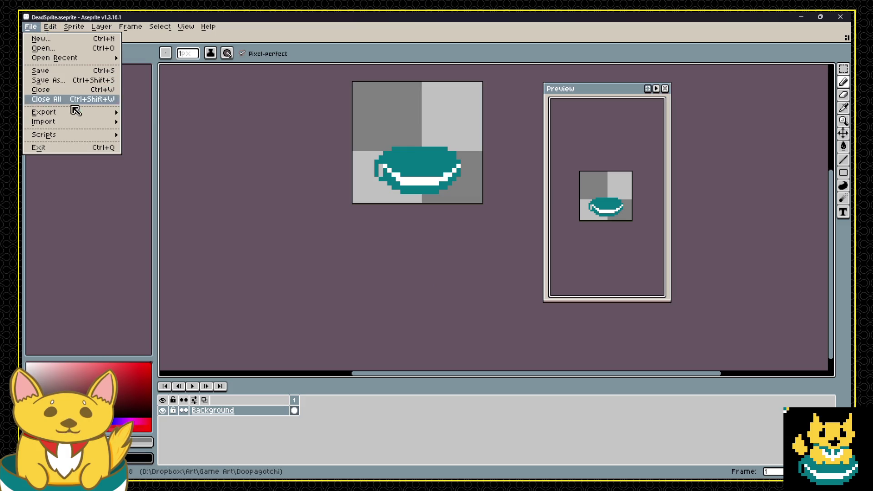
Export the sprite as Sprites\DeadSprite.png.
mouse_move(80, 113)
left_click(155, 114)
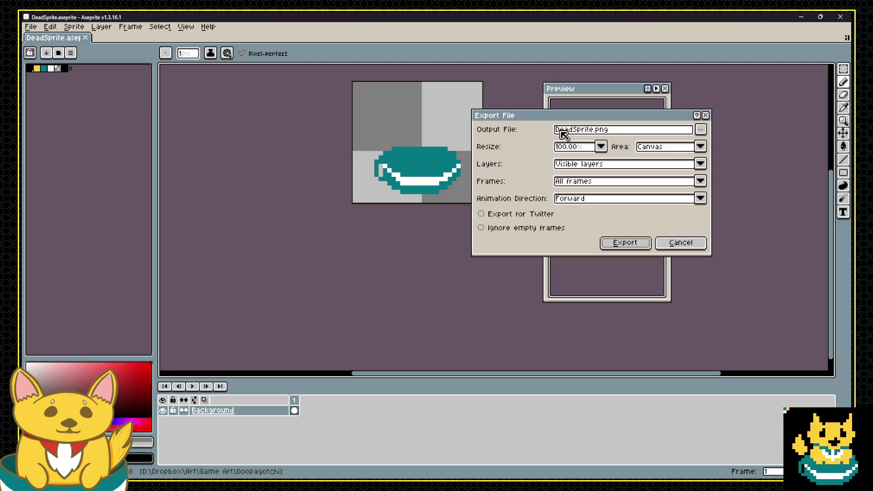
left_click(626, 130)
key("Home")
type("Sprites\\")
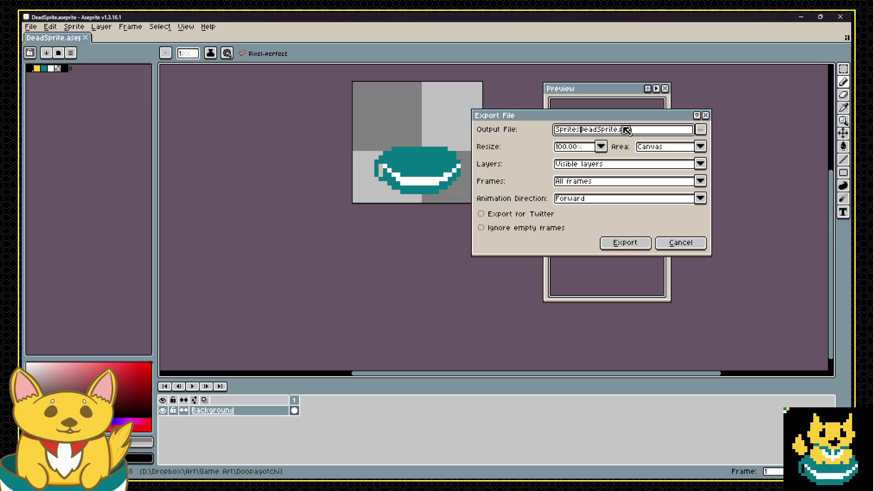
left_click(631, 239)
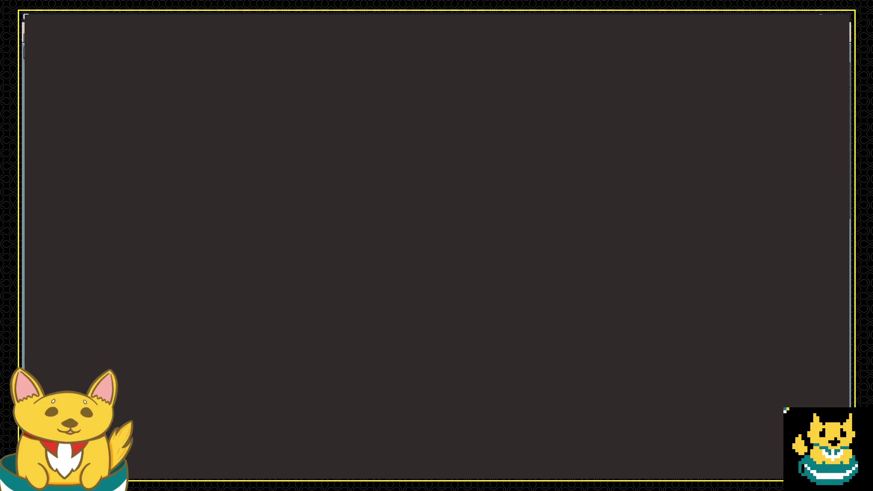
Recolour the ear tip pixel in frame 2 of DyingSprite and preview the animation.
scroll(526, 201, "up", 2)
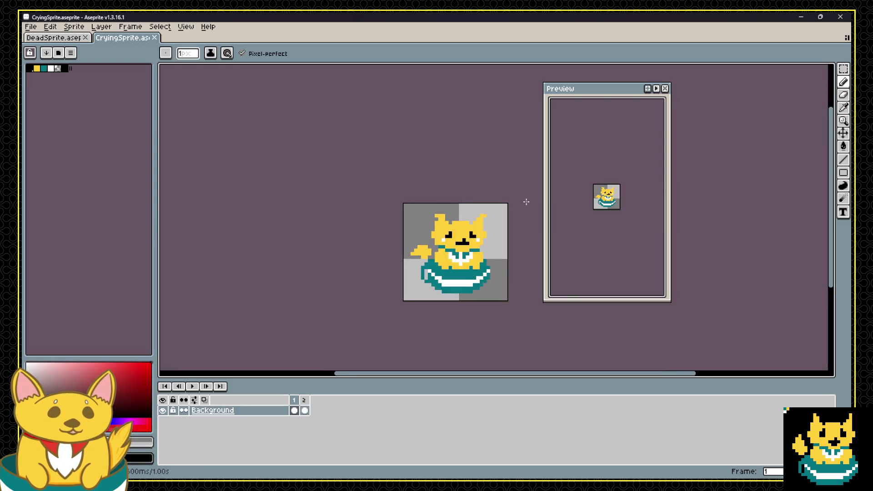
scroll(507, 260, "up", 2)
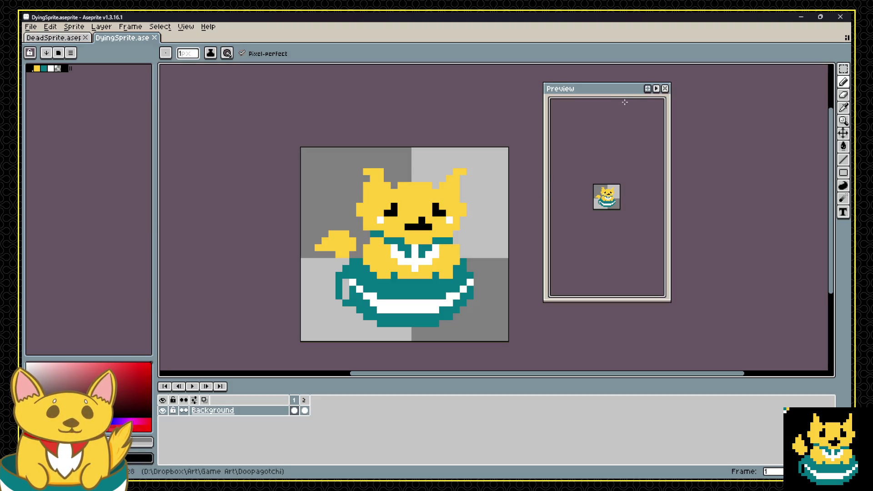
left_click_drag(624, 102, 677, 107)
left_click(304, 400)
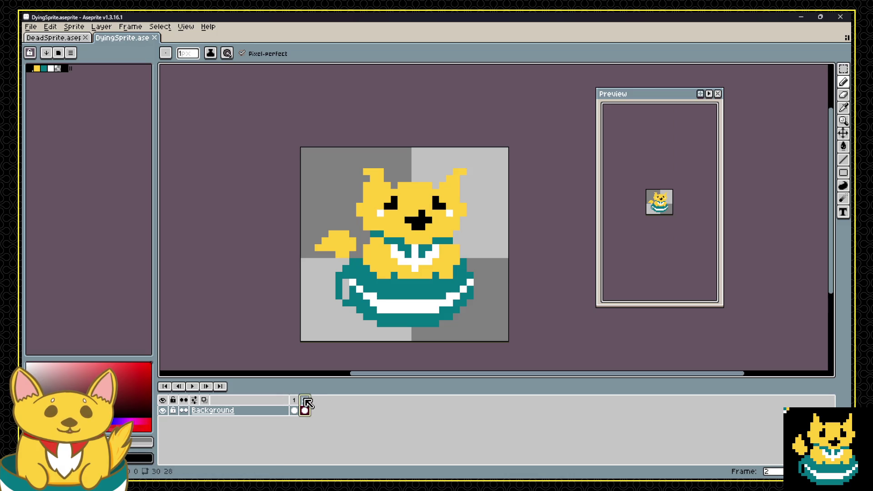
left_click(294, 401)
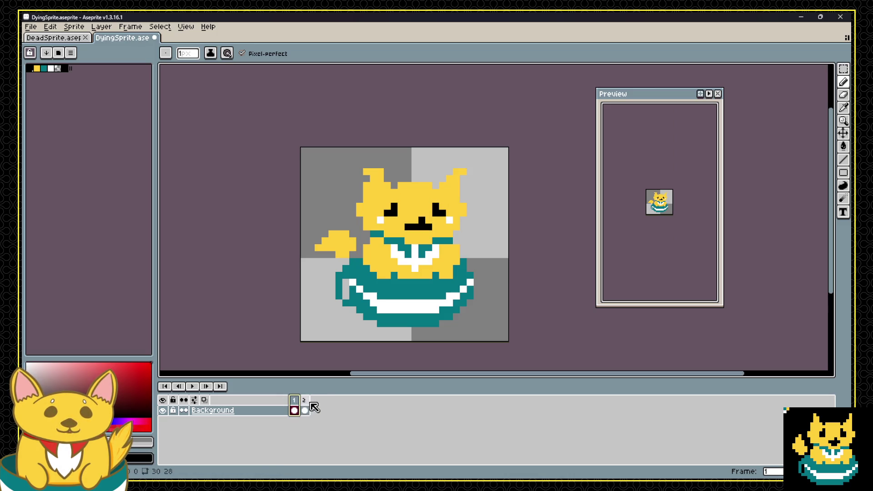
left_click(305, 409)
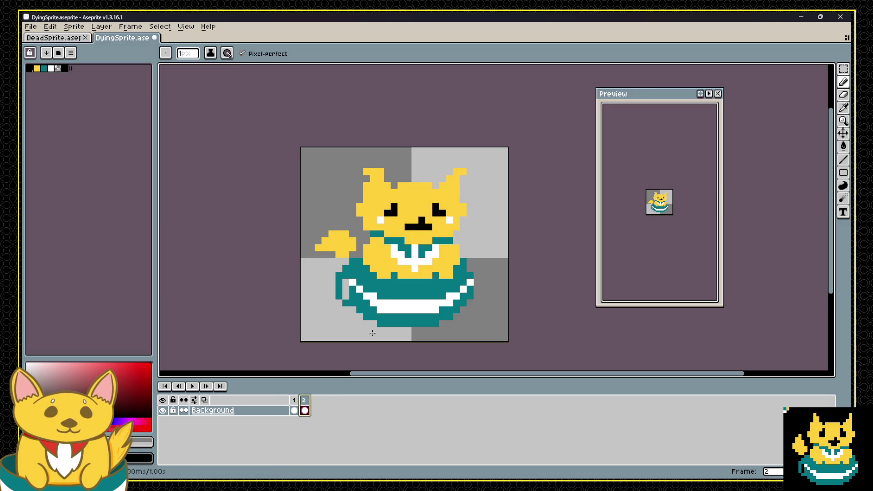
left_click(373, 172)
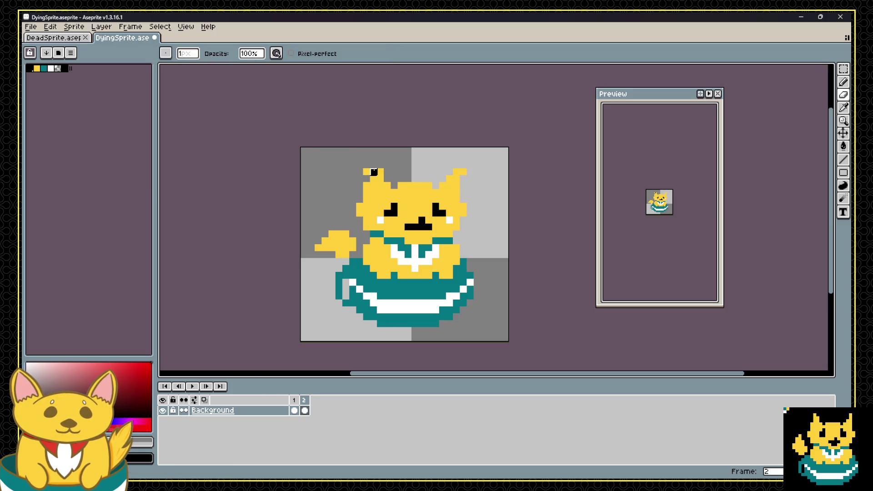
key("b")
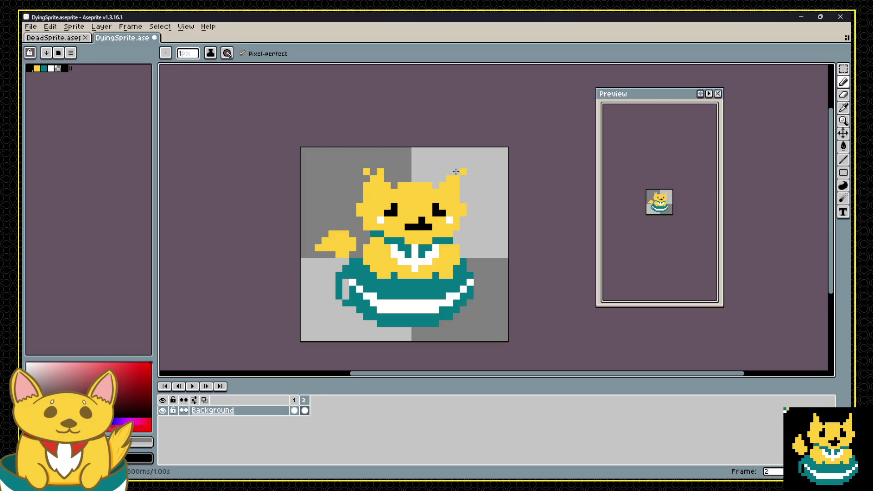
key("Return")
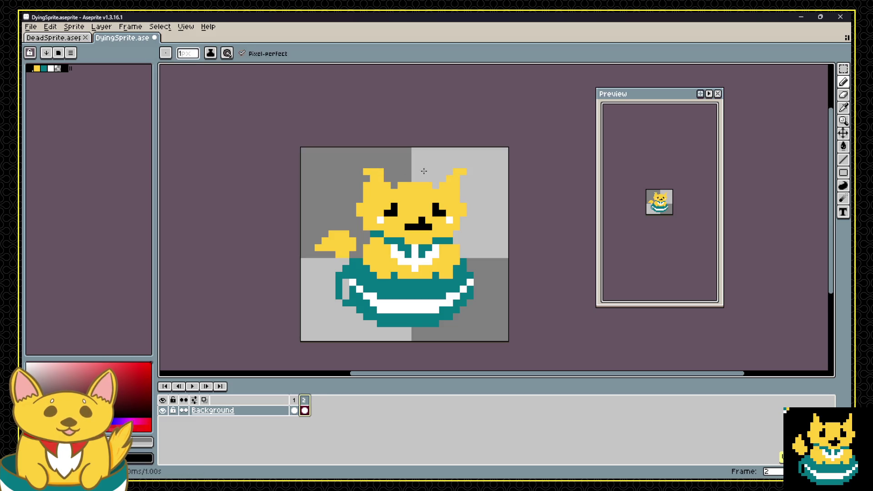
Duplicate the Background layer in DyingSprite with Ctrl+J.
left_click(48, 41)
key("v")
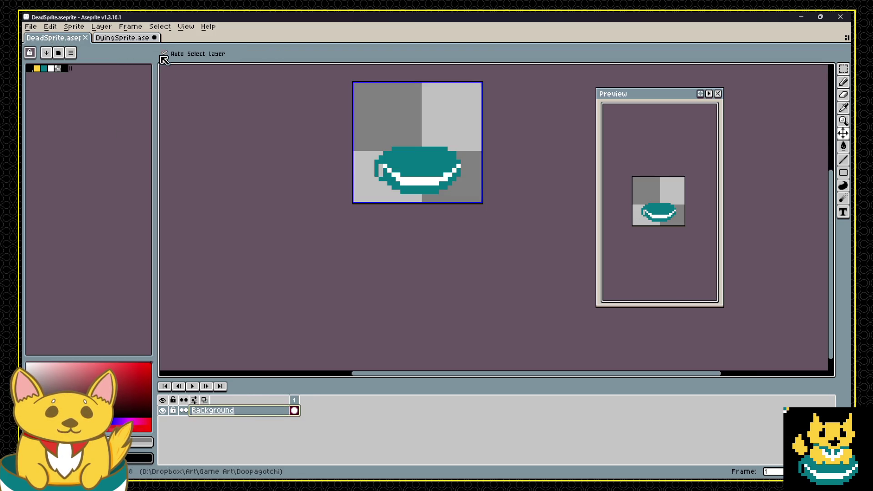
left_click(135, 39)
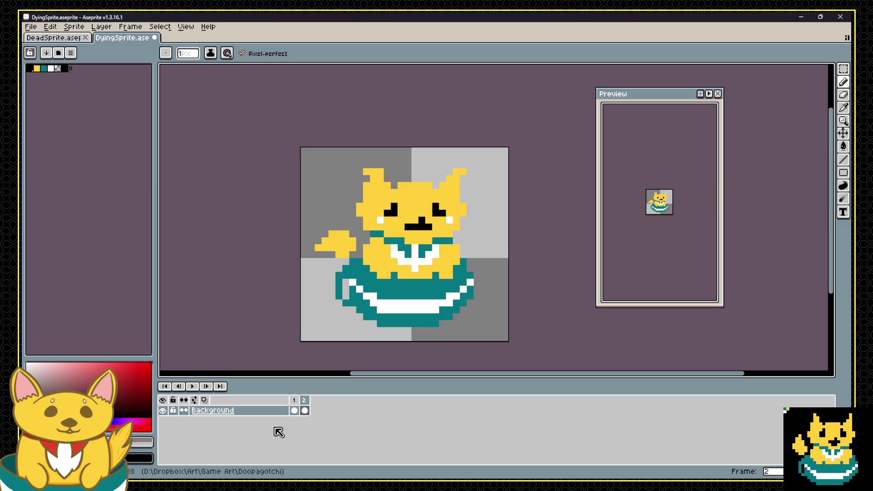
key("ctrl+j")
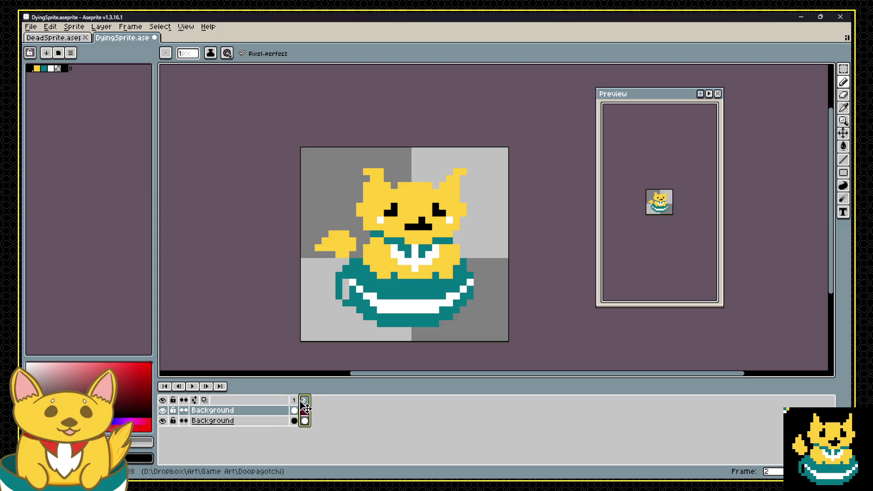
Convert the lower Background to a regular layer and move it above Background.
key("Left")
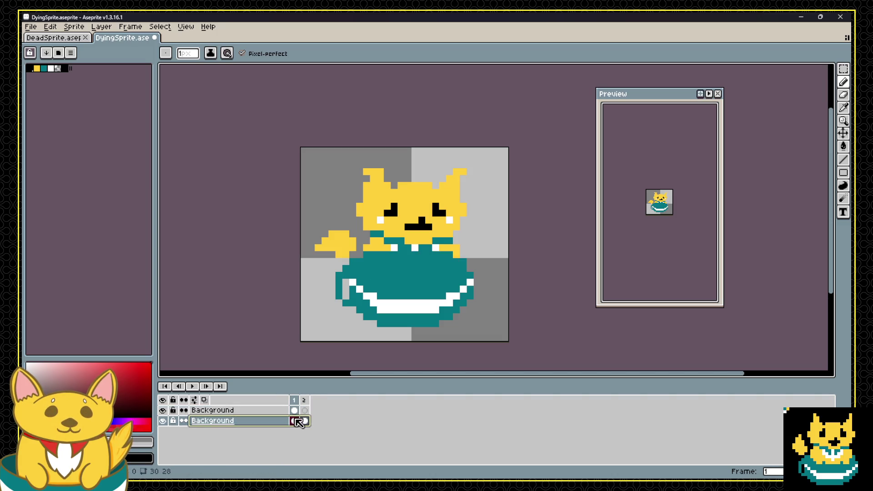
left_click(305, 420)
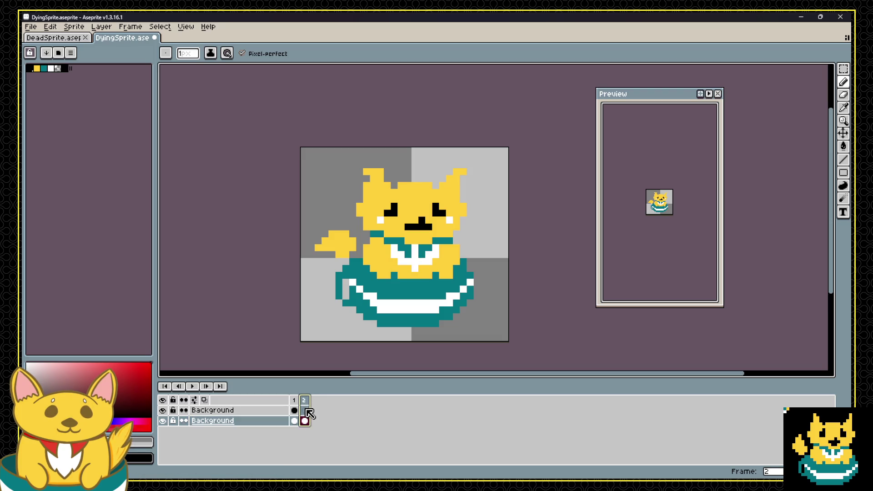
key("Return")
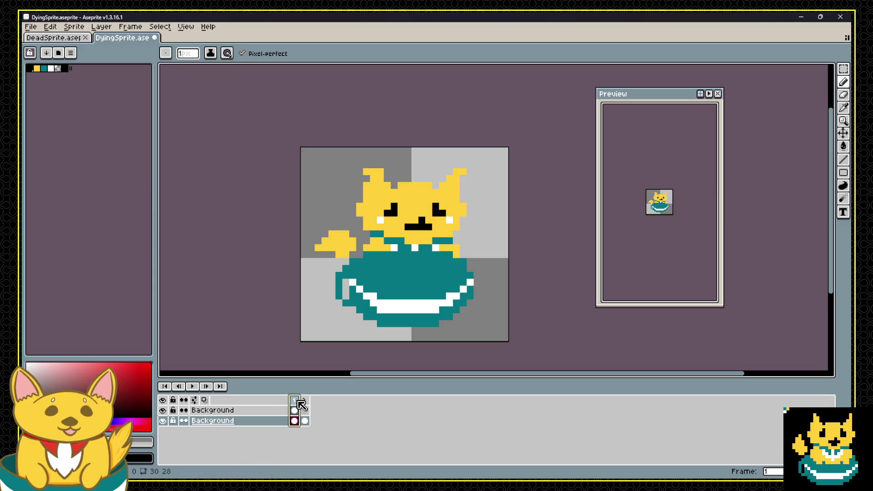
left_click(241, 410)
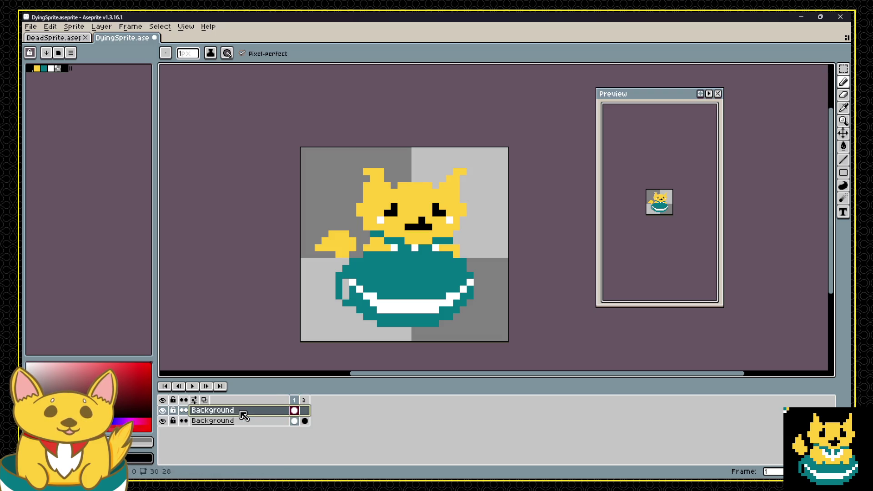
left_click(229, 420)
right_click(231, 420)
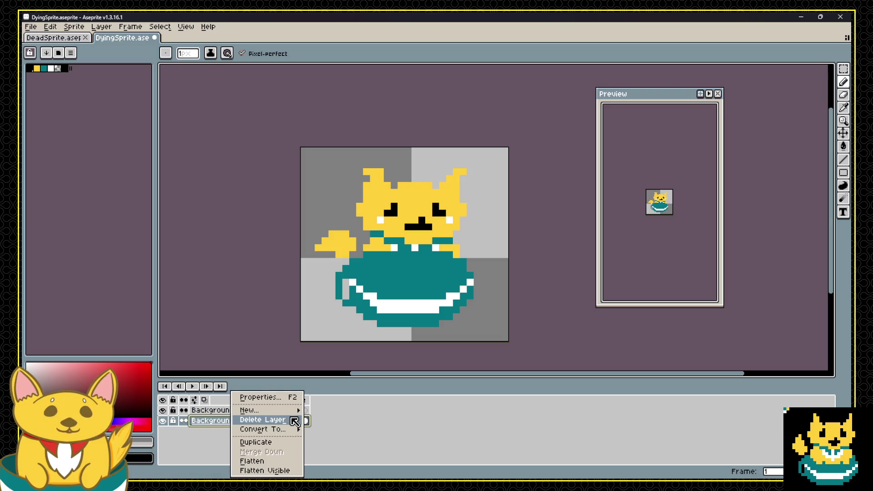
mouse_move(289, 429)
left_click(335, 442)
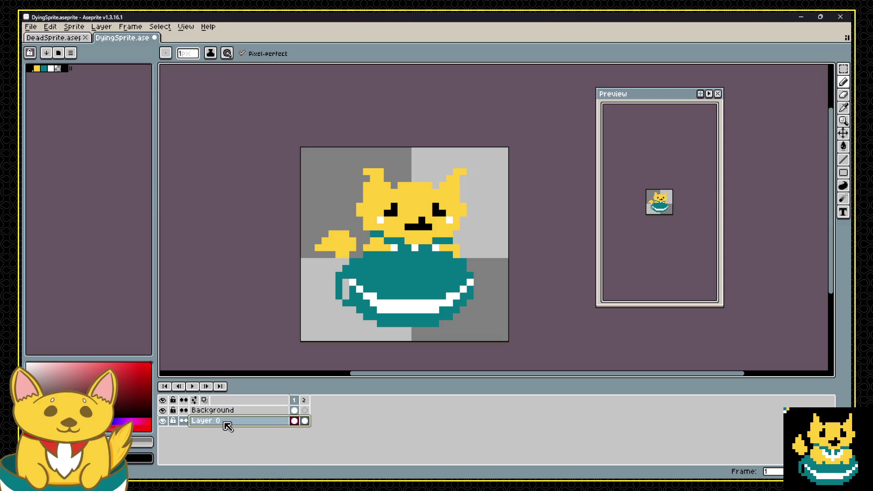
left_click(237, 421)
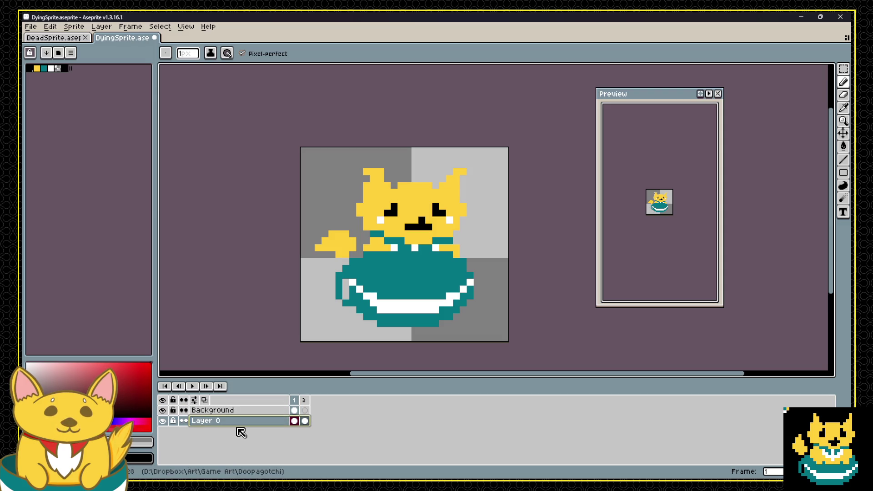
left_click_drag(243, 427, 244, 411)
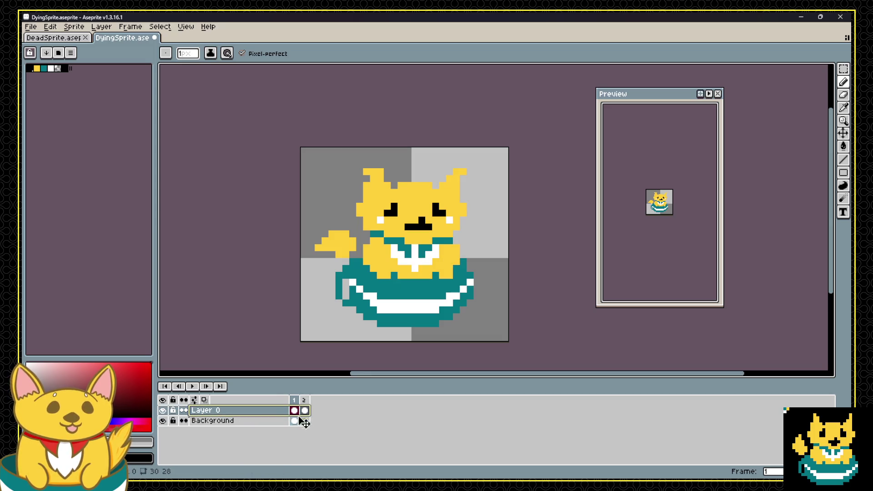
Select the whole of frame 2 in the timeline.
left_click(308, 410)
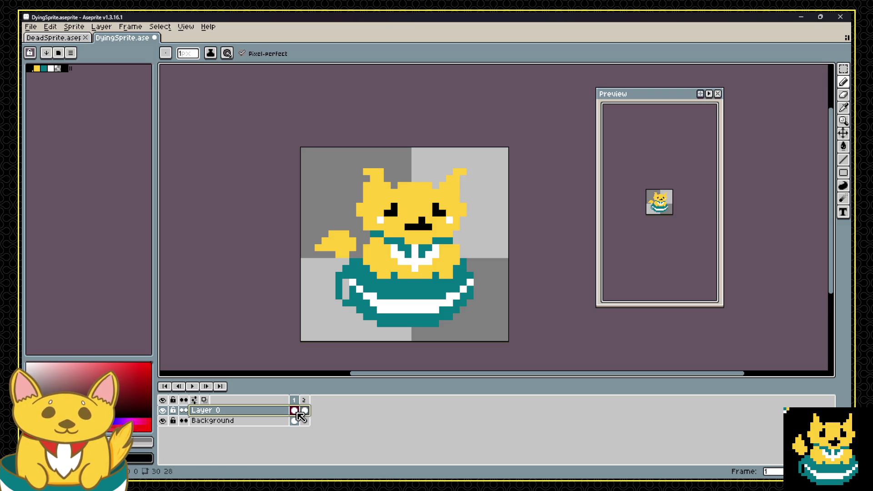
left_click(304, 420)
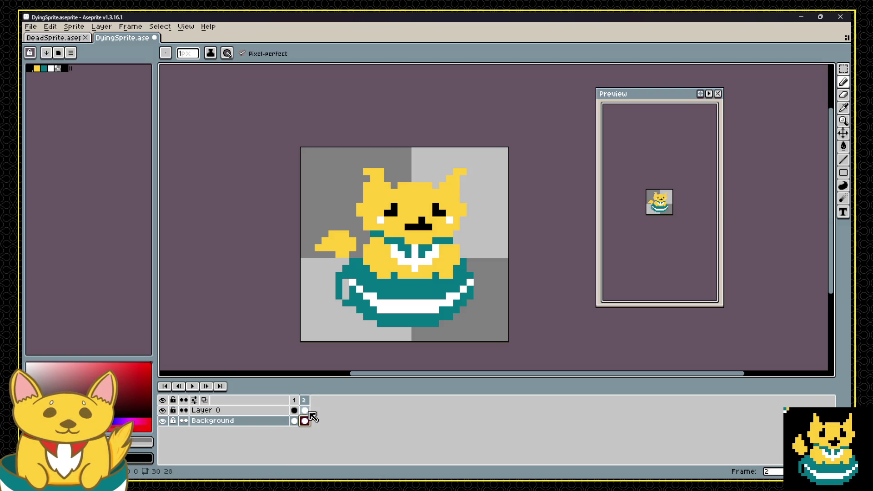
left_click(305, 411)
left_click(304, 401)
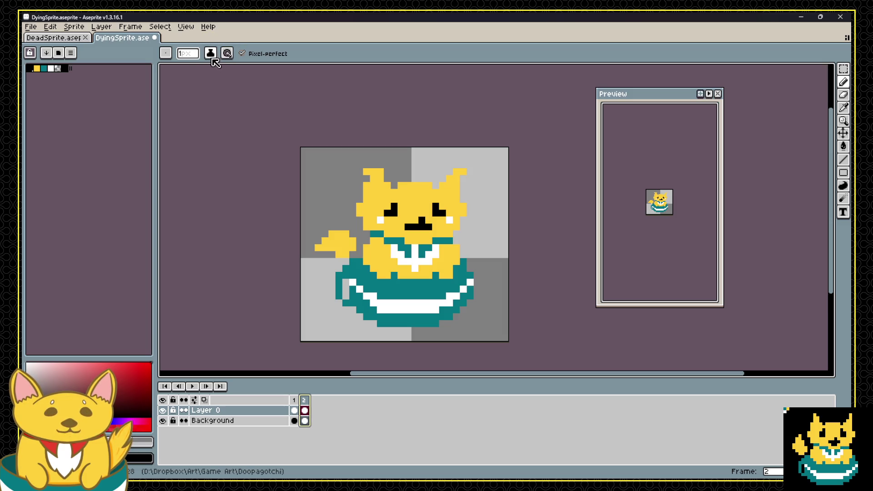
Erase the left ear tip in frame 2, keeping the right ear intact.
left_click(166, 54)
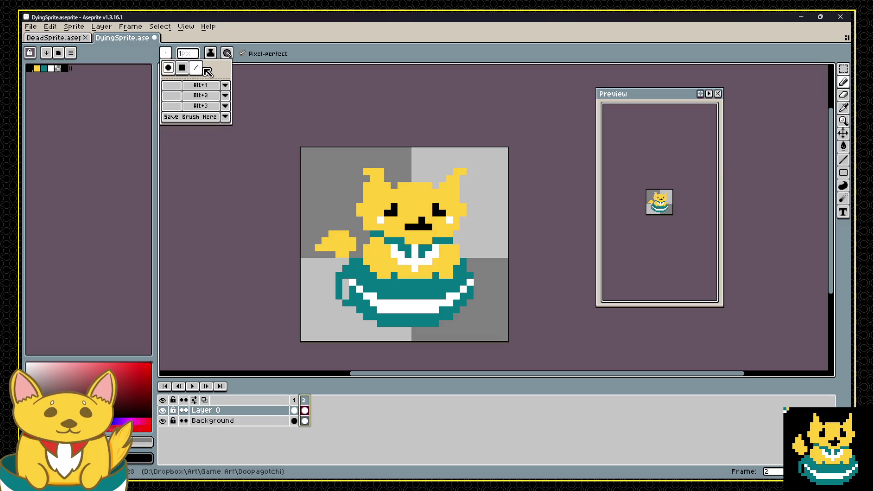
left_click(166, 53)
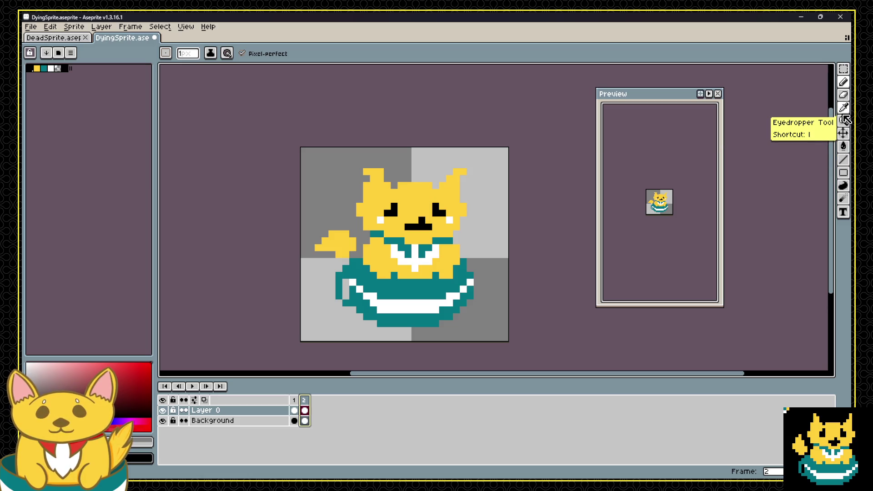
left_click(373, 172)
left_click(456, 172)
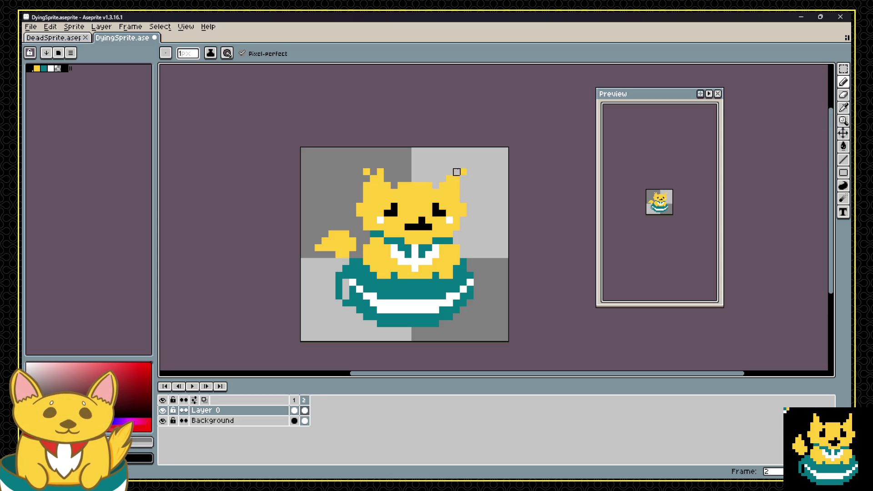
key("ctrl+z")
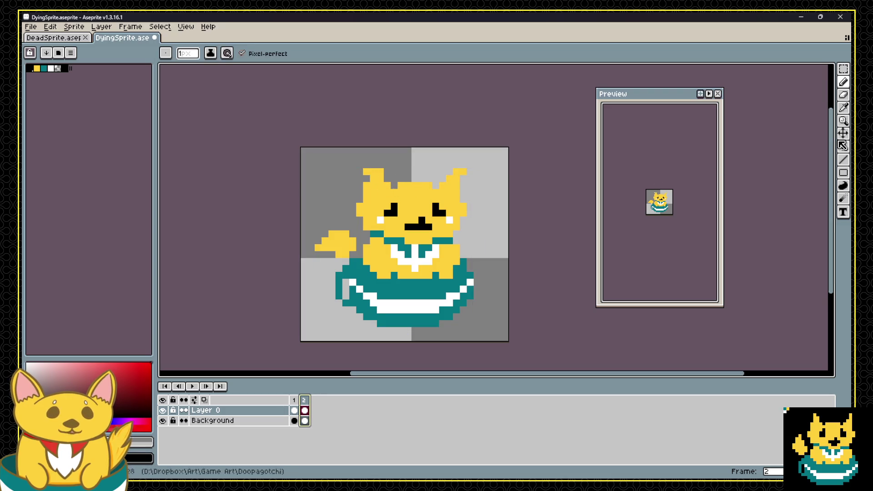
key("l")
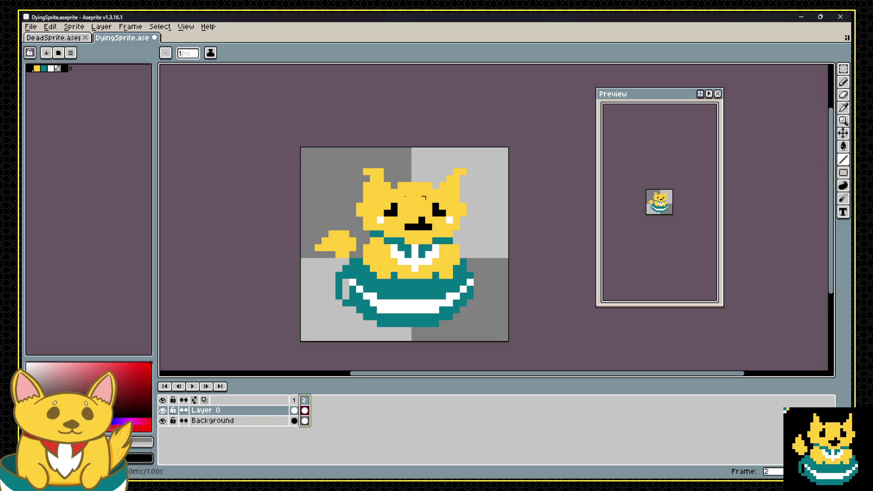
key("ctrl+z")
key("ctrl+z")
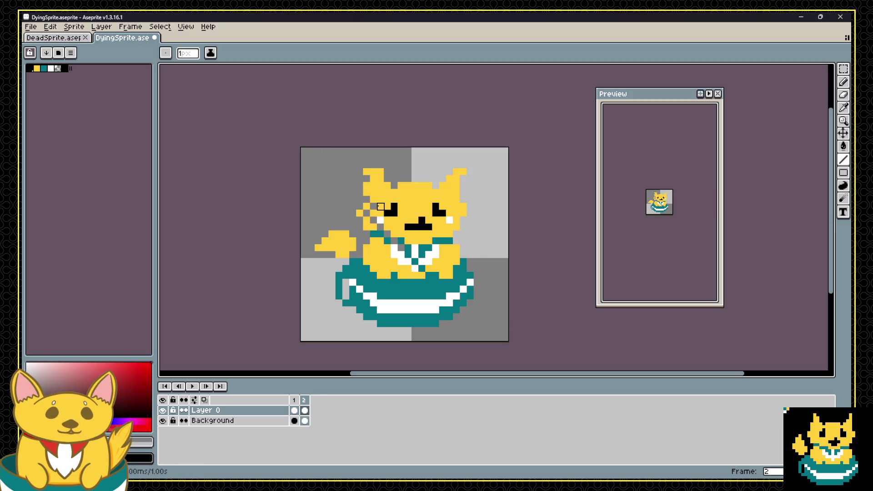
Erase diagonal checker lines across the head and inner right ear.
left_click_drag(381, 206, 415, 248)
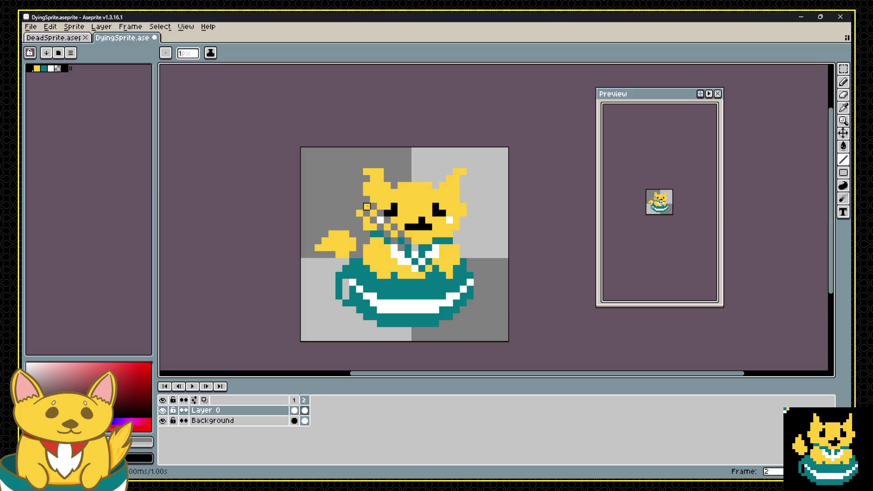
left_click_drag(367, 178, 451, 272)
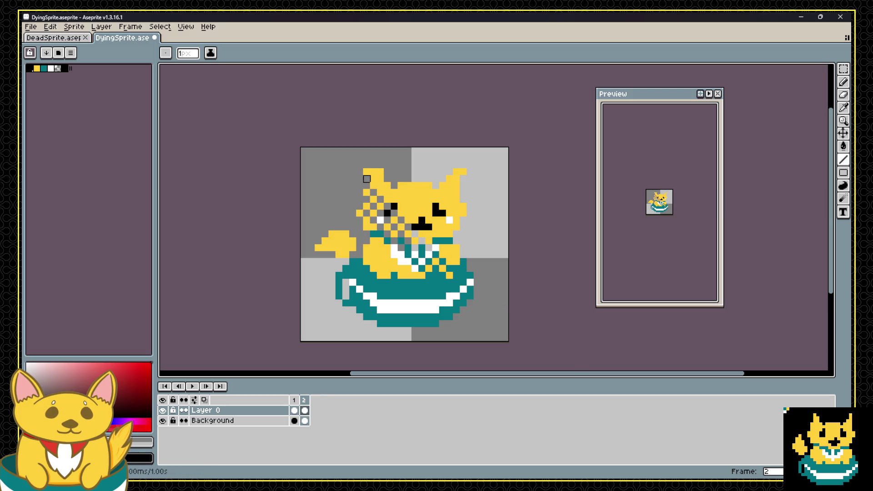
mouse_move(367, 179)
left_mouse_down()
mouse_move(451, 264)
mouse_move(443, 184)
mouse_move(457, 193)
mouse_move(443, 190)
left_mouse_up()
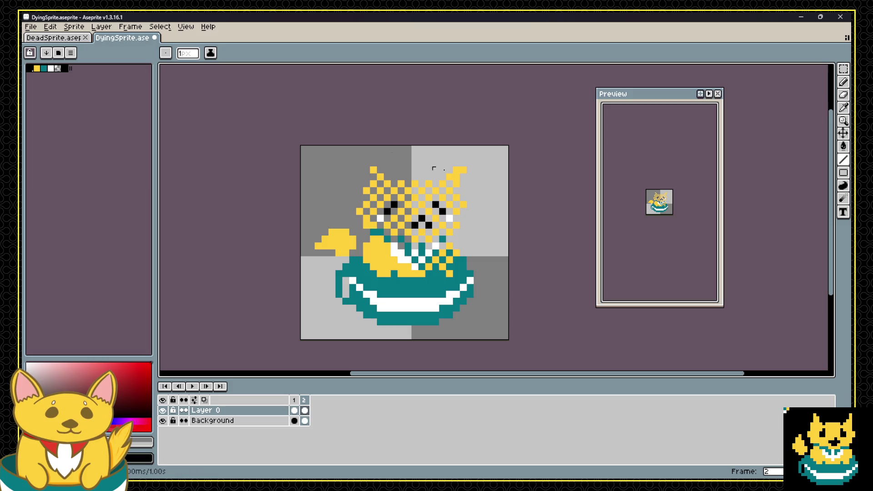
left_click(456, 177)
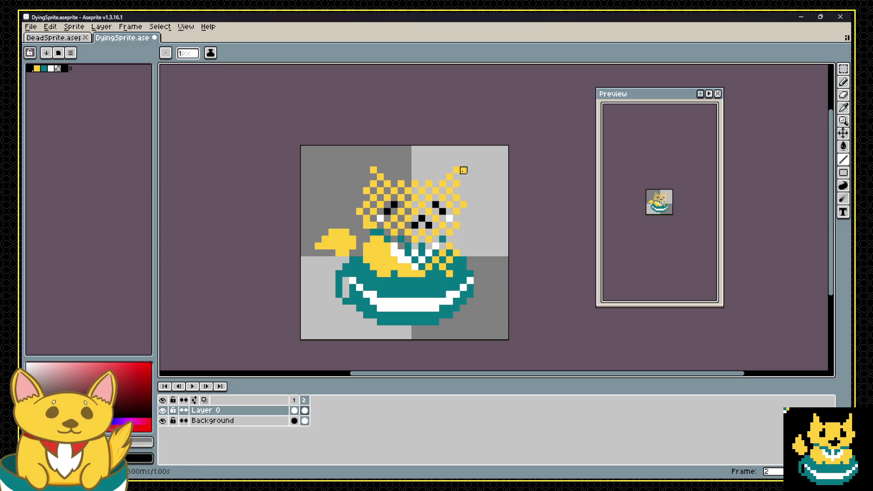
Erase checker lines through the chest and tail.
mouse_move(415, 239)
left_mouse_down()
mouse_move(401, 260)
mouse_move(370, 229)
left_mouse_up()
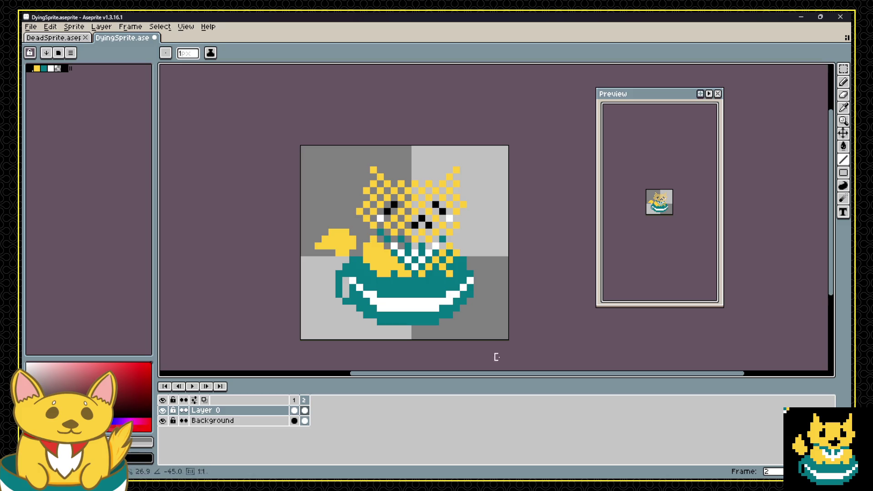
scroll(532, 347, "down", 1)
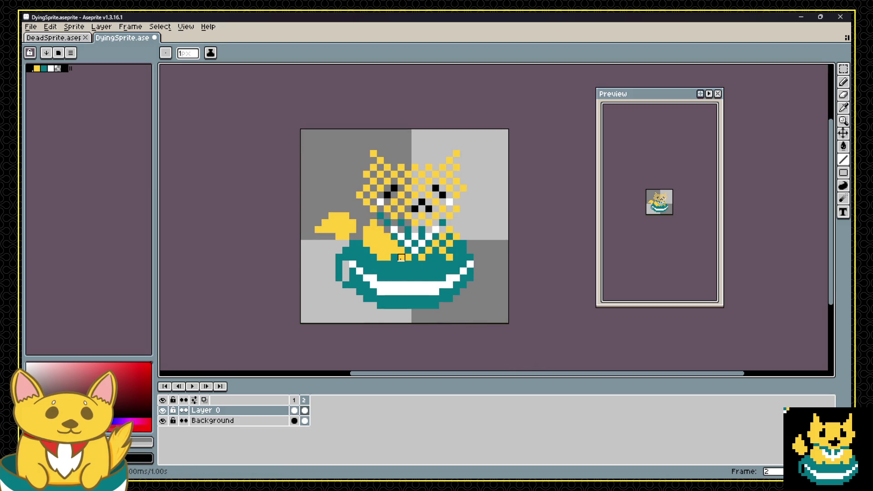
left_click_drag(401, 258, 372, 227)
mouse_move(380, 257)
left_mouse_down()
mouse_move(369, 236)
mouse_move(339, 236)
mouse_move(332, 222)
left_mouse_up()
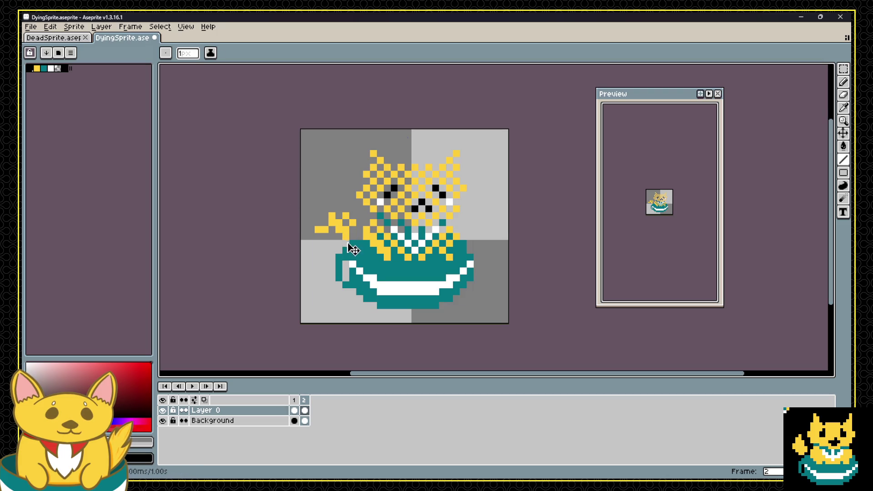
Undo and redo the tail strokes to keep a checkered tail, then compare frames 1 and 2.
key("ctrl+z")
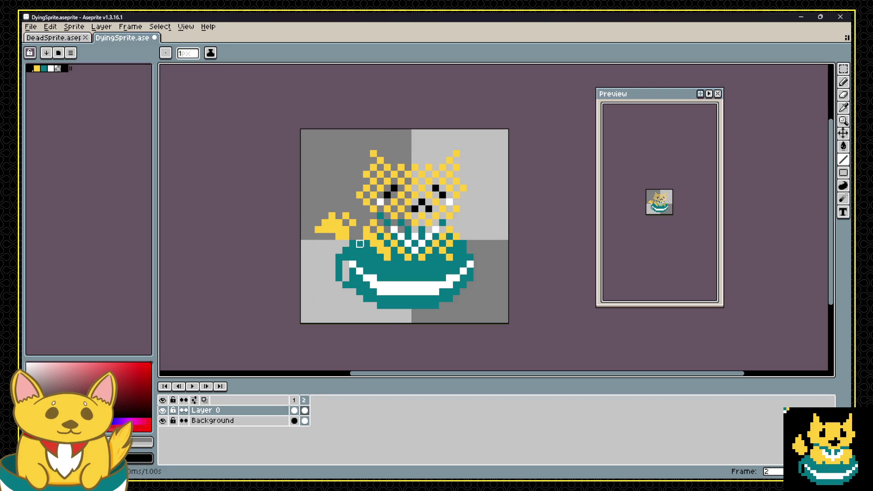
key("ctrl+z")
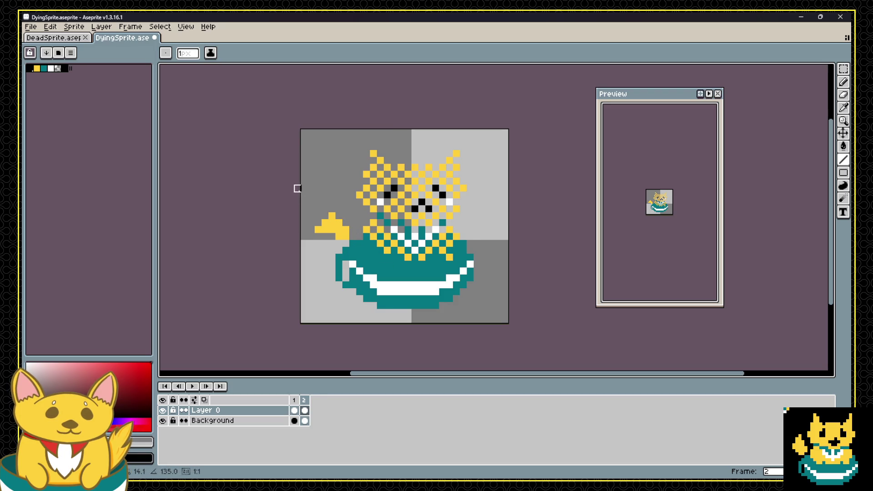
key("ctrl+y")
key("ctrl+y")
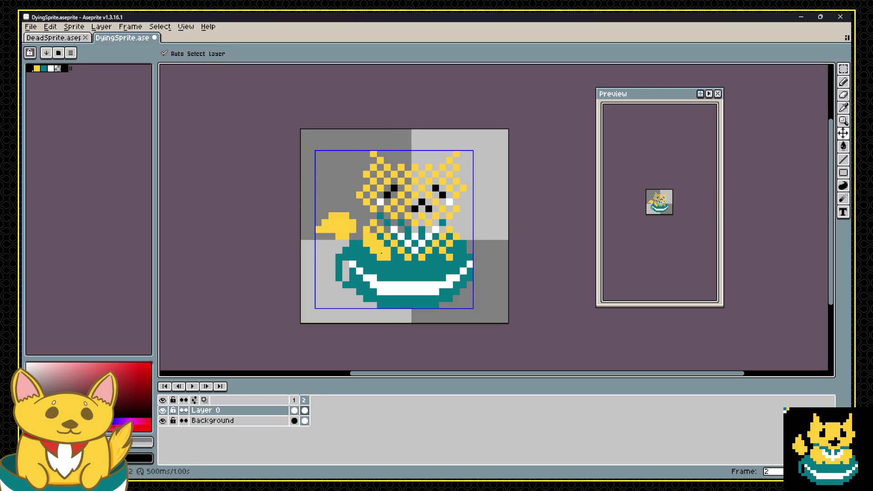
key("ctrl+z")
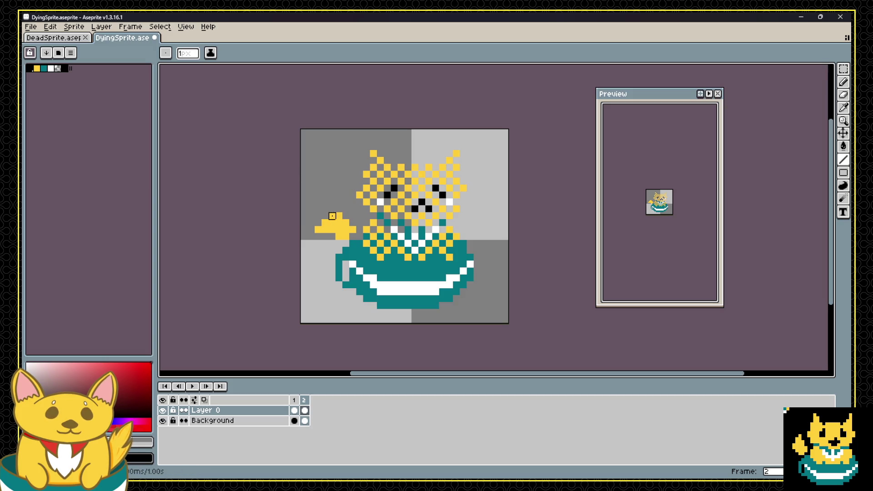
key("ctrl+z")
key("ctrl+z")
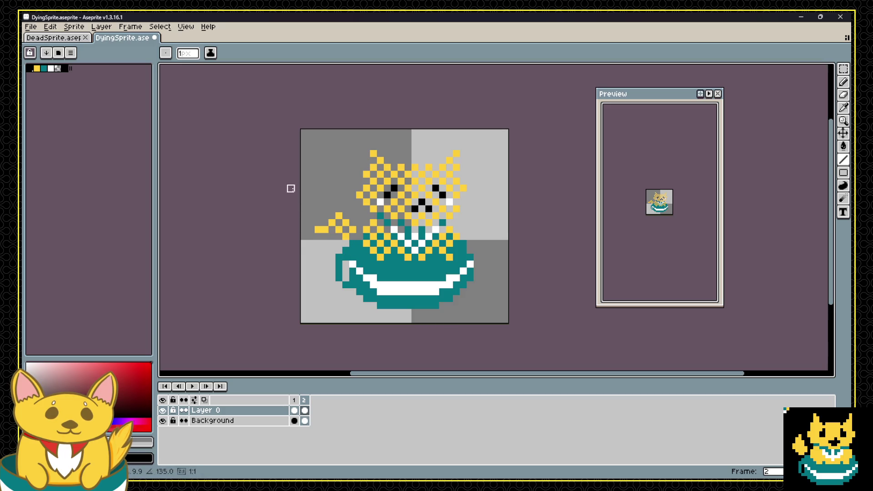
left_click(309, 399)
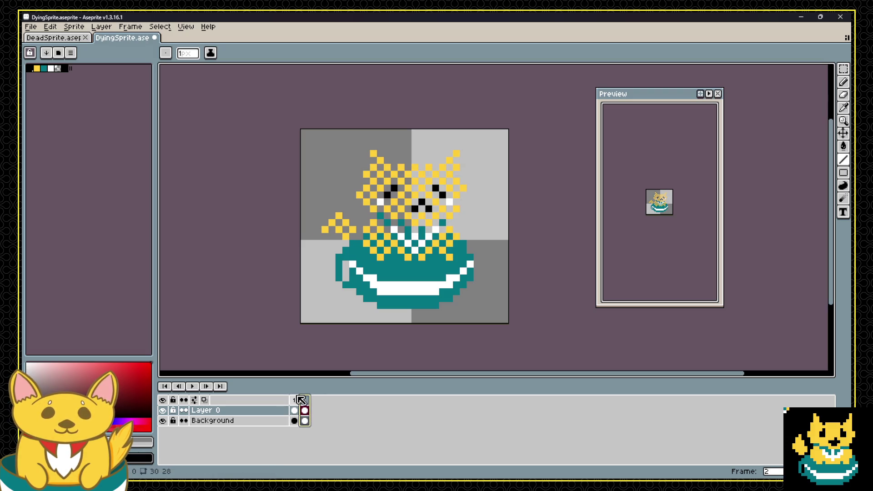
left_click(297, 400)
left_click(304, 400)
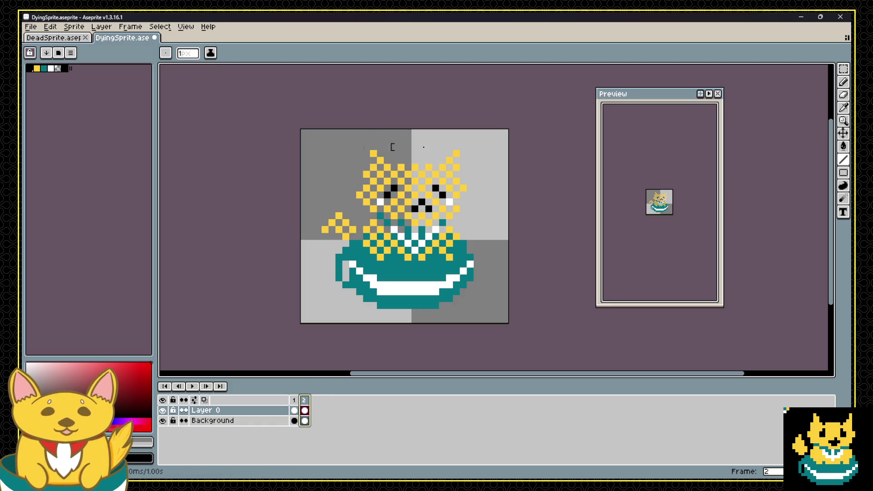
Look through the pencil's brush and ink options, then switch from Gradient to the selection tool.
key("b")
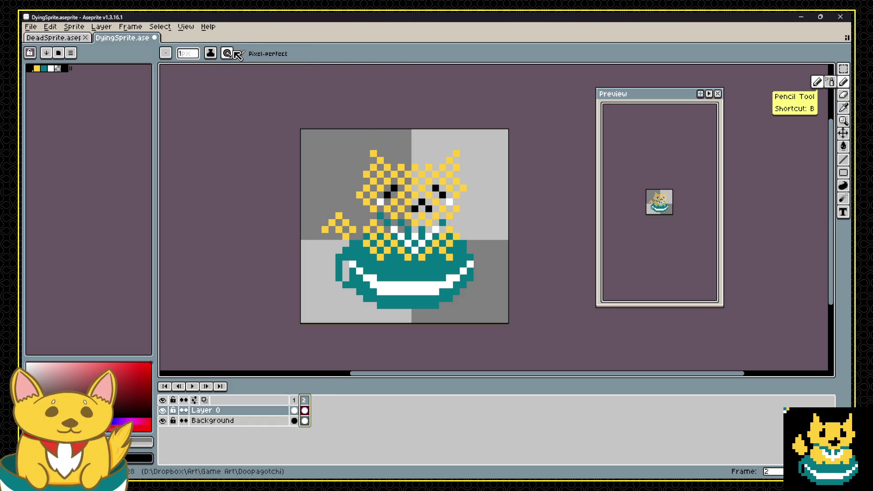
left_click(227, 53)
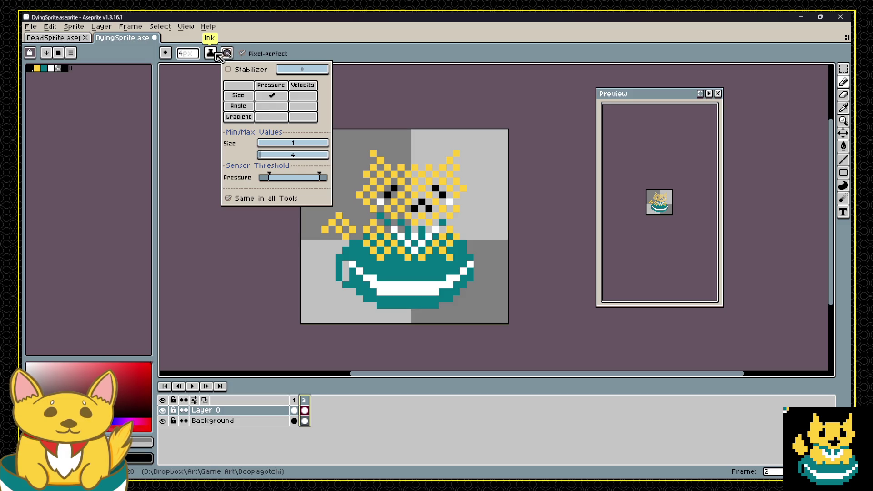
left_click(211, 53)
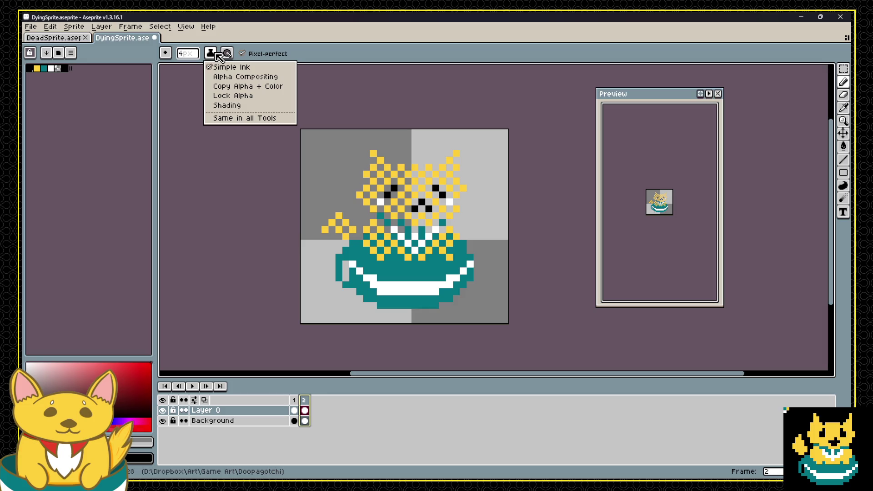
left_click(216, 53)
left_click(165, 53)
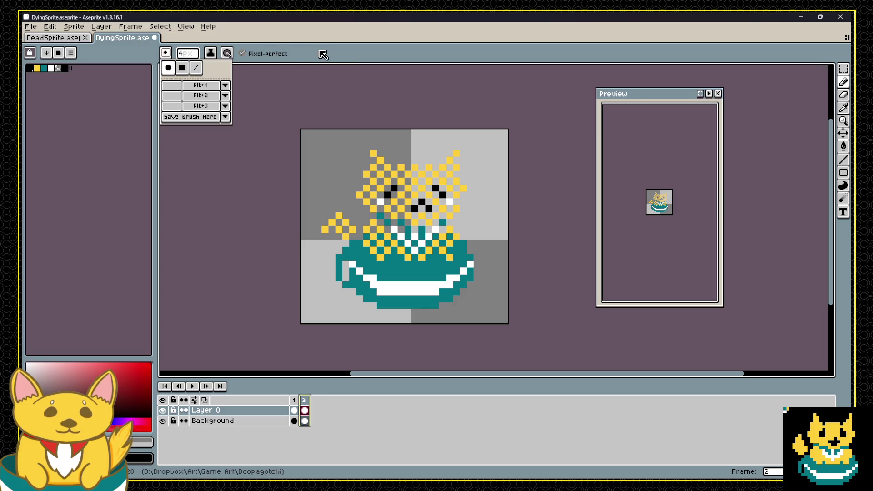
left_click(842, 145)
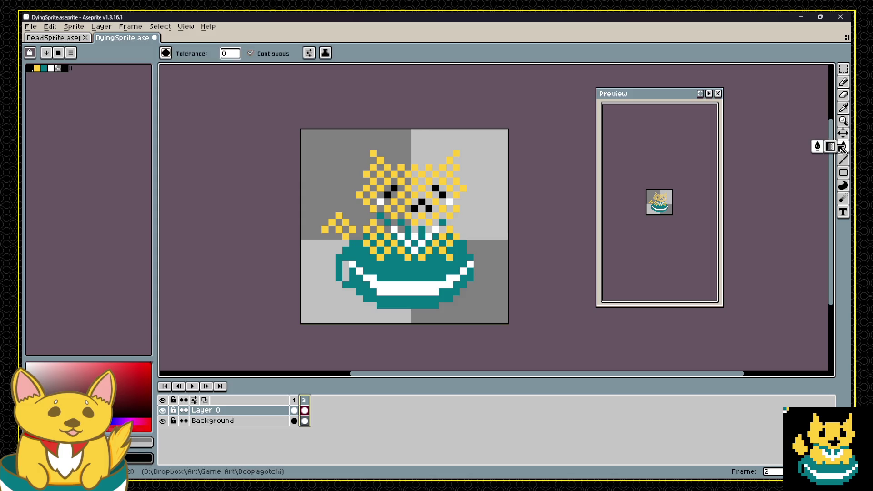
left_click(829, 146)
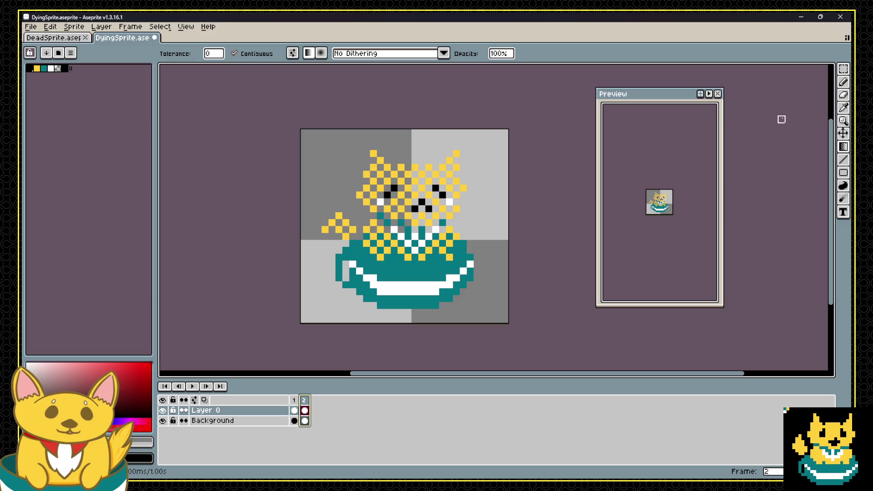
left_click(844, 69)
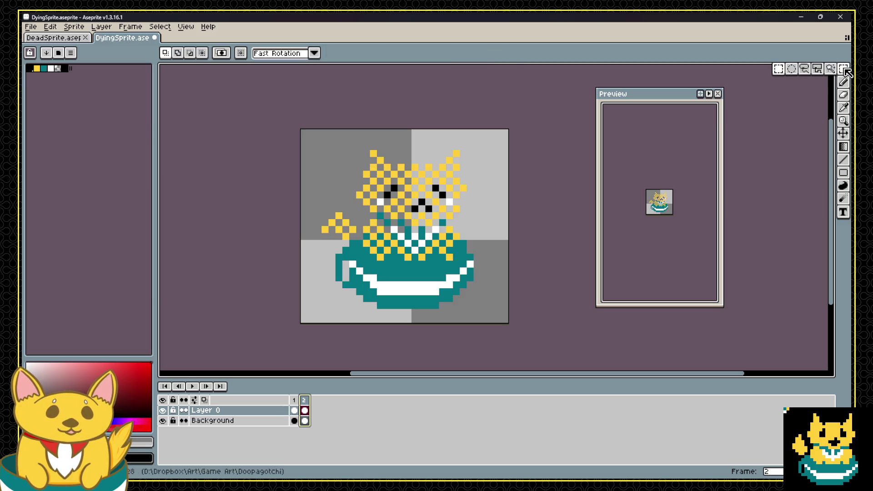
Add frames to the dying animation, then delete the extra fourth frame to leave three.
left_click(294, 403)
left_click(306, 403)
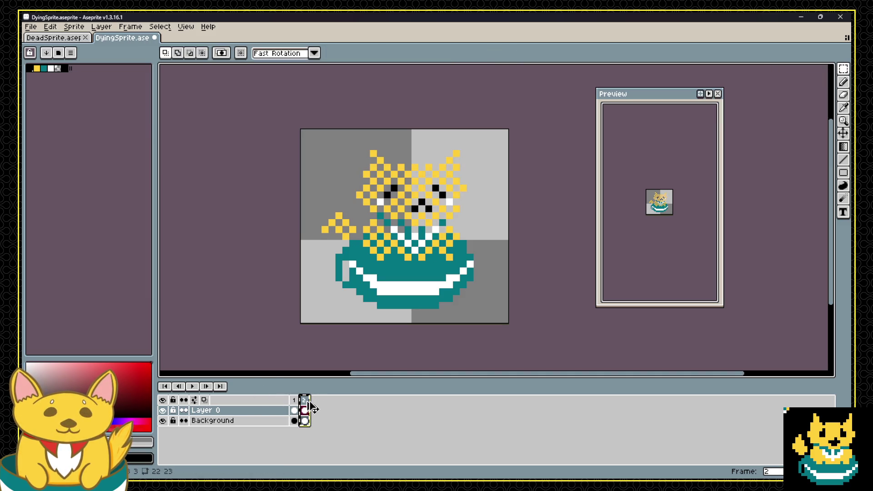
key("alt+n")
key("alt+n")
left_click(294, 407)
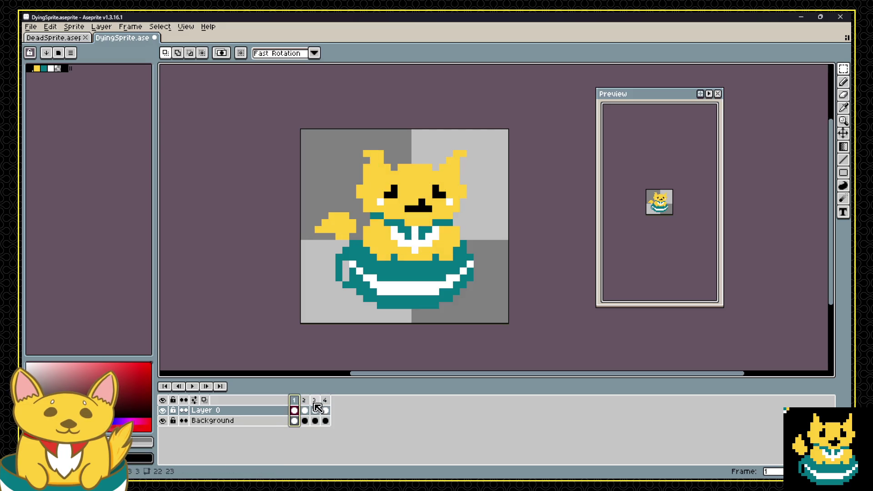
left_click(317, 409)
left_click(294, 409)
left_click(318, 409)
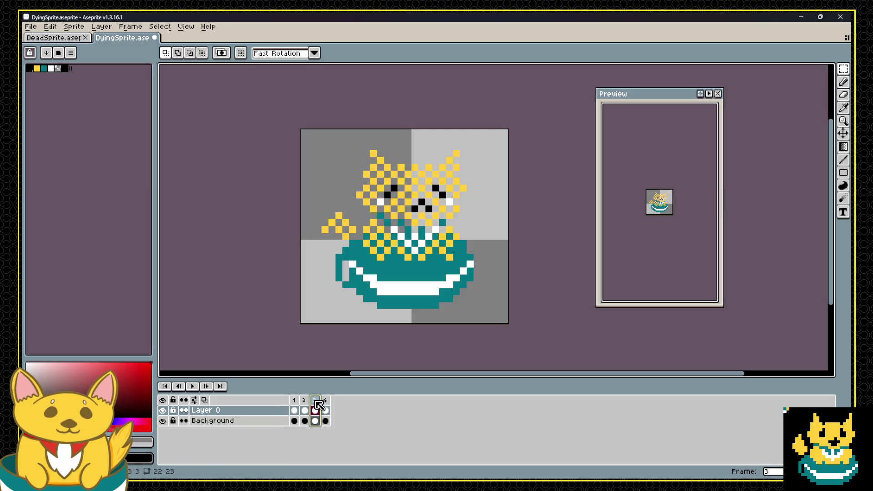
left_click(326, 404)
key("alt+c")
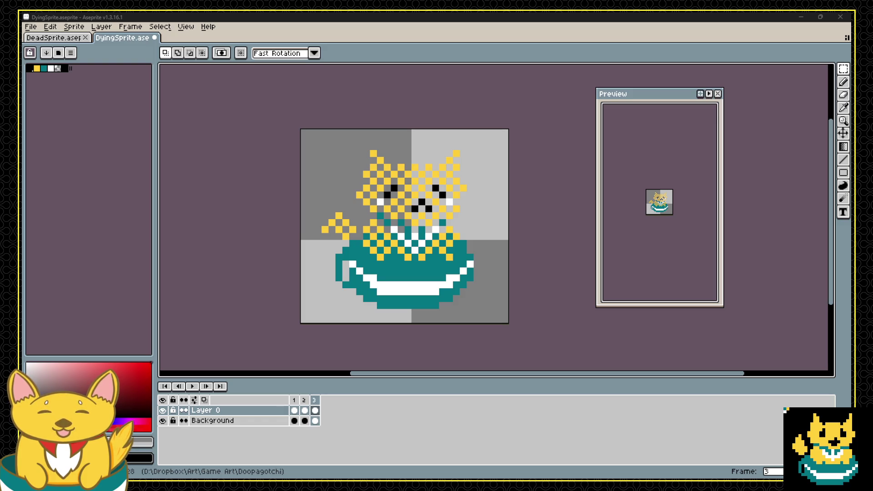
Compare frames 2 and 3, then erase a diagonal streak across the cat's face in frame 2.
left_click(371, 49)
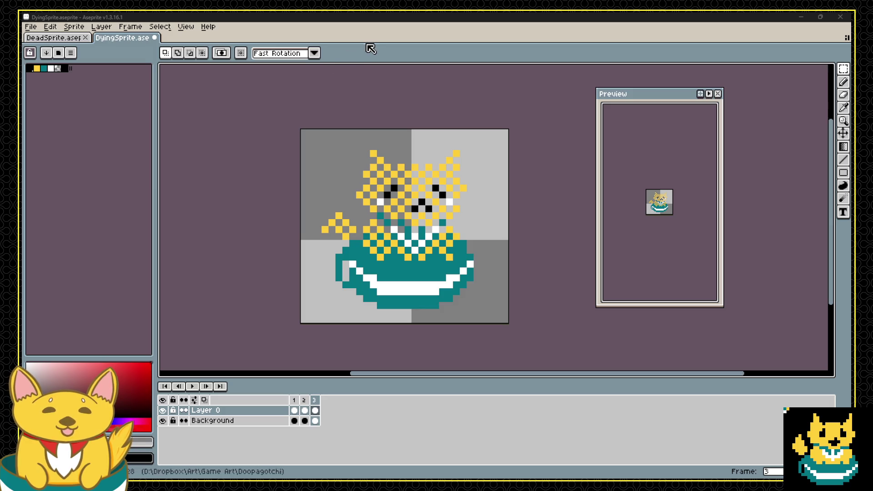
left_click(303, 400)
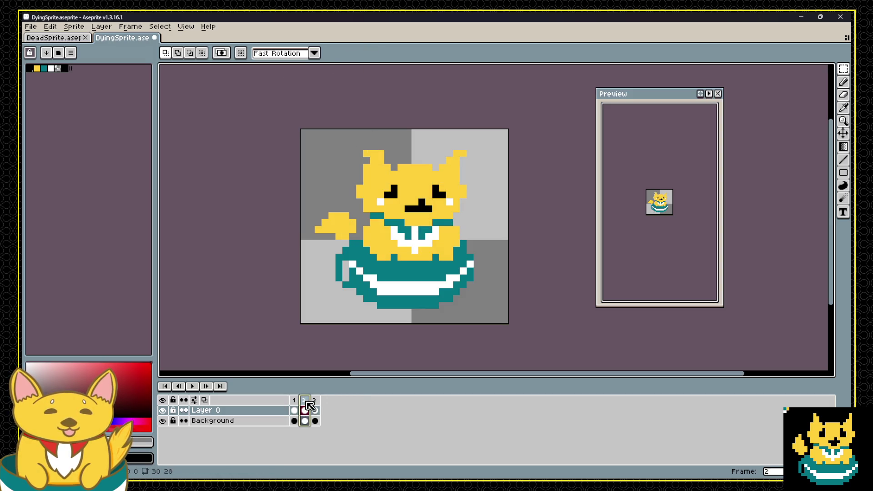
left_click(314, 400)
left_click(304, 400)
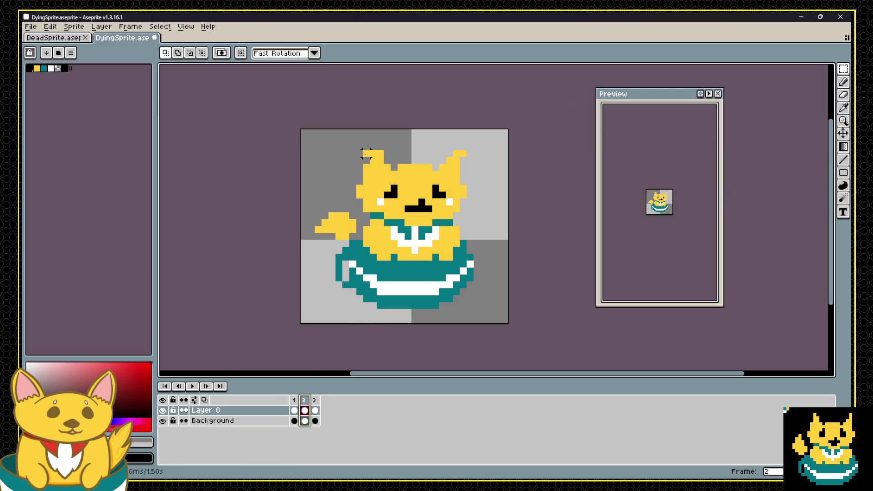
left_click(314, 401)
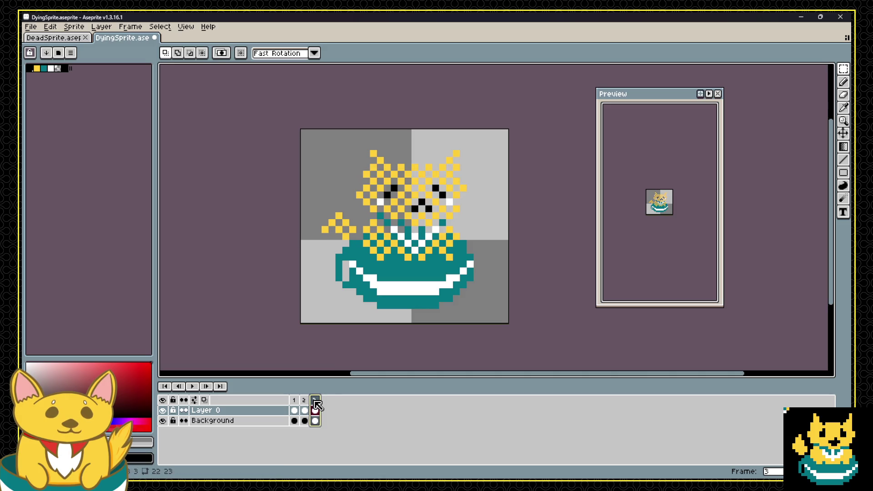
left_click(304, 399)
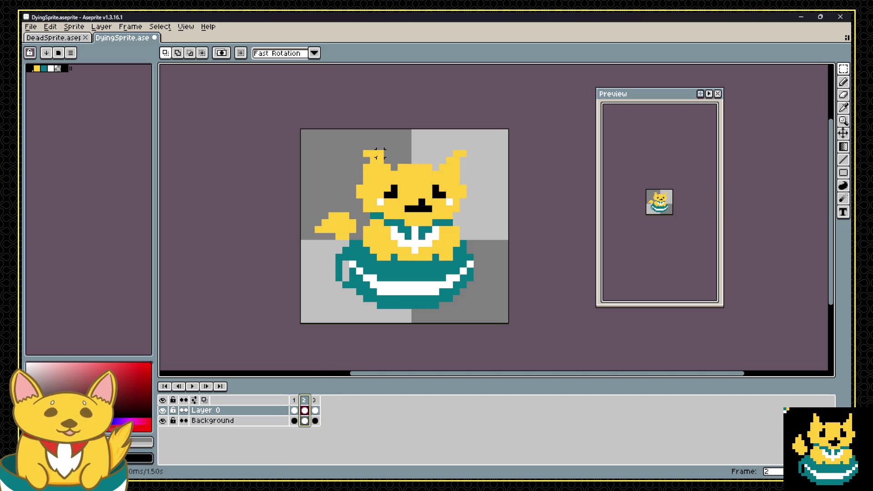
key("b")
left_click_drag(393, 166, 455, 232)
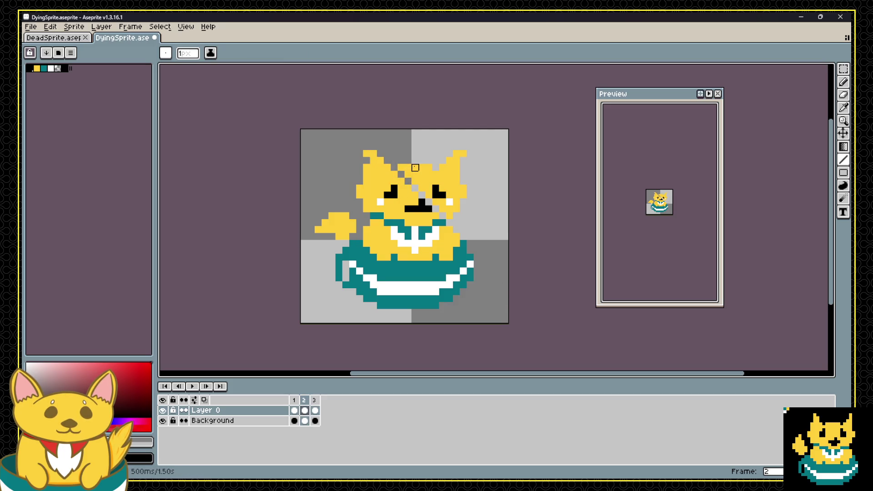
Erase diagonal streaks through both ears and the face, down to the cup rim, in frame 2.
left_click_drag(415, 167, 452, 205)
left_click_drag(436, 168, 458, 190)
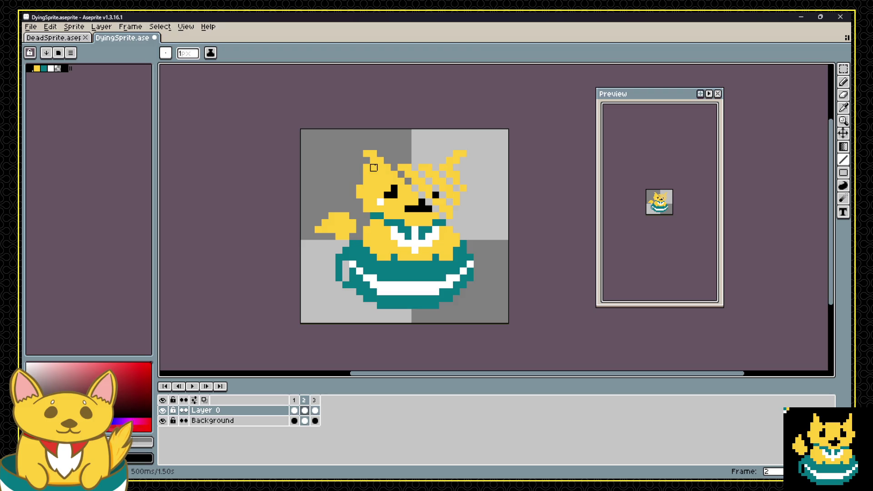
left_click_drag(373, 167, 422, 216)
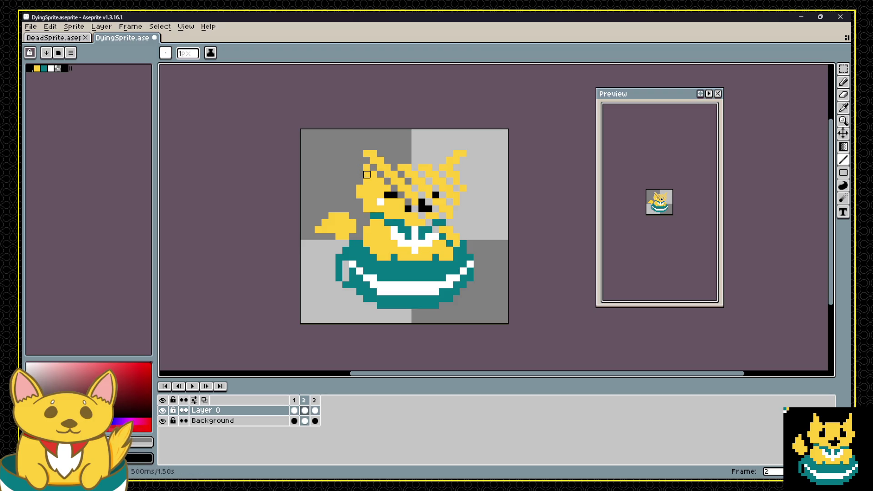
left_click_drag(366, 181, 444, 260)
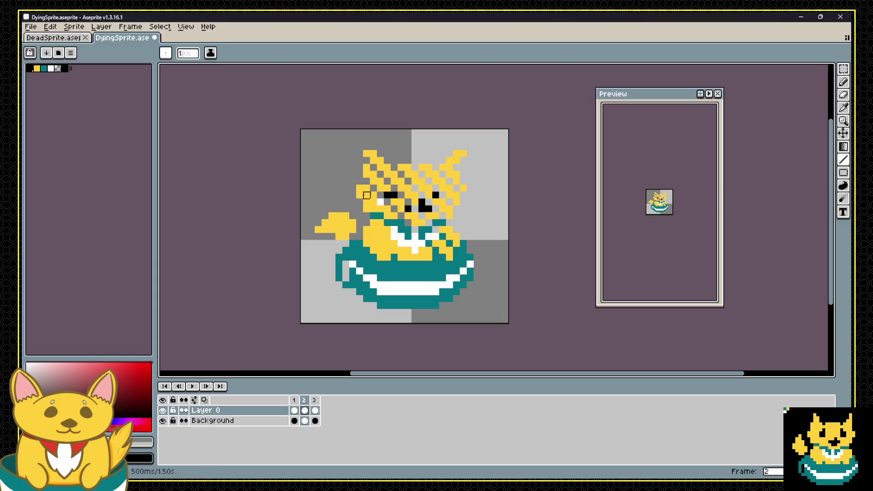
Undo a stray dark teal pixel and the last tail change, then compare with frame 1.
scroll(366, 200, "down", 1)
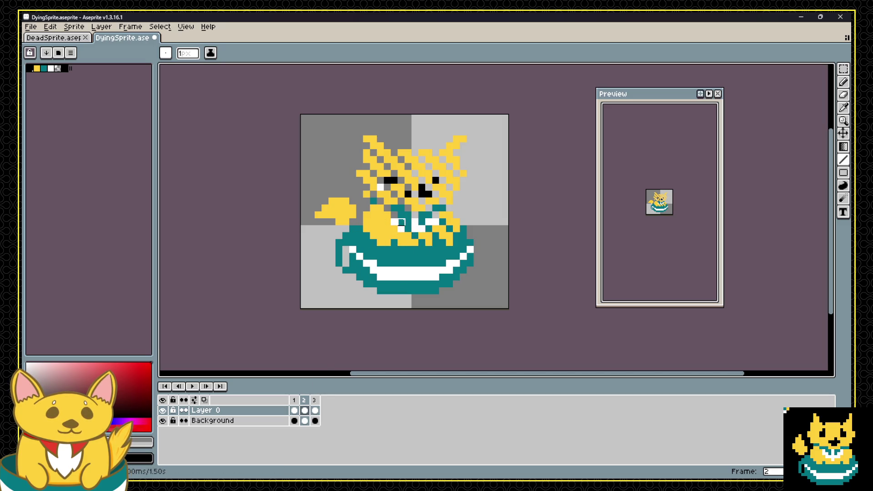
left_click(401, 221)
key("ctrl+z")
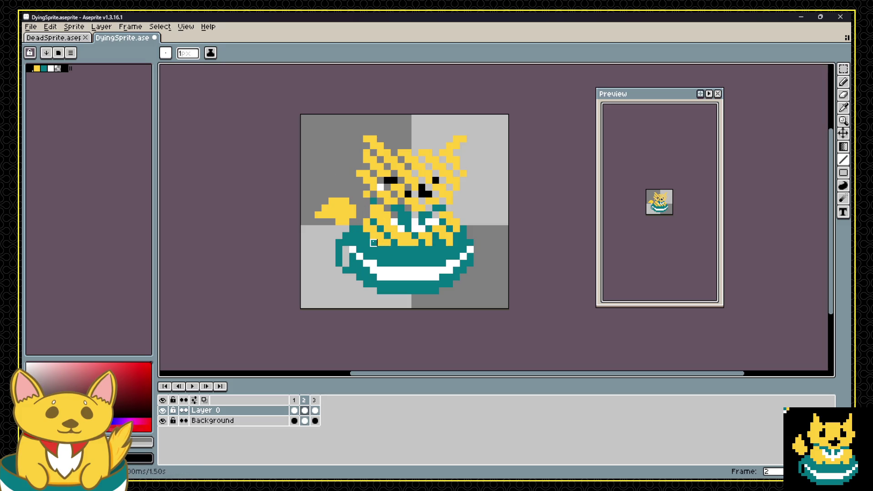
key("ctrl+z")
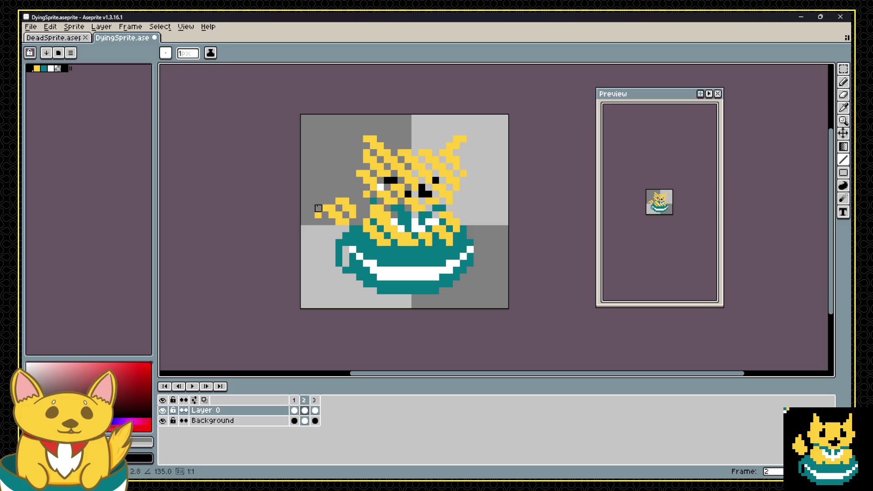
left_click(296, 400)
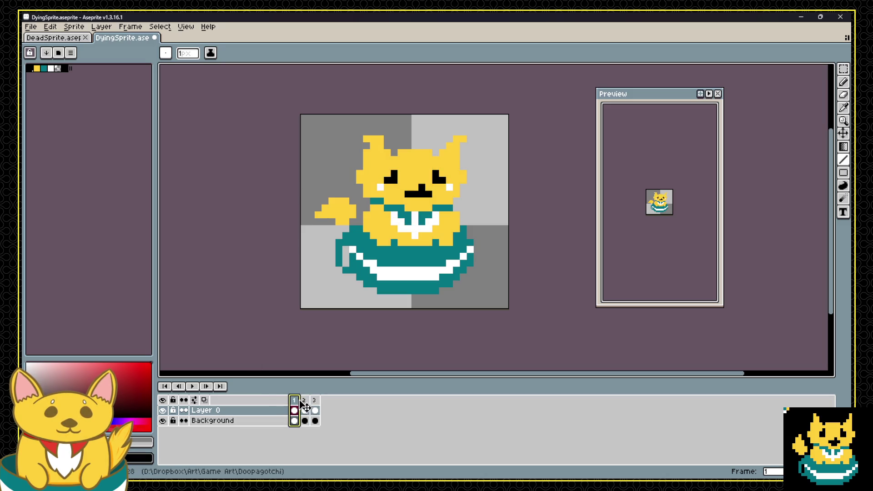
Step through the three frames, cancel frame 2's Frame Properties, and play the animation preview.
left_click(304, 400)
left_click(314, 400)
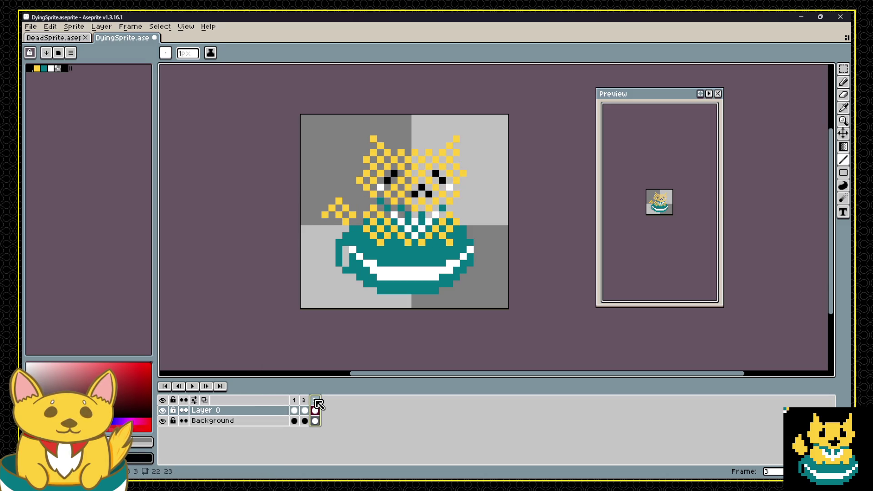
left_click(304, 400)
left_click(294, 400)
left_click(304, 400)
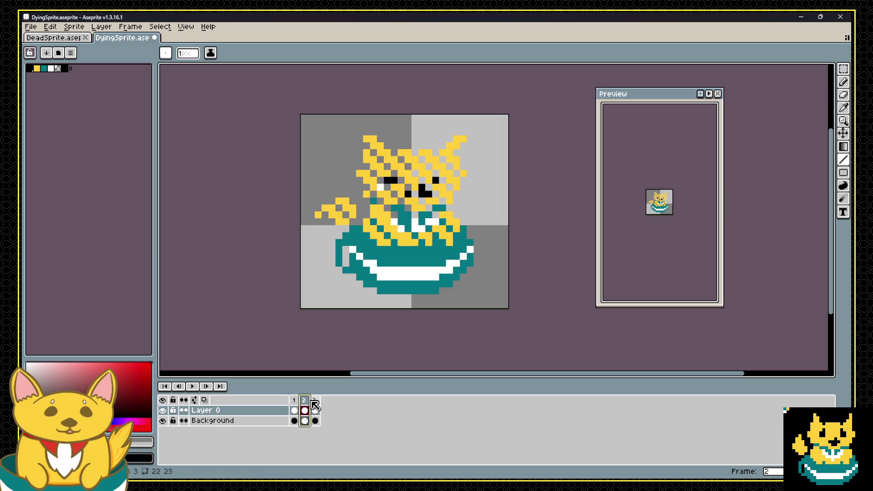
double_click(309, 400)
left_click(477, 275)
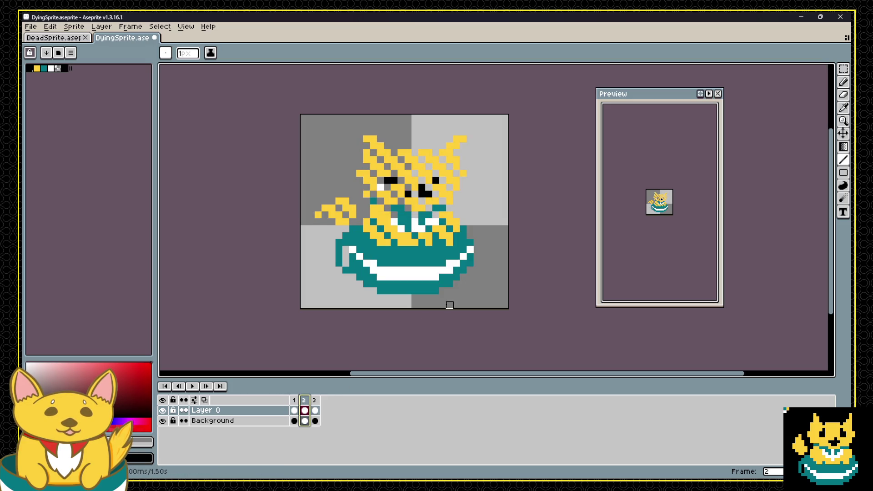
left_click(314, 400)
left_click(304, 400)
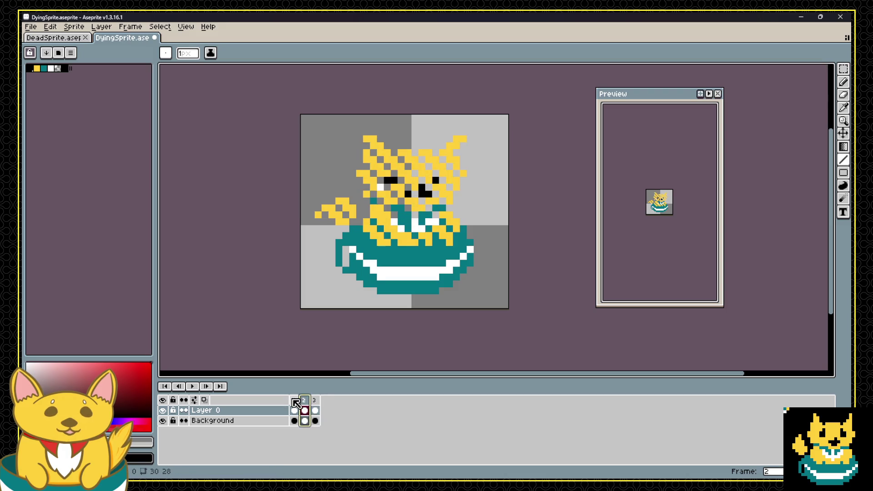
left_click(294, 400)
left_click(304, 400)
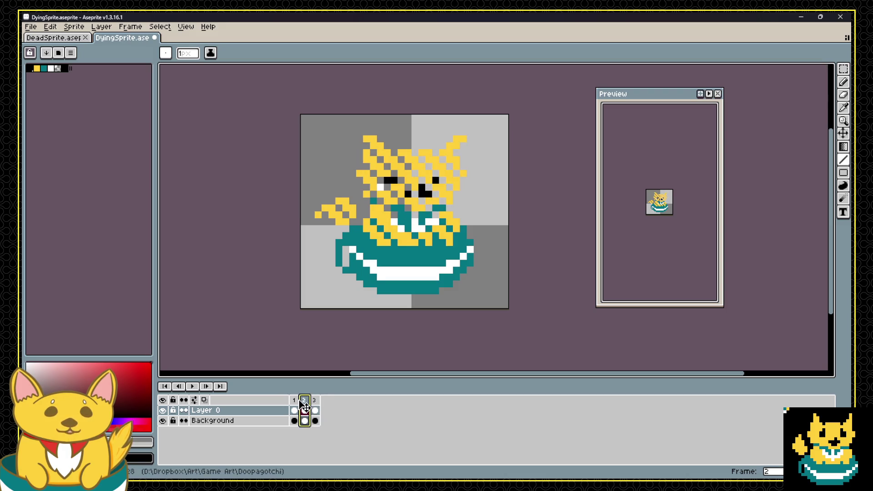
key("Return")
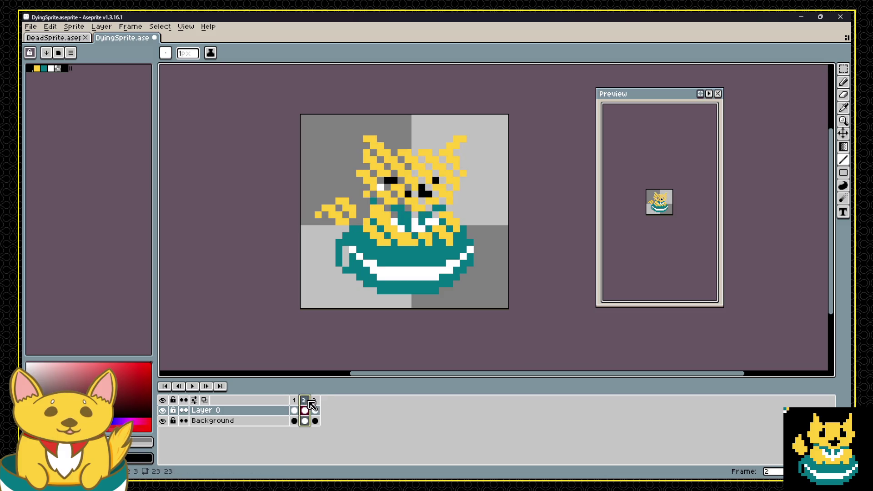
Delete a frame, then undo the deletion to keep three frames in the animation.
left_click(318, 404)
left_click(304, 401)
left_click(294, 401)
key("alt+c")
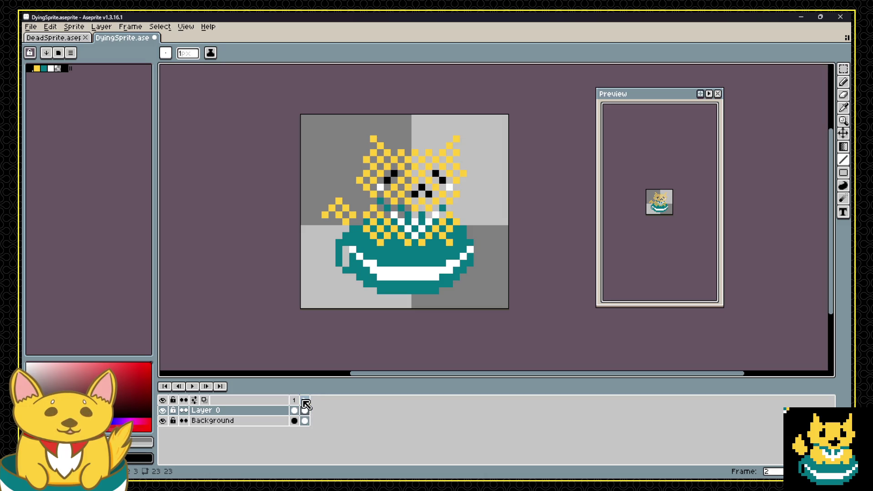
key("ctrl+z")
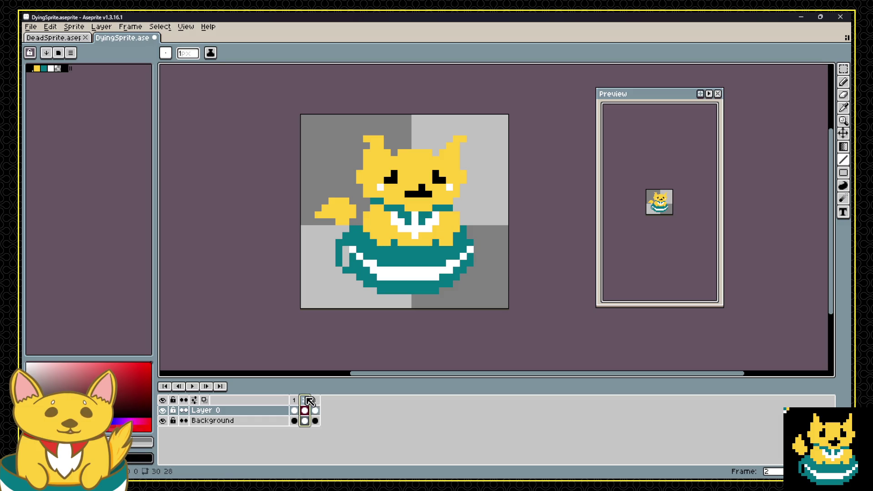
left_click(311, 401)
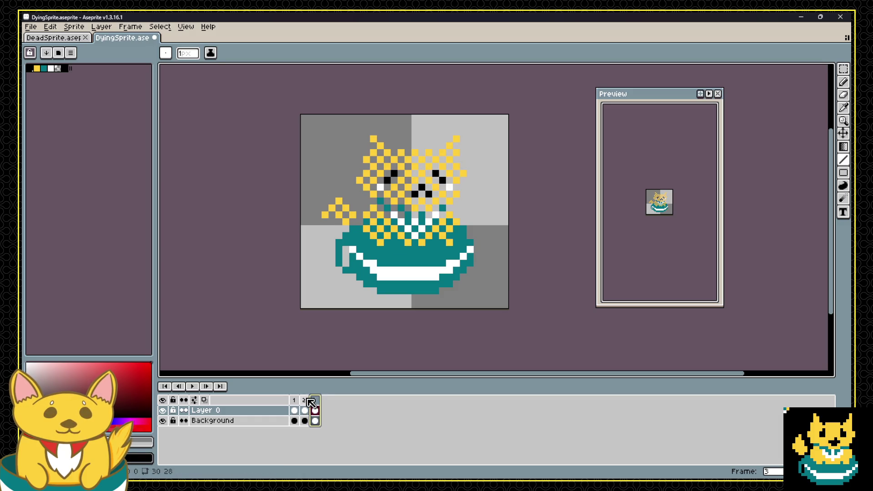
left_click(303, 401)
Erase more diagonal streaks in frame 2 across the eyes, left ear, mouth and chest, previewing playback.
left_click_drag(387, 180, 360, 144)
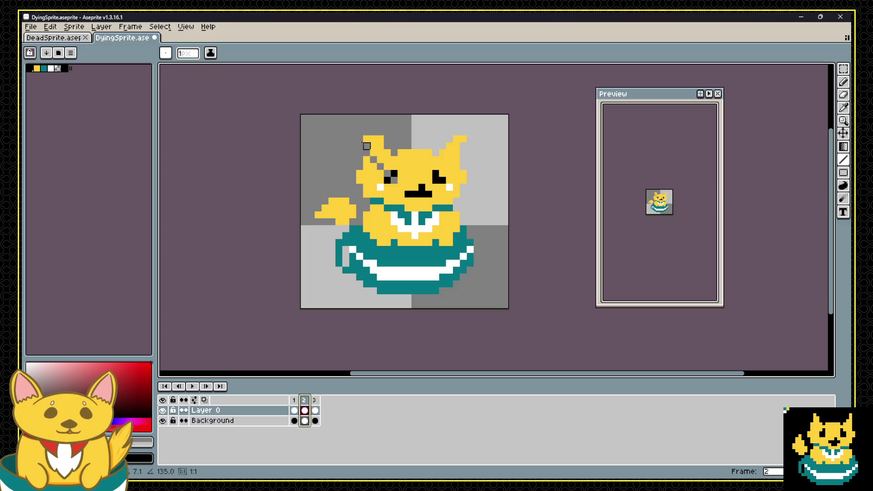
left_click_drag(394, 181, 447, 232)
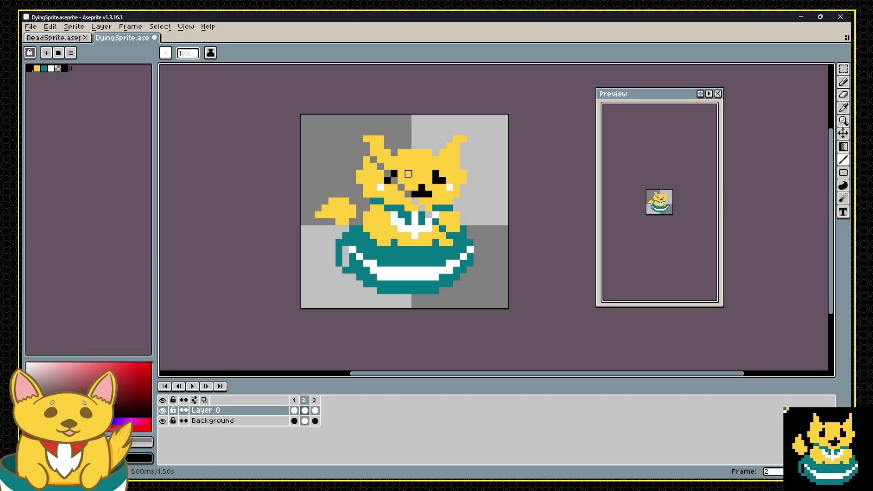
left_click_drag(409, 174, 457, 227)
left_click_drag(408, 174, 332, 111)
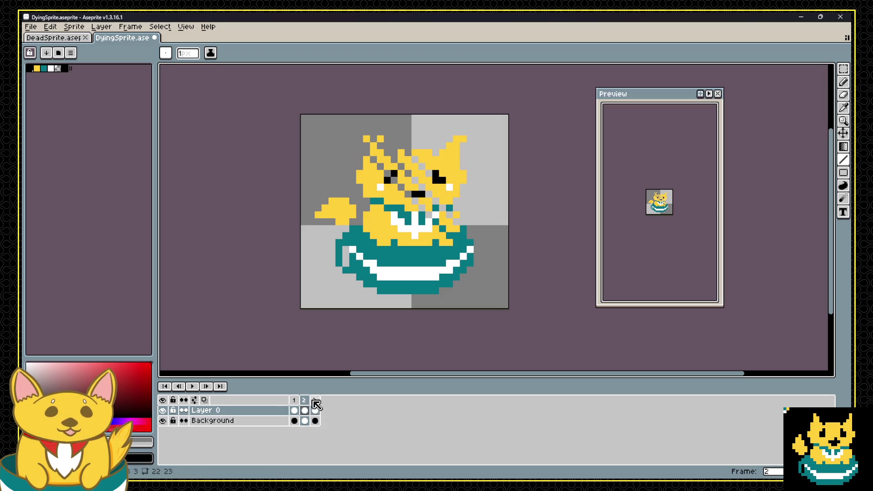
key("Return")
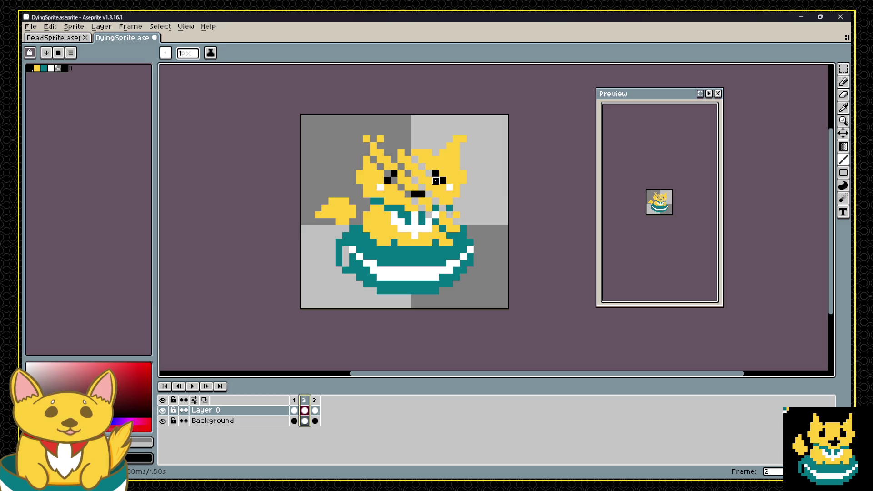
left_click_drag(428, 174, 512, 256)
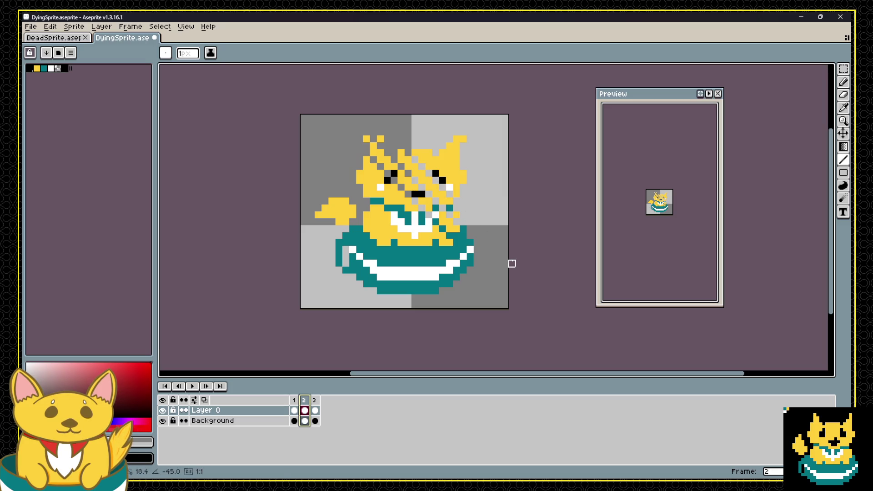
key("Return")
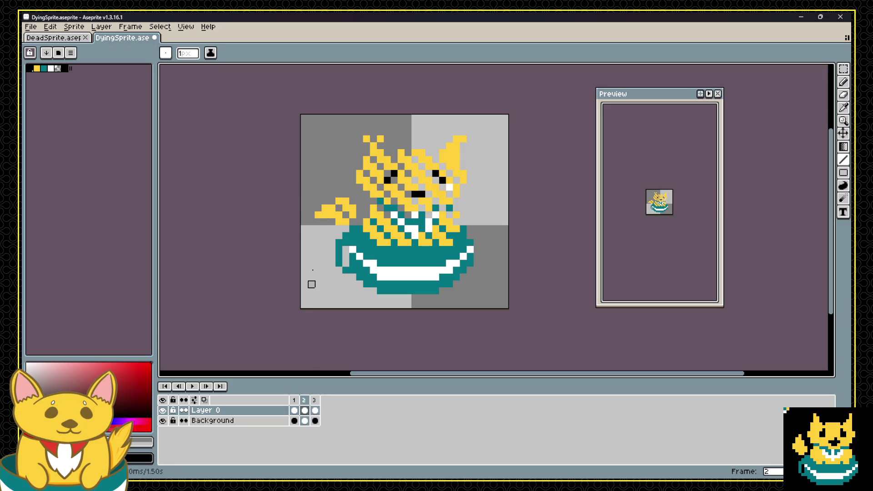
Compare frames 1, 2 and 3, then clear the frame range selection.
left_click(309, 400)
left_click(317, 401)
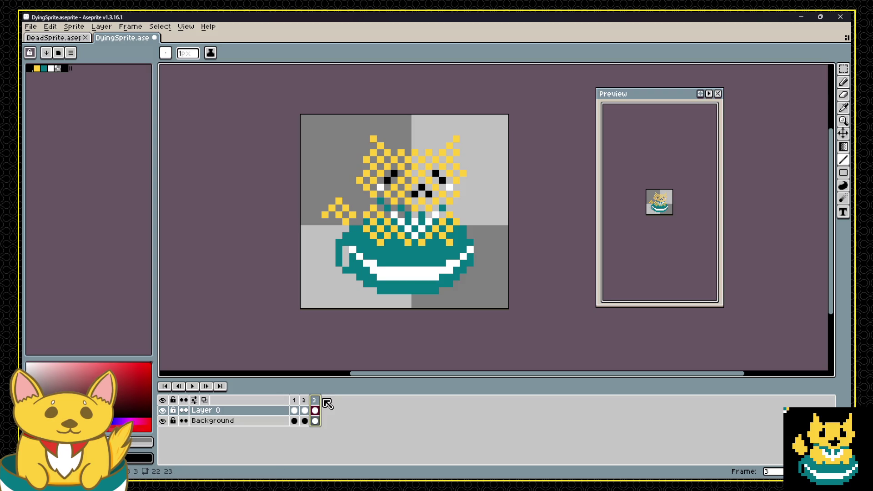
left_click(304, 401)
left_click(294, 400)
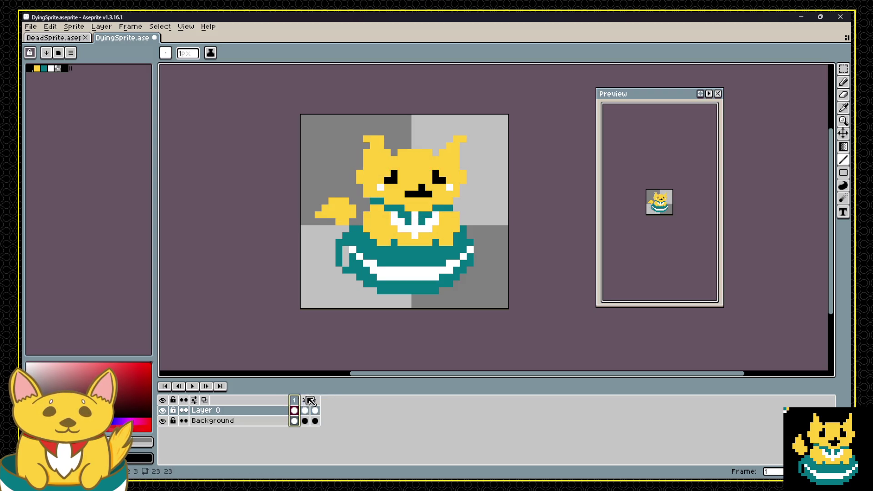
left_click(304, 400)
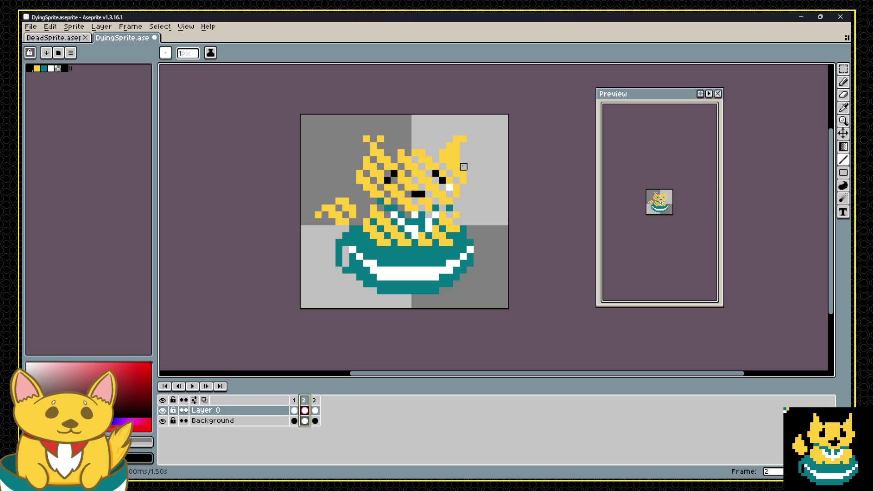
key("Escape")
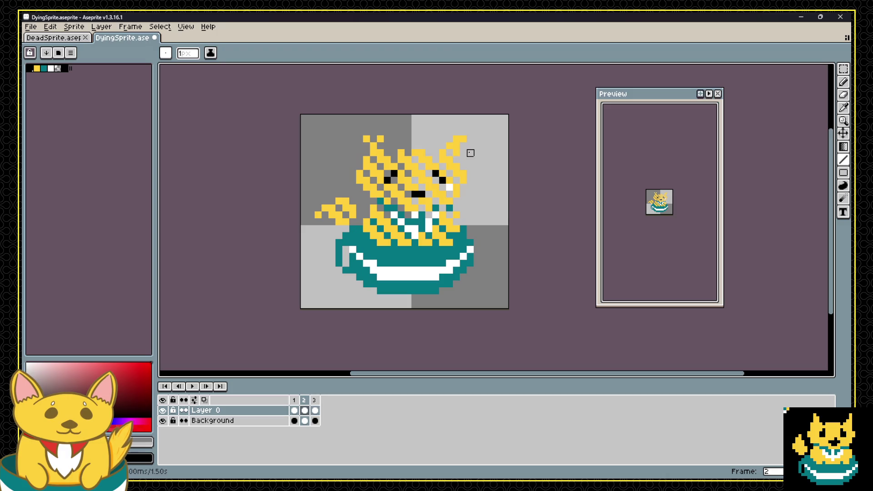
Add a fourth frame after frame 3 that shows only the empty teacup.
left_click(294, 400)
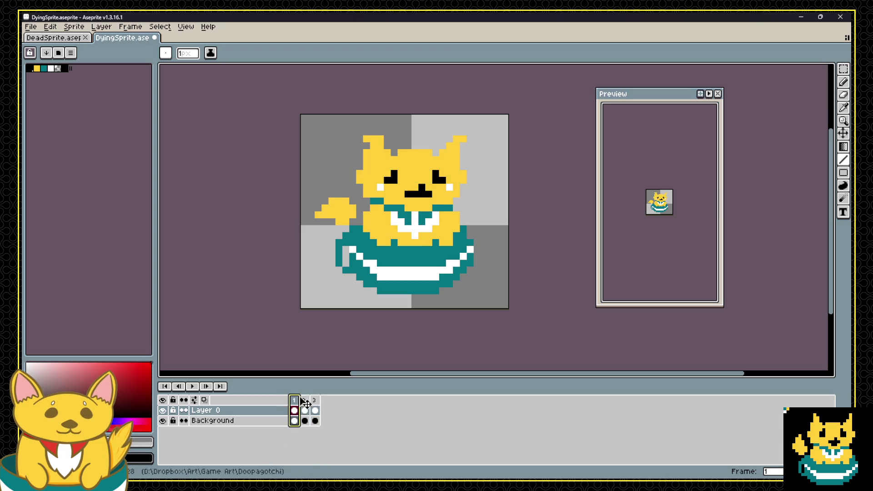
left_click(304, 402)
left_click(318, 409)
left_click(304, 403)
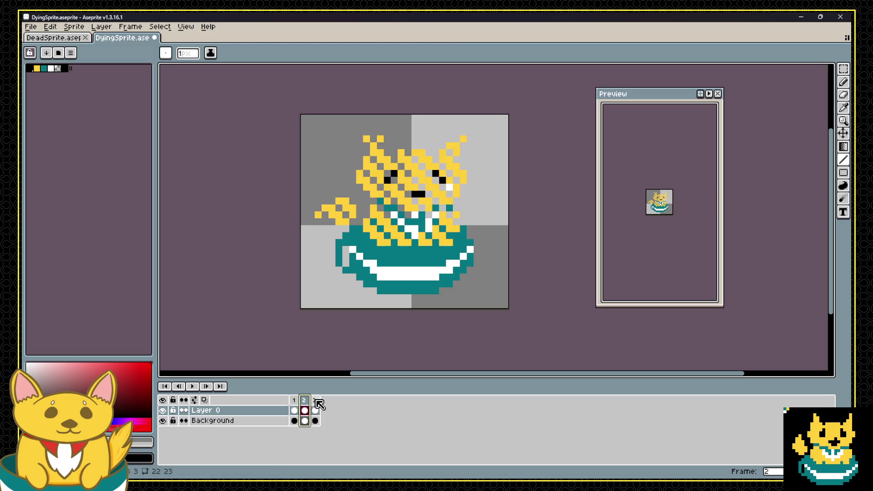
left_click(313, 403)
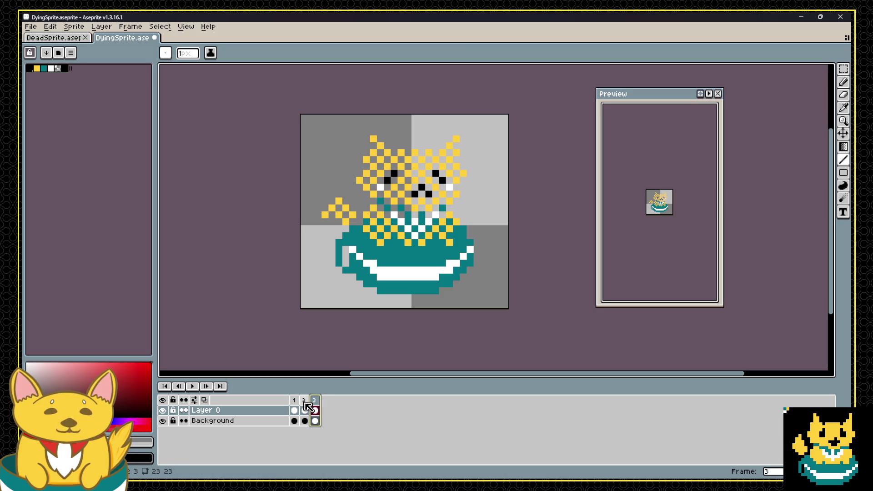
key("alt+n")
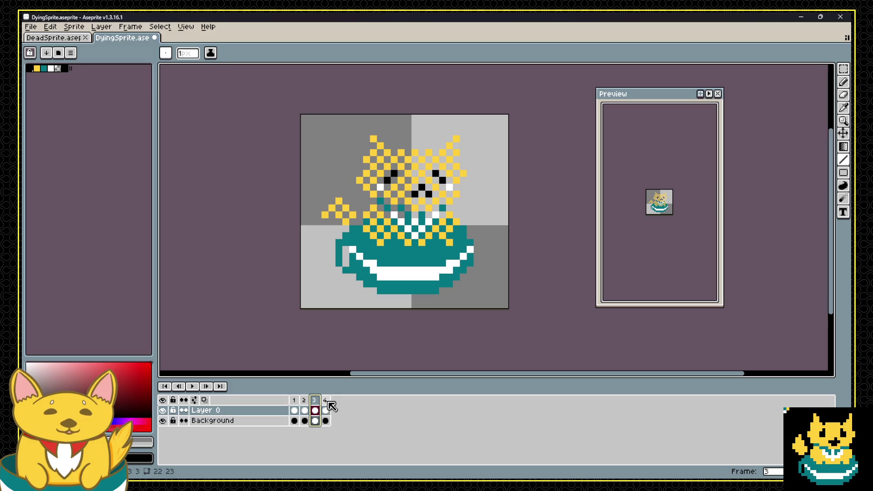
left_click(326, 410)
left_click(301, 408)
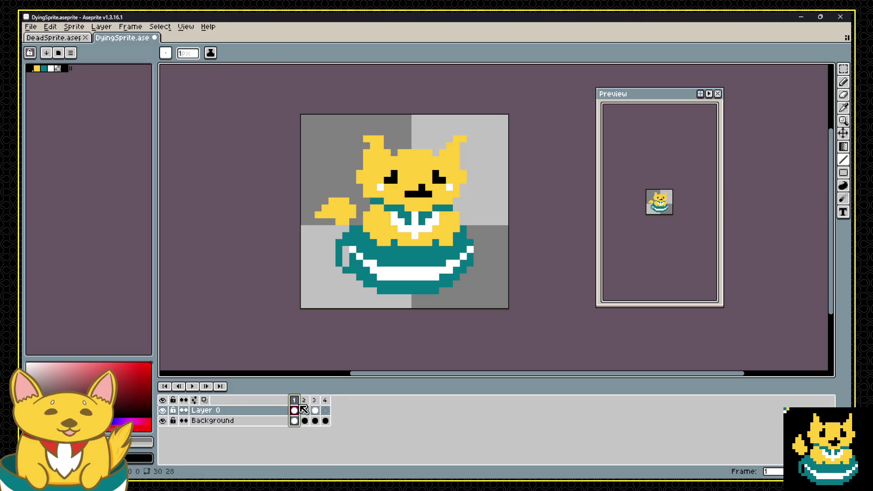
Play and stop the four-frame dying animation, then save DyingSprite.
left_click(193, 386)
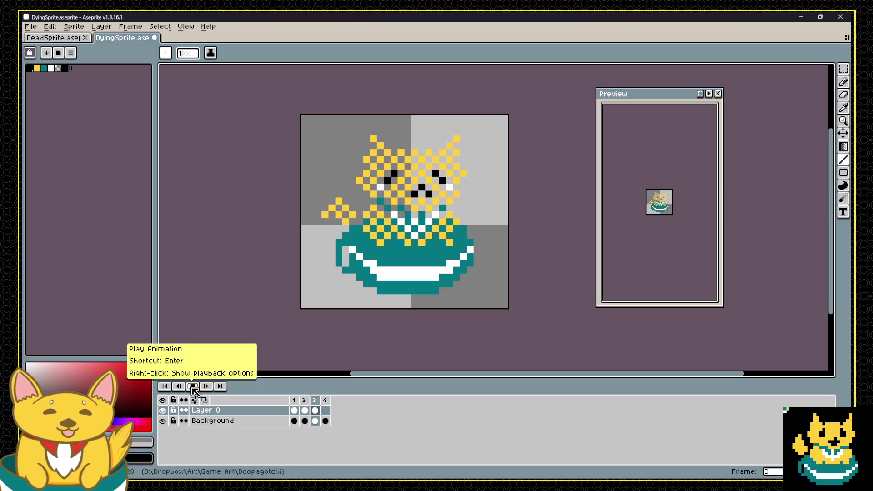
left_click(194, 386)
key("ctrl+s")
left_click(30, 27)
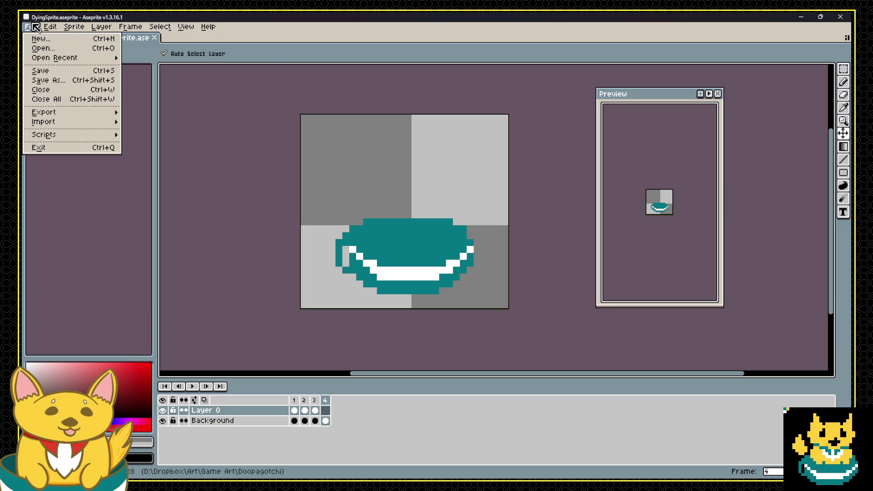
Export the dying frames as the sprite sheet Sprites\DyingSprite.png, then return to Godot.
mouse_move(65, 121)
mouse_move(97, 112)
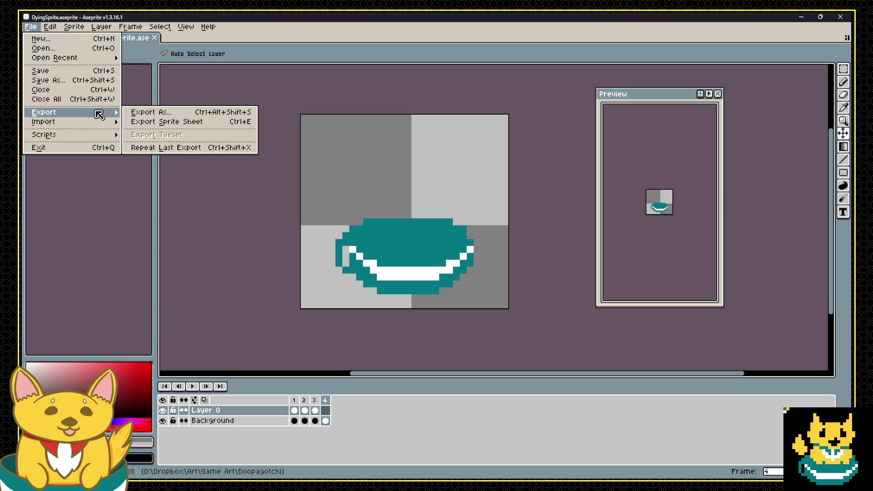
left_click(163, 121)
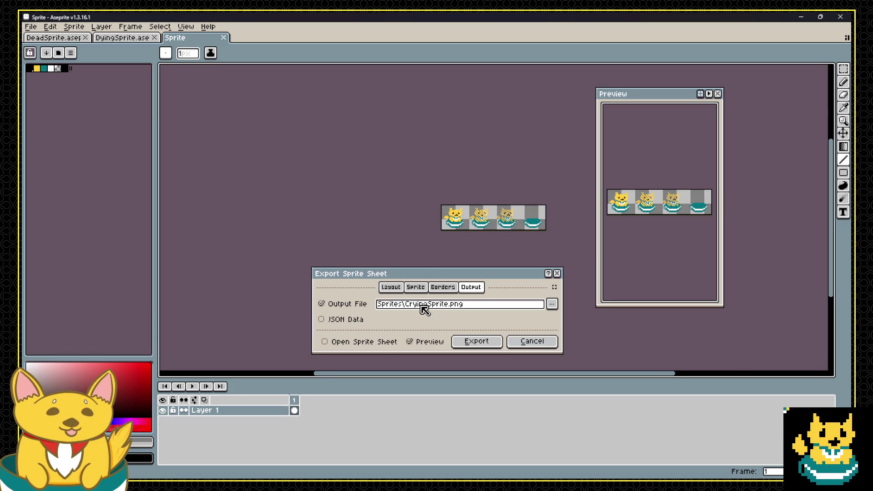
left_click(434, 307)
key("BackSpace")
key("BackSpace")
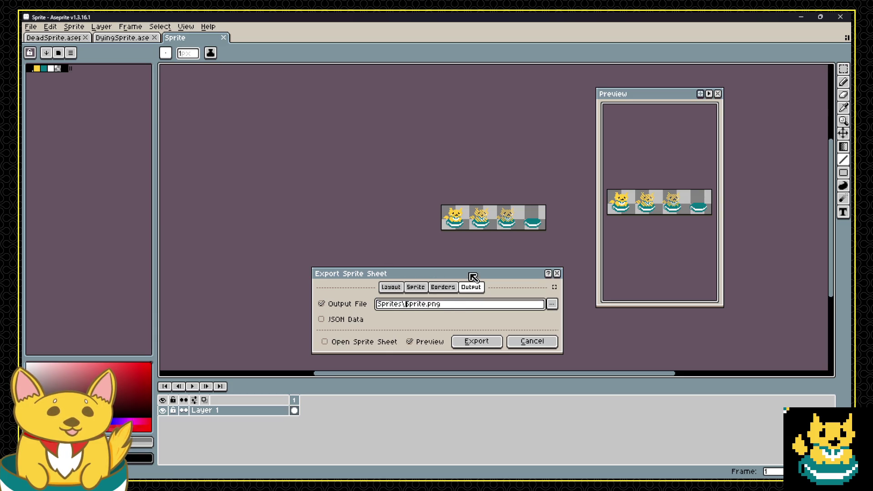
type("Dd")
key("BackSpace")
key("BackSpace")
key("BackSpace")
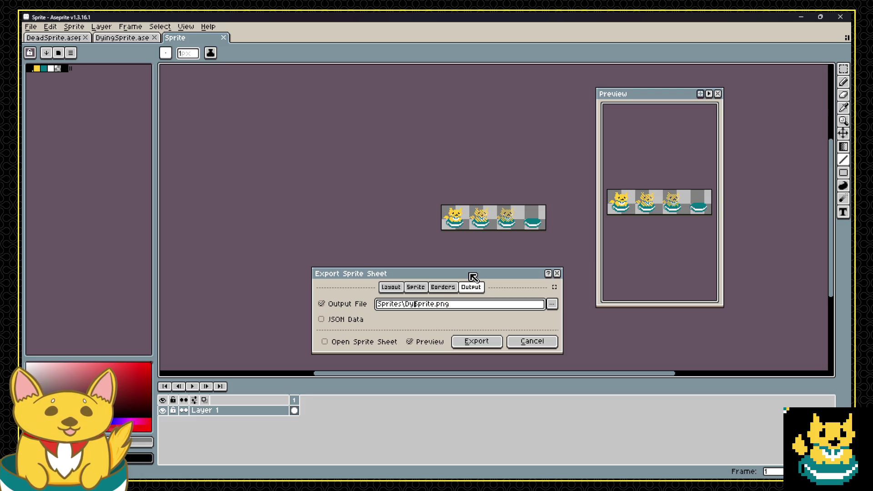
type("ing")
left_click(477, 340)
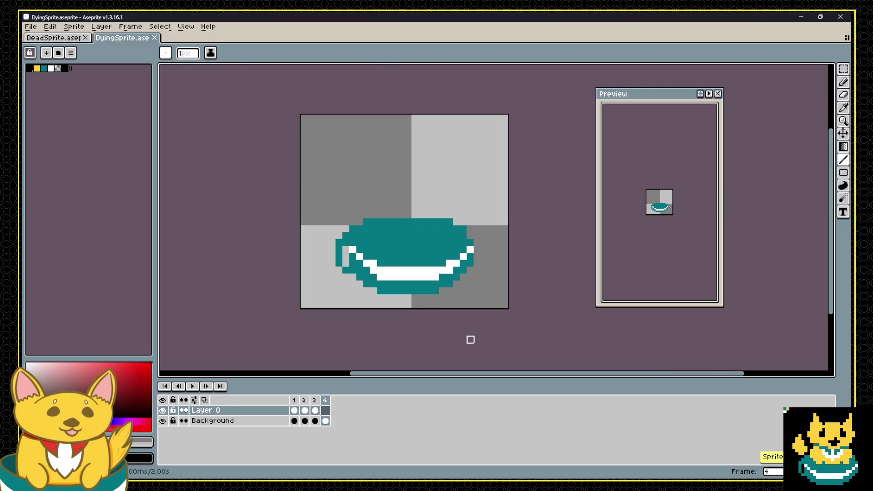
key("alt+Tab")
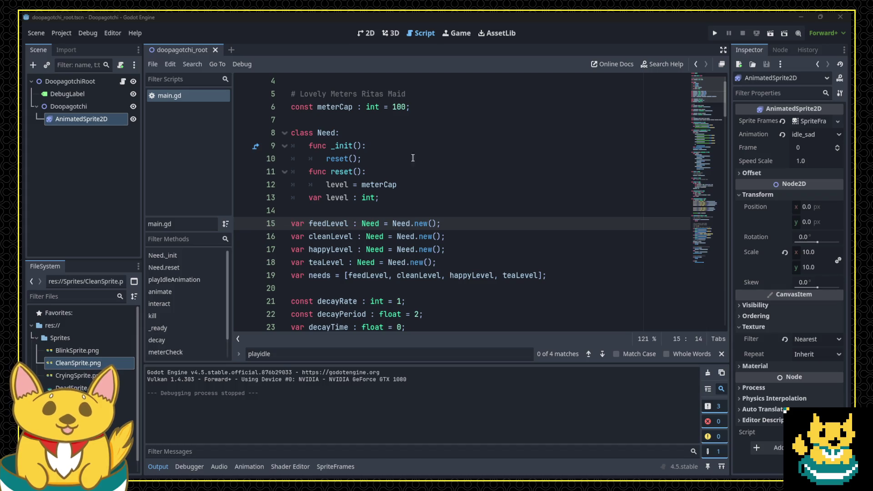
Locate the kill() call on line 144 and the death-animation comment inside kill().
scroll(394, 263, "down", 10)
scroll(394, 262, "down", 13)
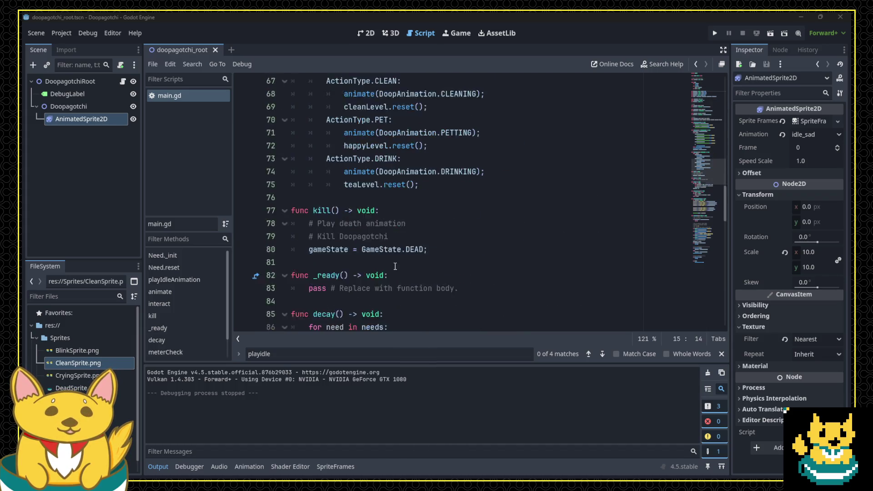
scroll(414, 263, "down", 5)
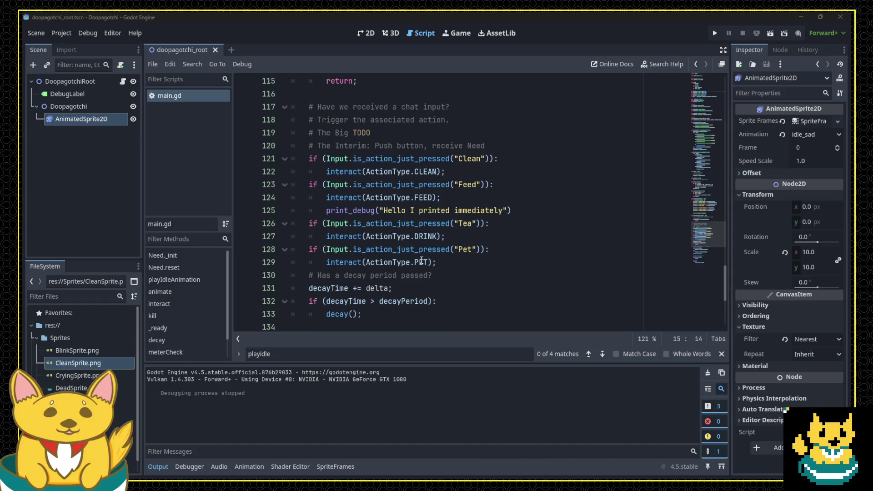
scroll(426, 197, "down", 5)
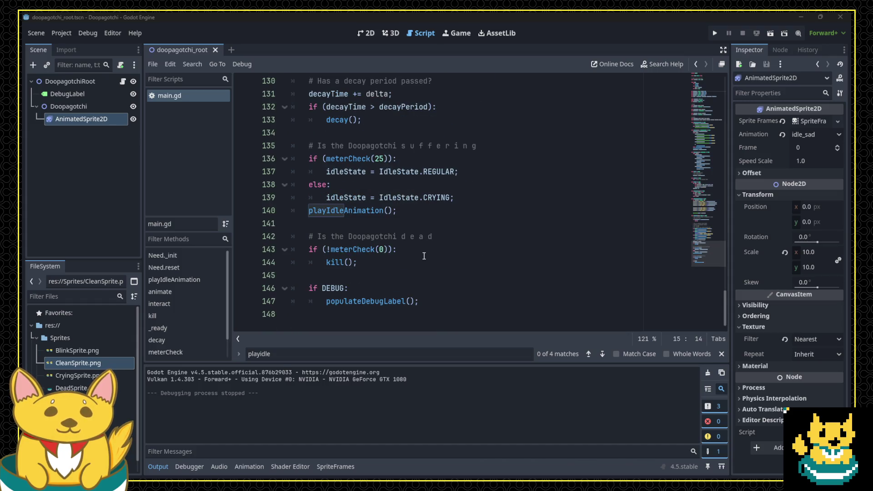
double_click(345, 264)
scroll(438, 277, "up", 12)
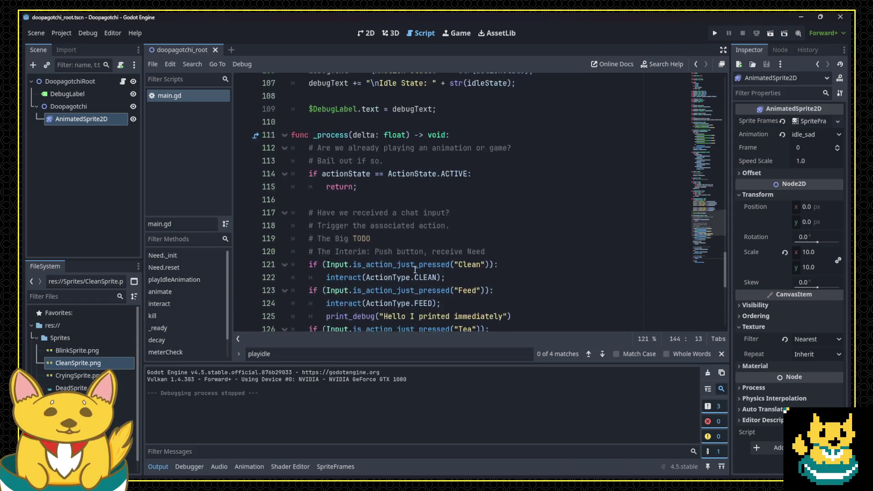
scroll(413, 273, "up", 7)
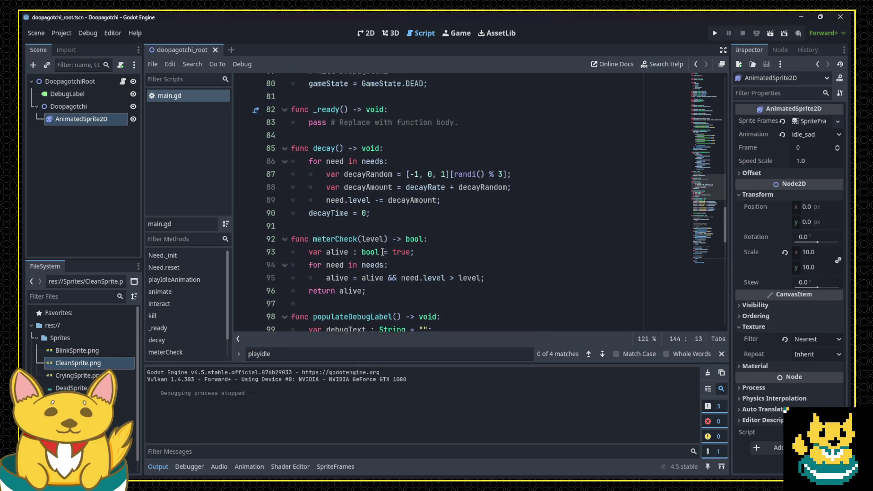
scroll(378, 263, "up", 2)
left_click(397, 236)
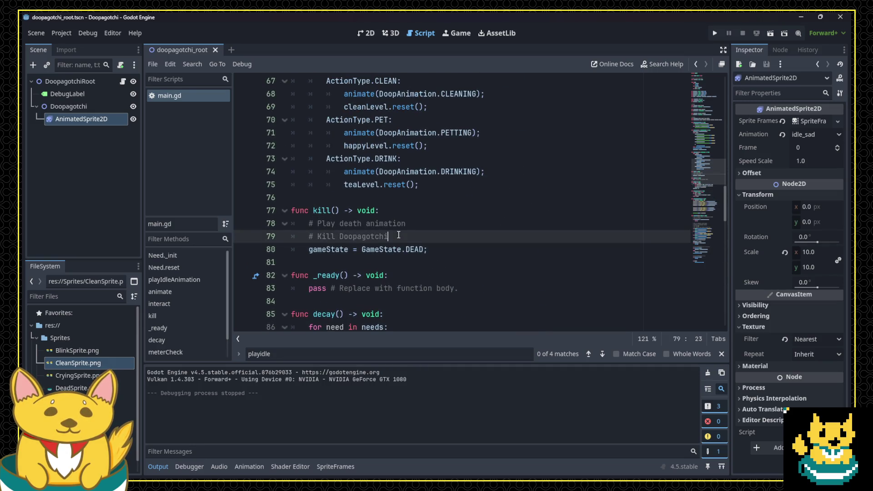
left_click(410, 229)
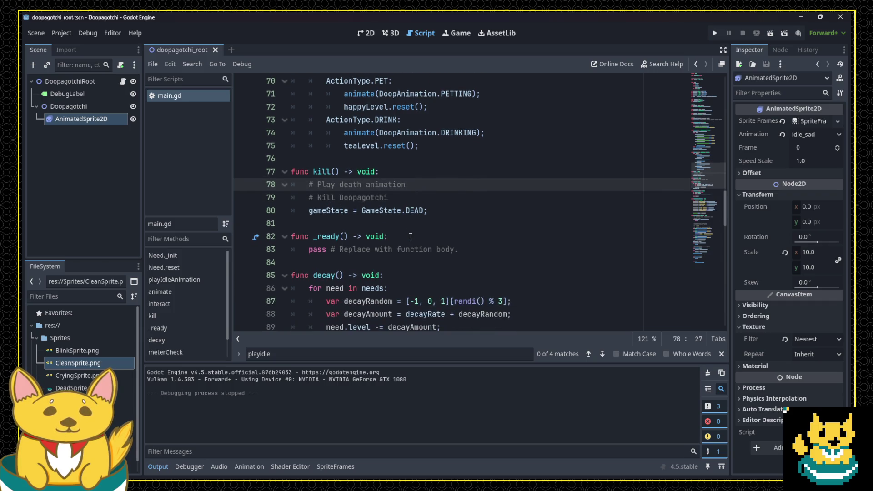
Select the idle_sad play line, then place the cursor after the '# Play death animation' comment.
scroll(421, 236, "up", 2)
scroll(373, 175, "up", 4)
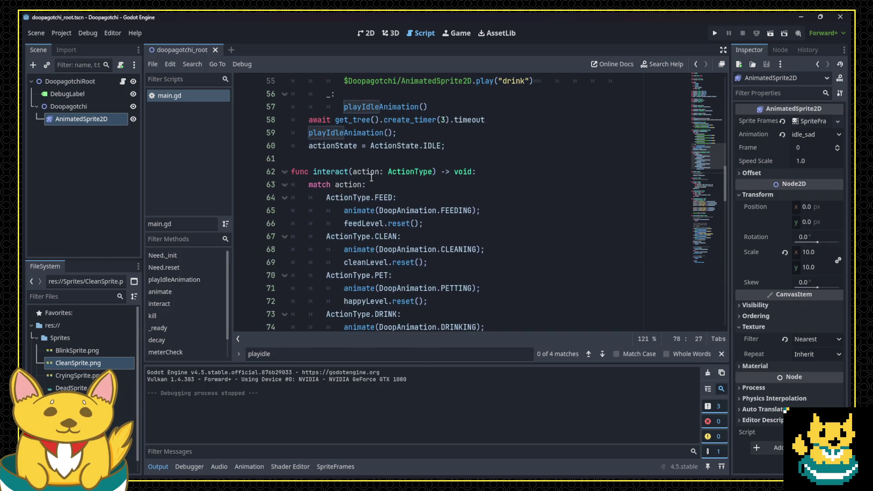
scroll(376, 188, "up", 4)
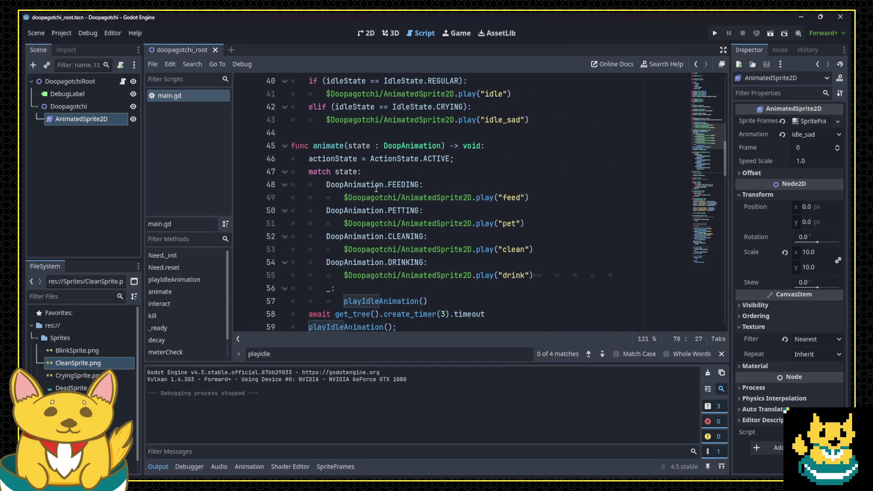
left_click_drag(328, 158, 540, 160)
key("ctrl+c")
scroll(426, 237, "down", 12)
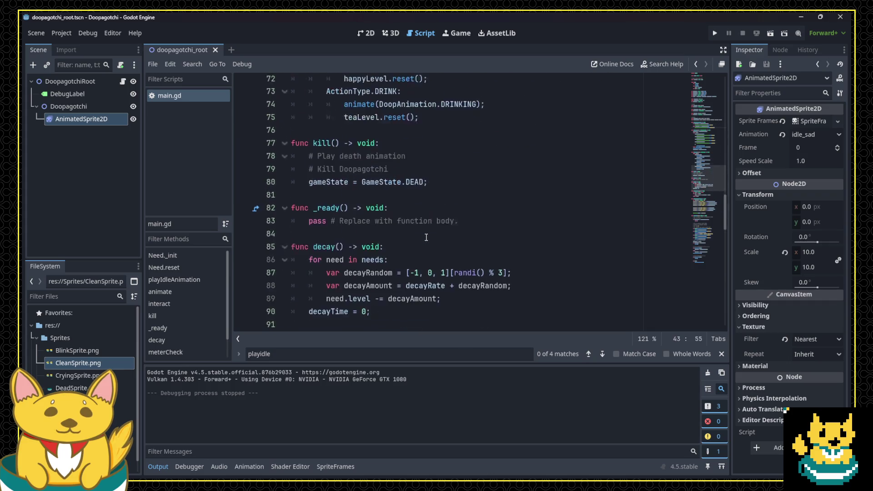
left_click(444, 152)
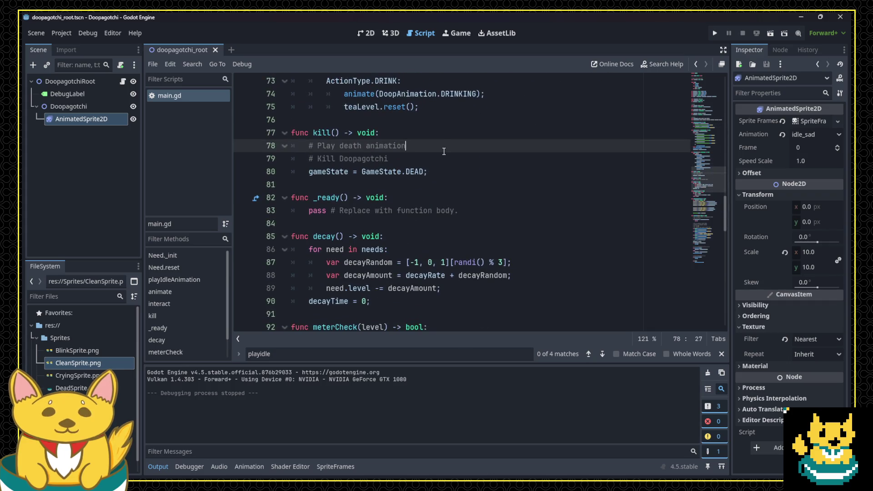
Paste a $Doopagotchi/AnimatedSprite2D.play() line under the comment and clear its animation name.
key("Return")
key("ctrl+v")
key("ctrl+BackSpace")
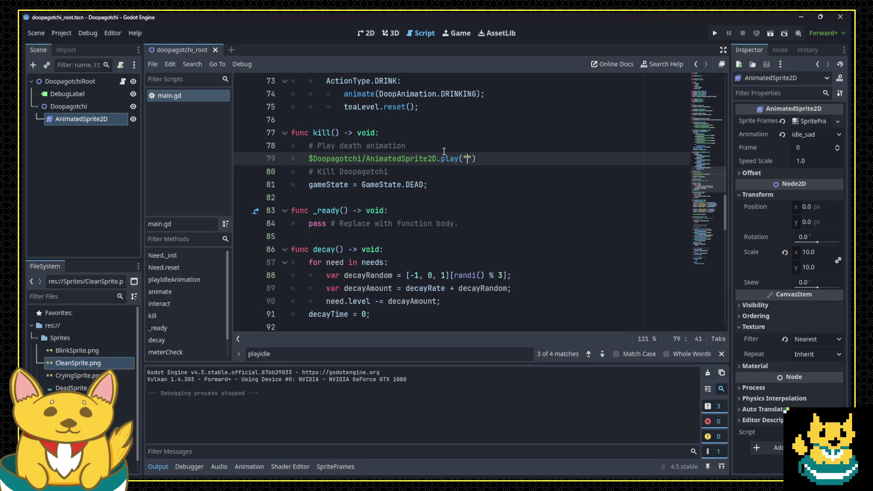
Move the DEAD game-state line and '# Kill Doopagotchi' comment above the play call.
key("Down")
key("Down")
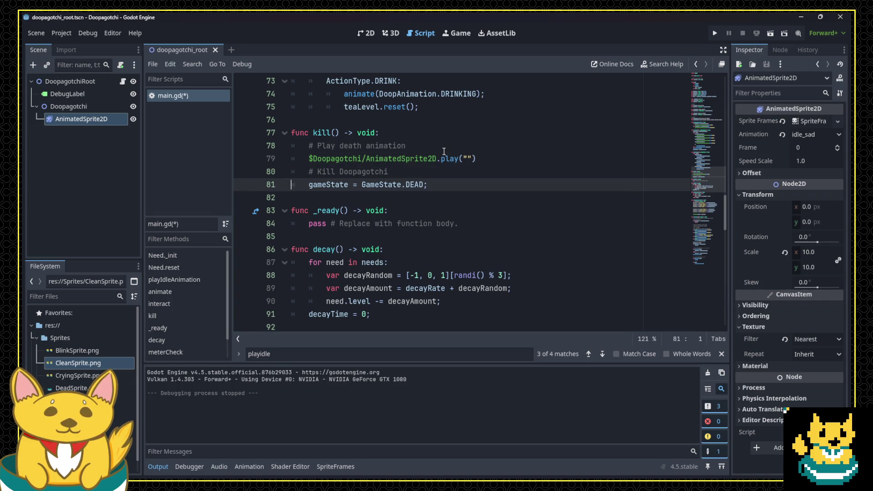
key("Home")
key("Home")
key("shift+Down")
key("ctrl+x")
key("Up")
key("Up")
key("Up")
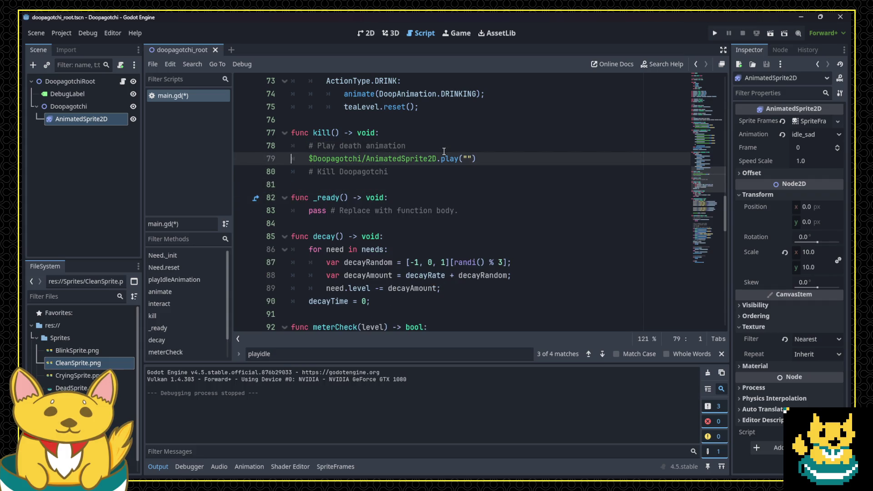
key("ctrl+v")
key("Down")
key("Down")
key("shift+Down")
key("ctrl+x")
key("Up")
key("Up")
key("Up")
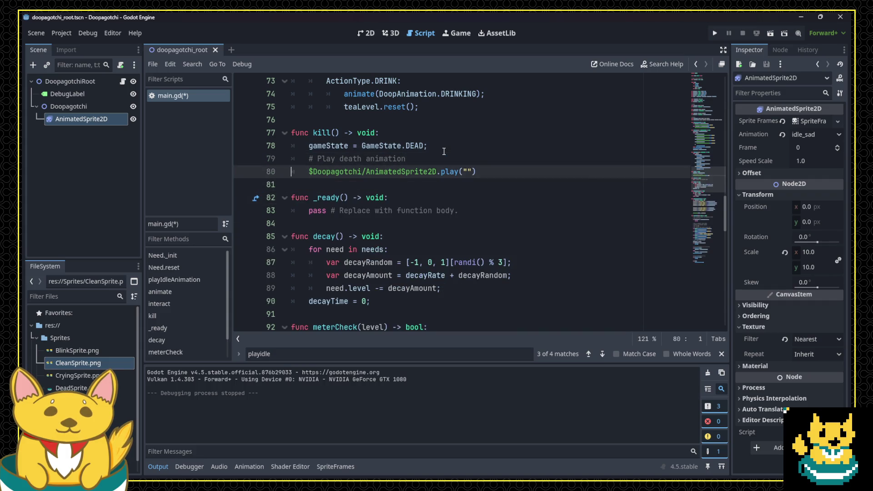
key("ctrl+v")
key("Down")
key("Down")
Set the play call's animation argument to "dying".
key("End")
key("Left")
key("Left")
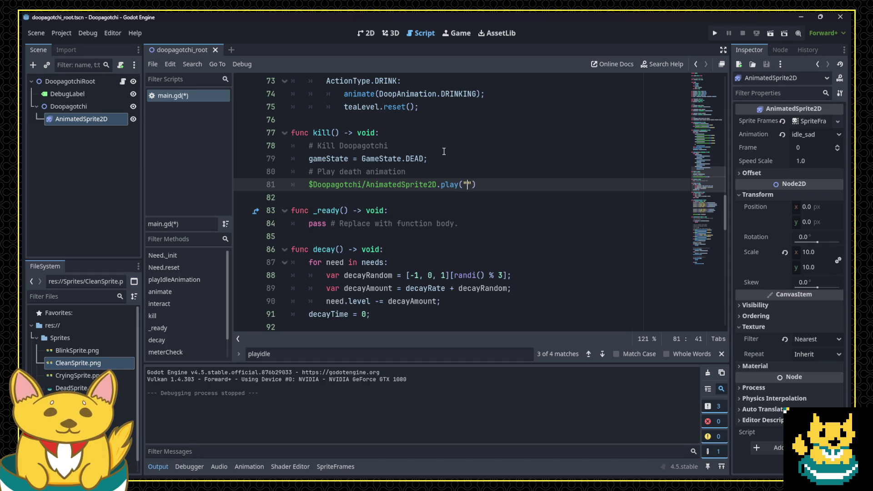
type("dying")
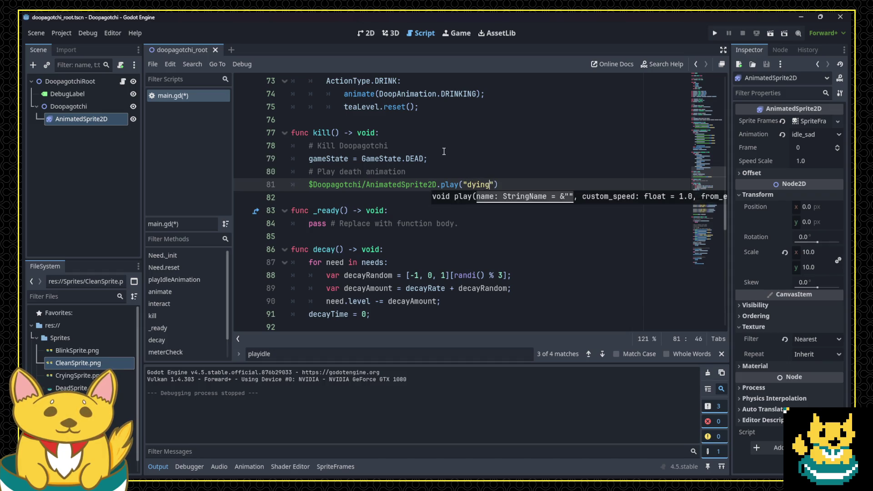
key("End")
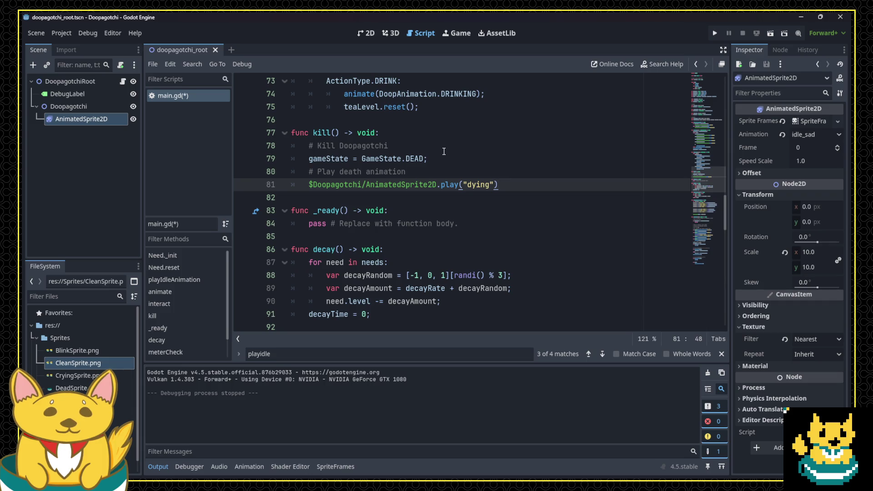
key("Return")
type("ad")
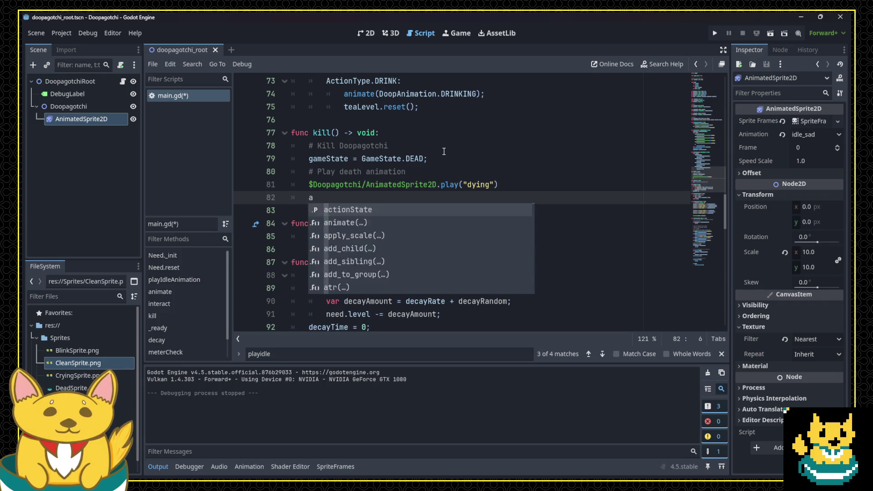
key("BackSpace")
key("BackSpace")
Select the three-second timer wait line in animate().
scroll(436, 153, "up", 2)
scroll(435, 154, "up", 10)
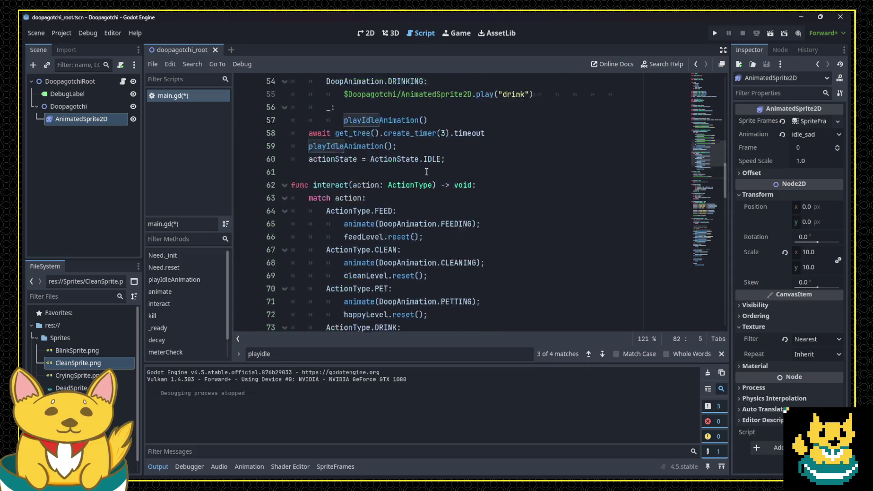
scroll(471, 192, "up", 5)
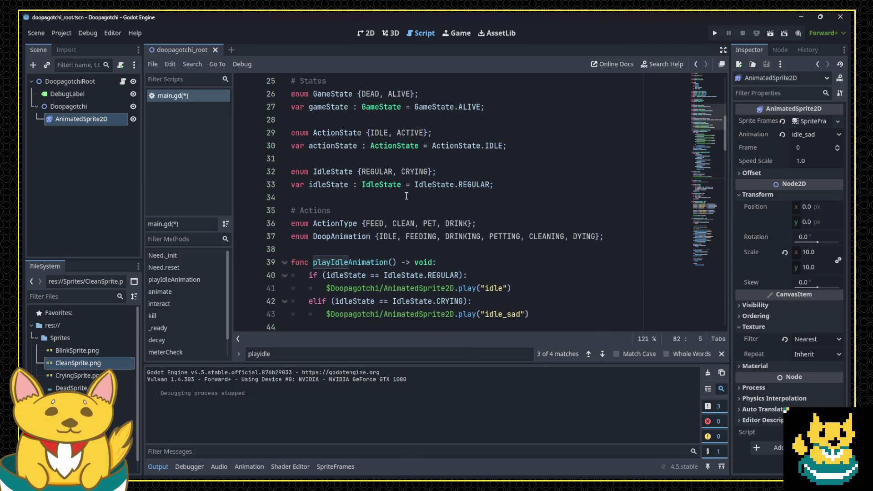
scroll(389, 247, "down", 7)
triple_click(373, 275)
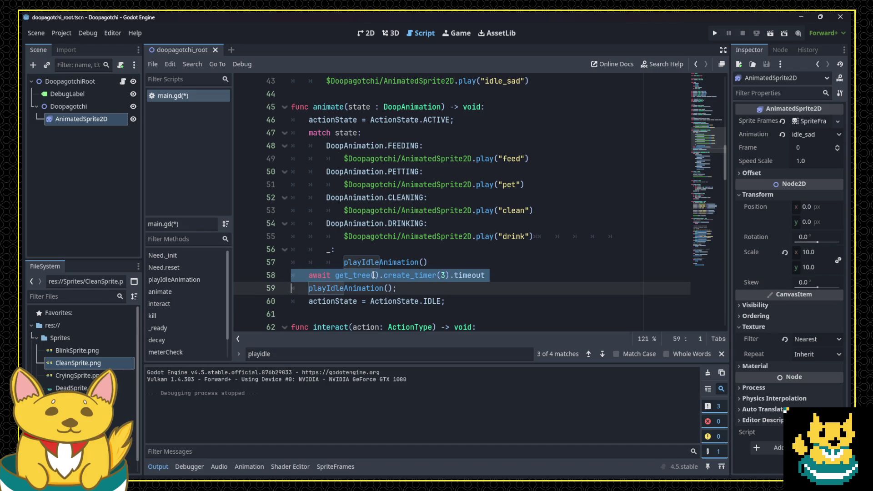
scroll(372, 273, "down", 5)
scroll(372, 274, "down", 4)
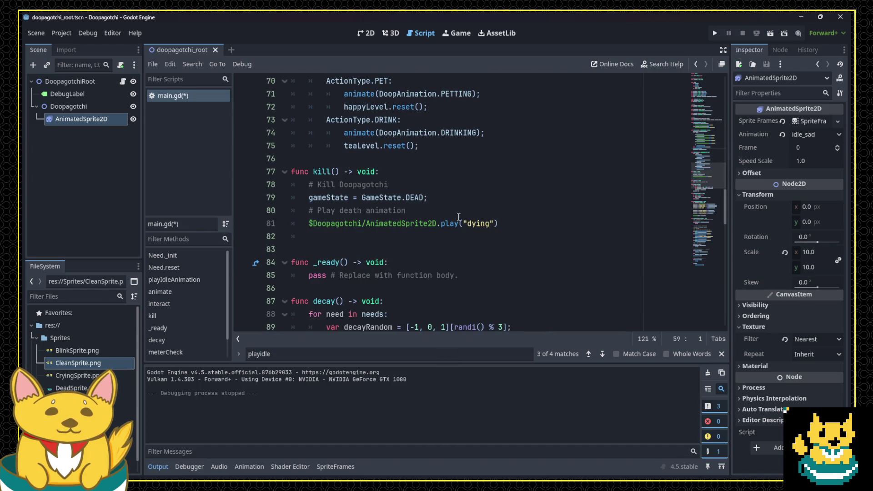
Insert the await timer line after the dying animation call and set its delay to 7 seconds.
left_click(524, 225)
key("Return")
key("ctrl+v")
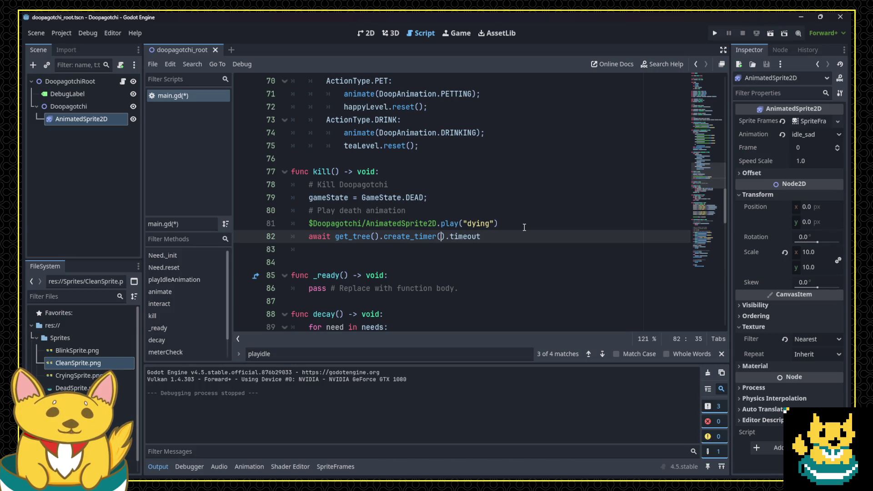
type("7")
Duplicate the play call below the timer so it plays "dead", tidy the blank line, and save main.gd.
key("Up")
key("Down")
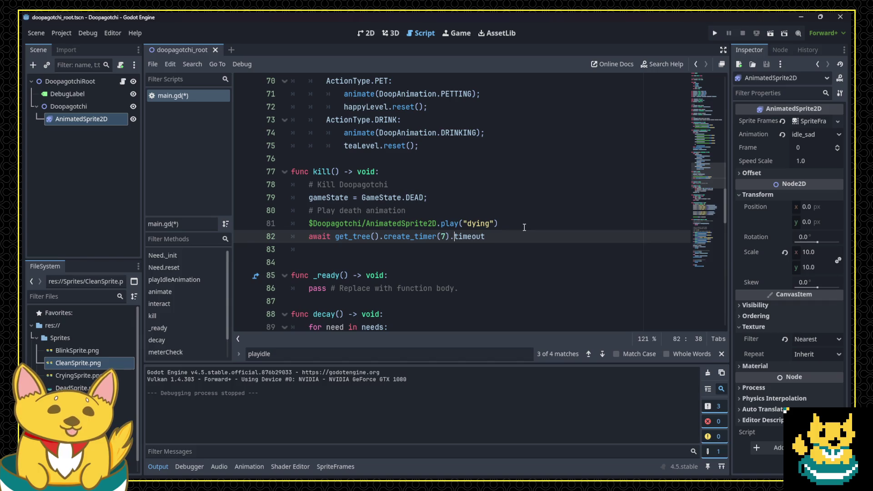
key("Up")
key("ctrl+c")
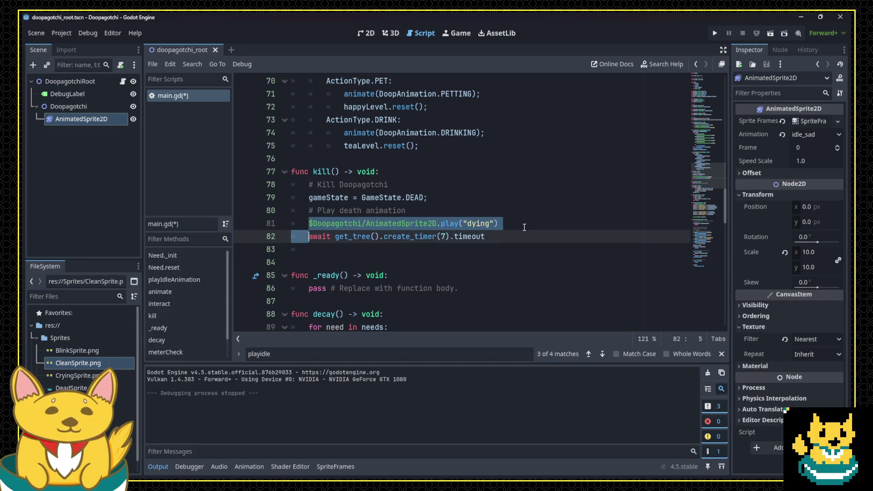
key("Down")
key("Down")
key("ctrl+v")
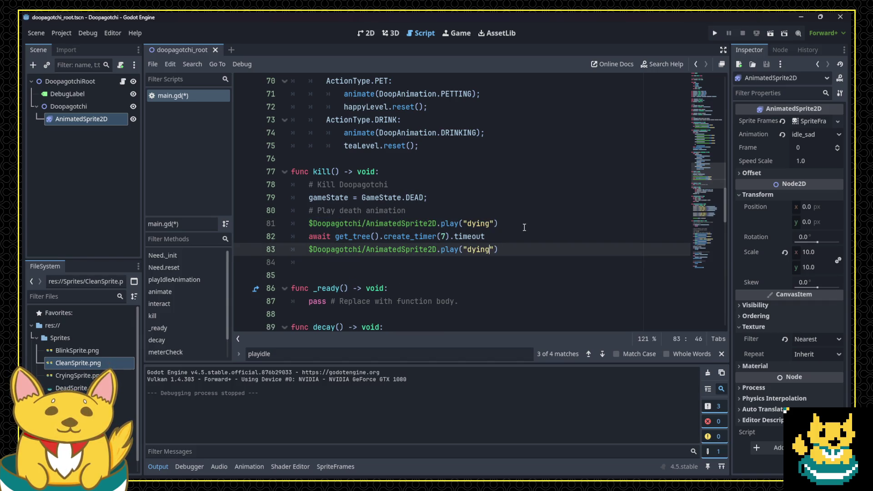
key("BackSpace")
key("BackSpace")
key("BackSpace")
type("\"dead")
key("Escape")
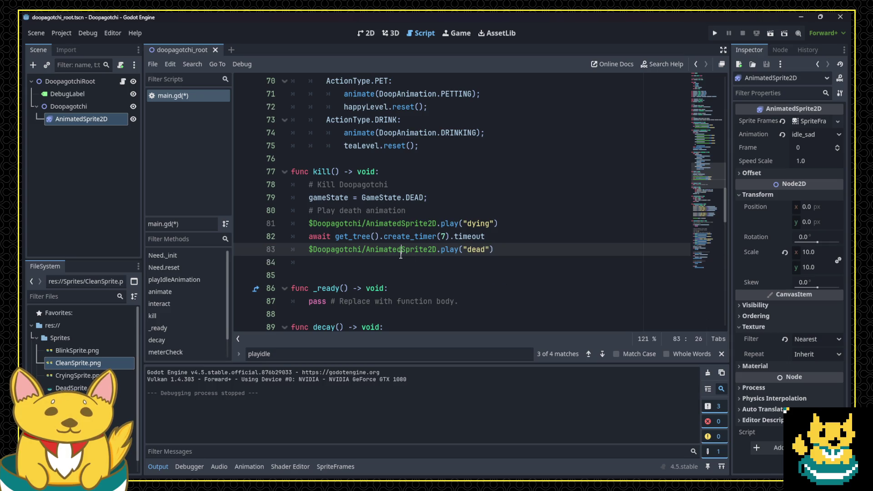
left_click(396, 267)
key("BackSpace")
key("BackSpace")
key("ctrl+s")
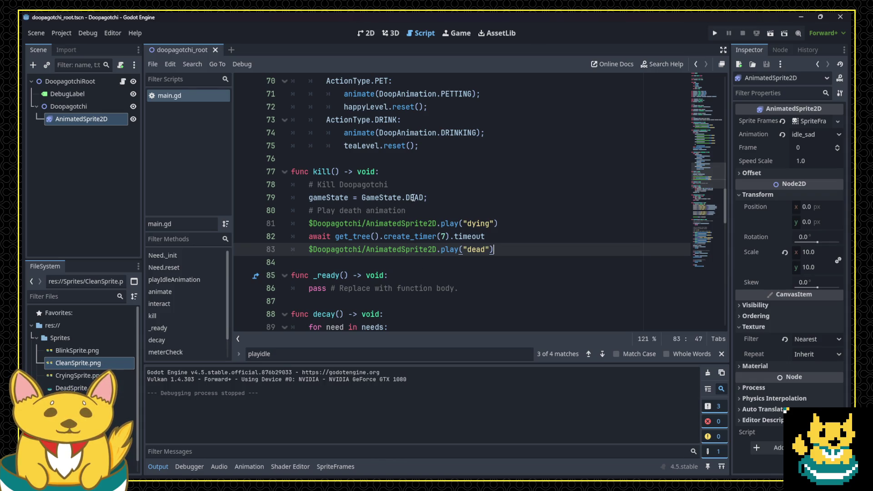
Copy the actionState = ActionState.ACTIVE line from animate().
scroll(412, 199, "down", 15)
scroll(414, 213, "up", 13)
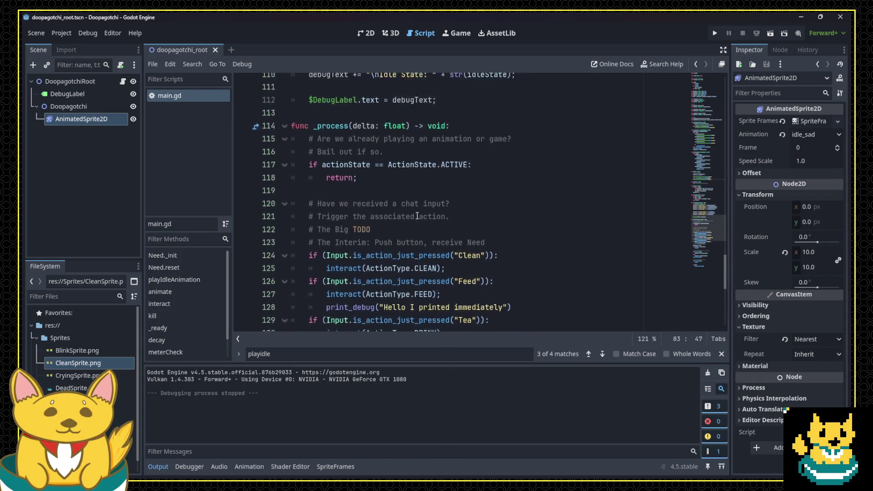
scroll(417, 216, "up", 9)
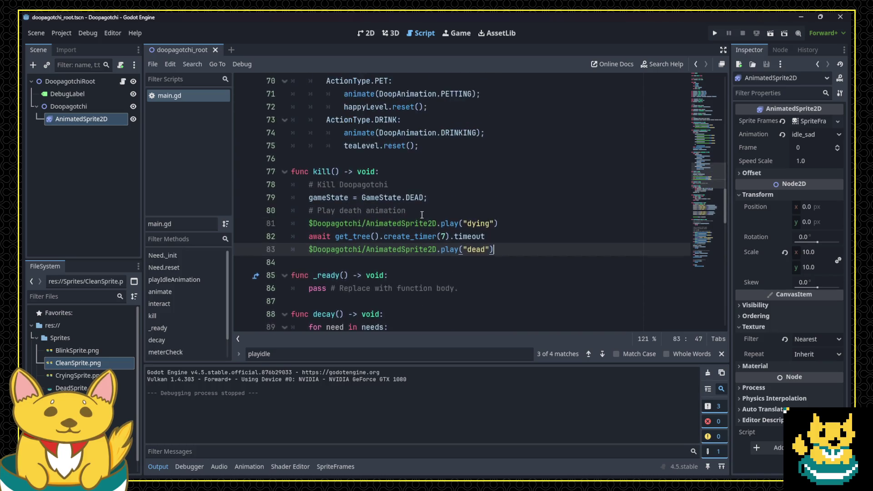
left_click(476, 231)
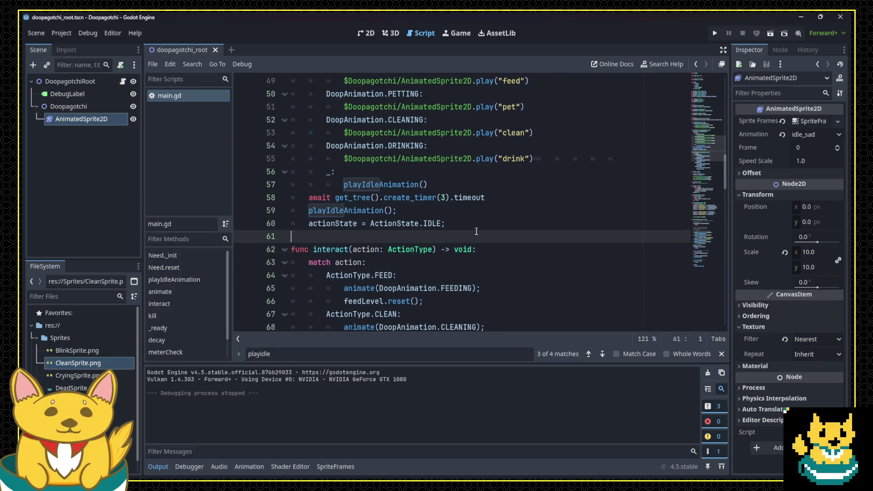
key("Up")
key("Up")
key("Up")
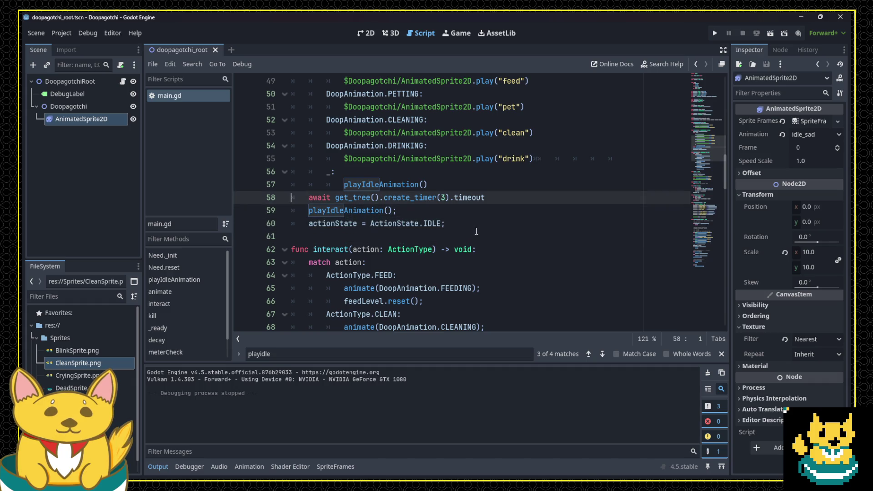
scroll(477, 232, "up", 3)
left_click(462, 161)
triple_click(461, 161)
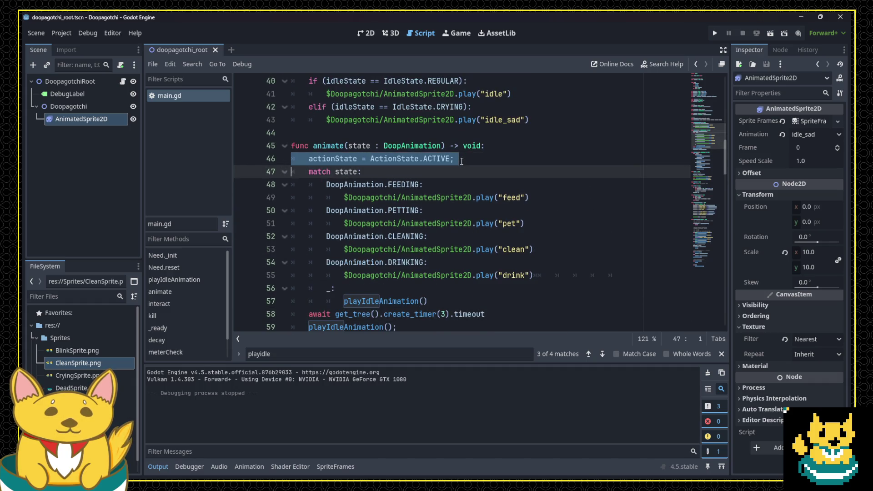
Paste that line after the DEAD state line in kill() and save the script.
scroll(442, 204, "down", 9)
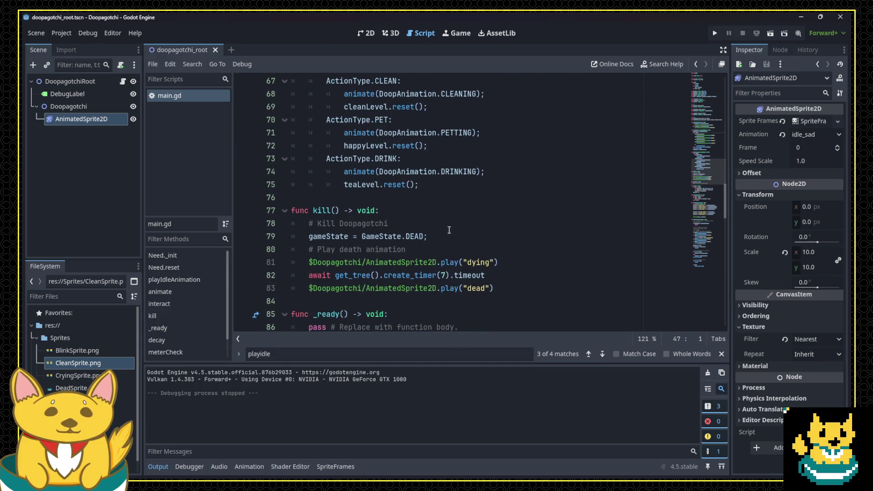
left_click(448, 230)
key("ctrl+v")
key("ctrl+s")
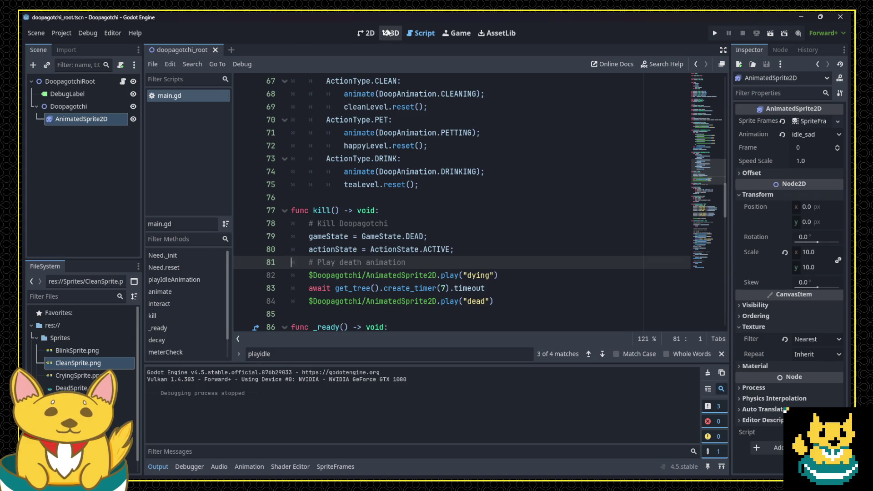
left_click(367, 33)
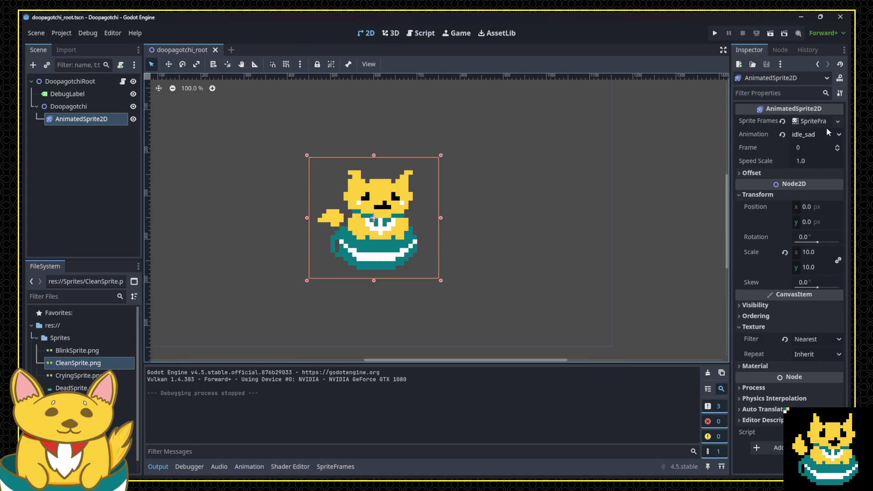
Add a new animation to the sprite's SpriteFrames and name it 'dying'.
left_click(814, 122)
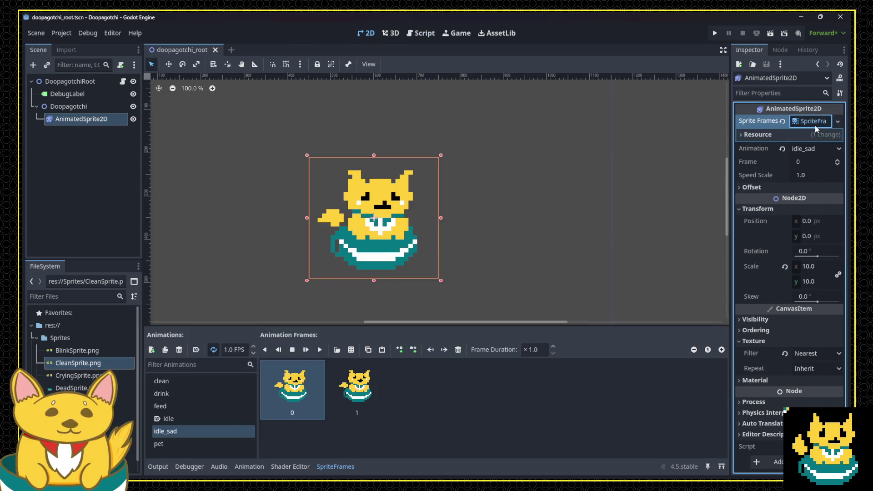
left_click(151, 350)
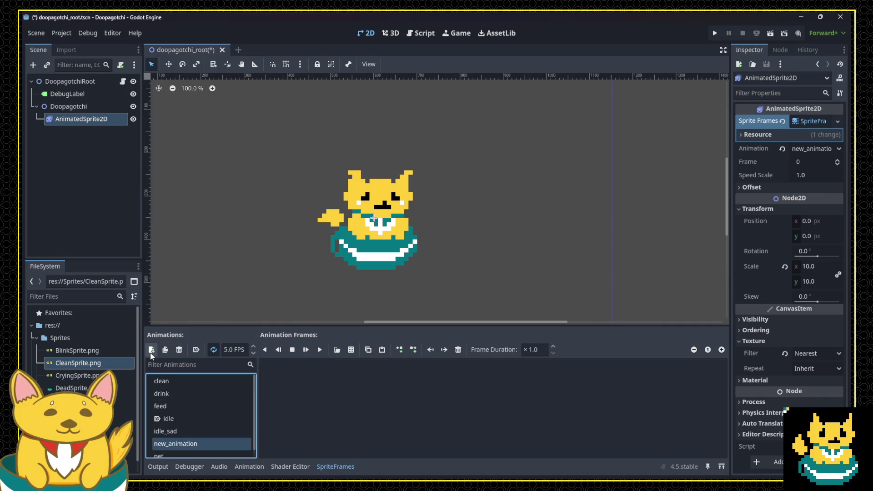
double_click(173, 444)
type("dying")
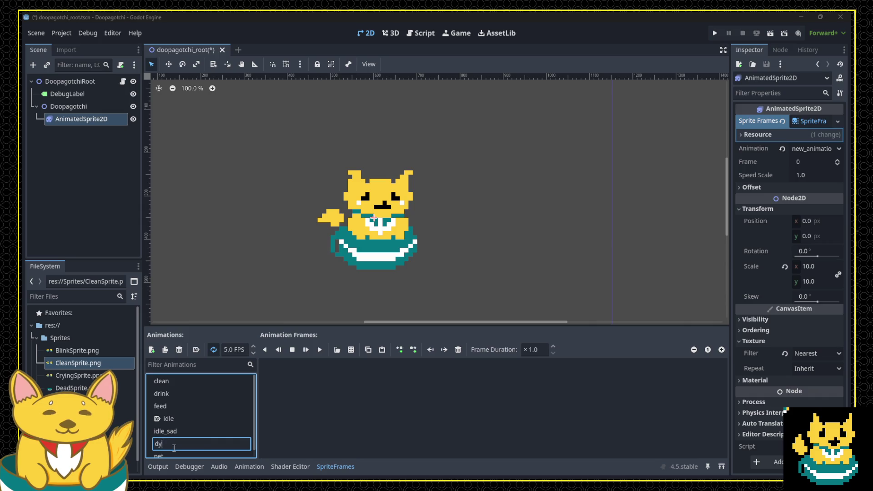
key("Return")
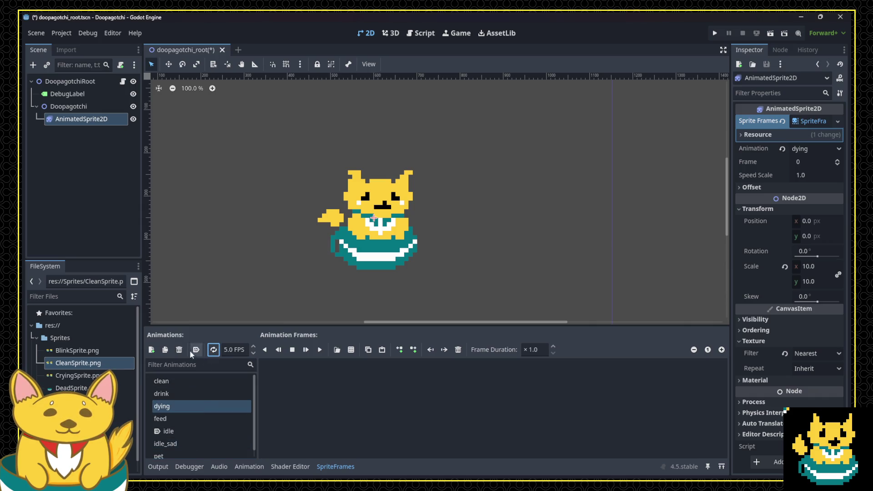
Add a second animation named 'dead', leaving the 'dying' name unchanged.
left_click(151, 350)
double_click(179, 452)
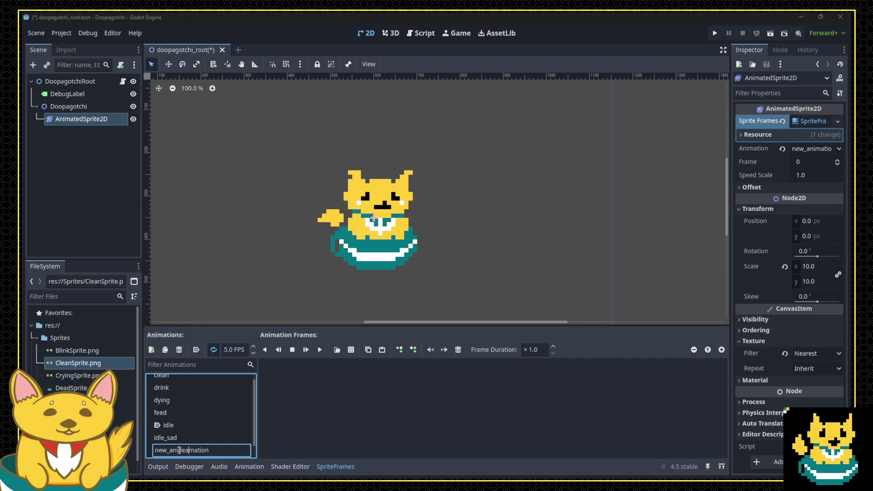
type("dead")
key("Return")
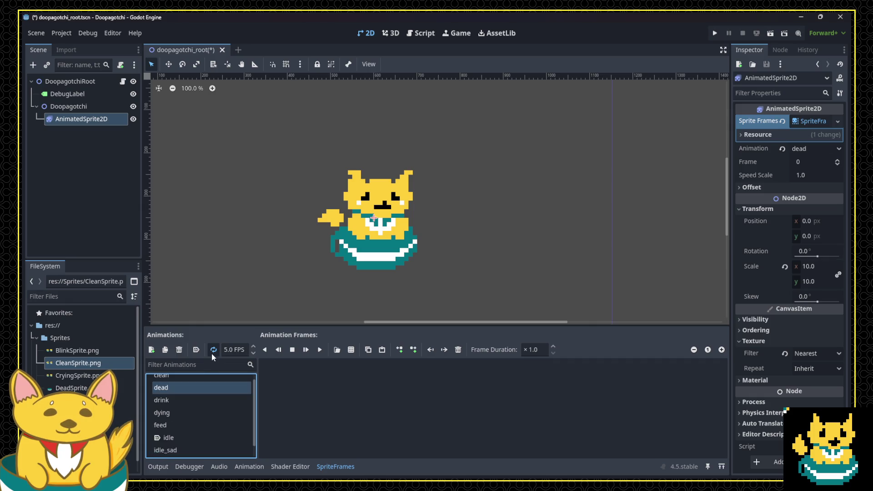
left_click(180, 418)
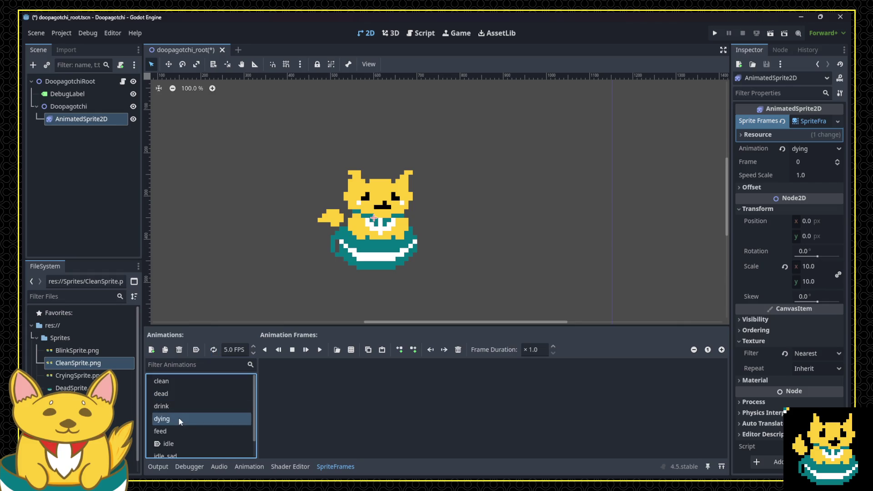
left_click(179, 419)
key("Escape")
left_click(193, 417)
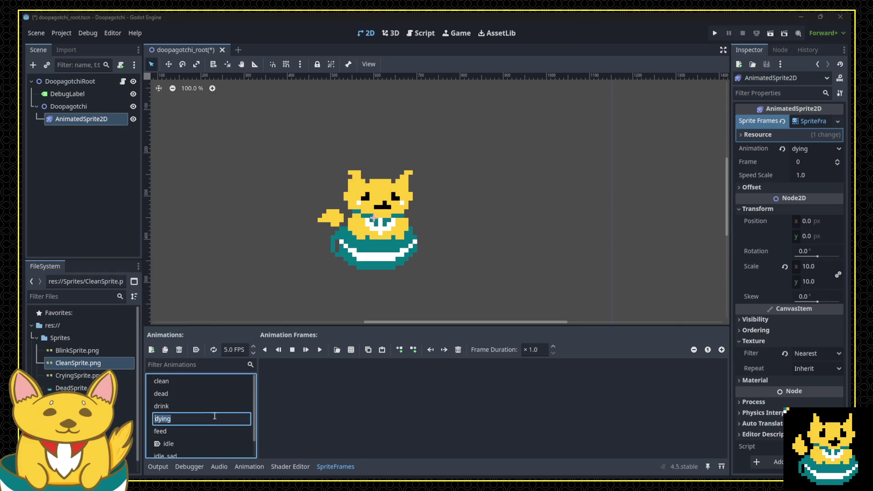
key("Escape")
left_click(200, 419)
key("Escape")
left_click(354, 349)
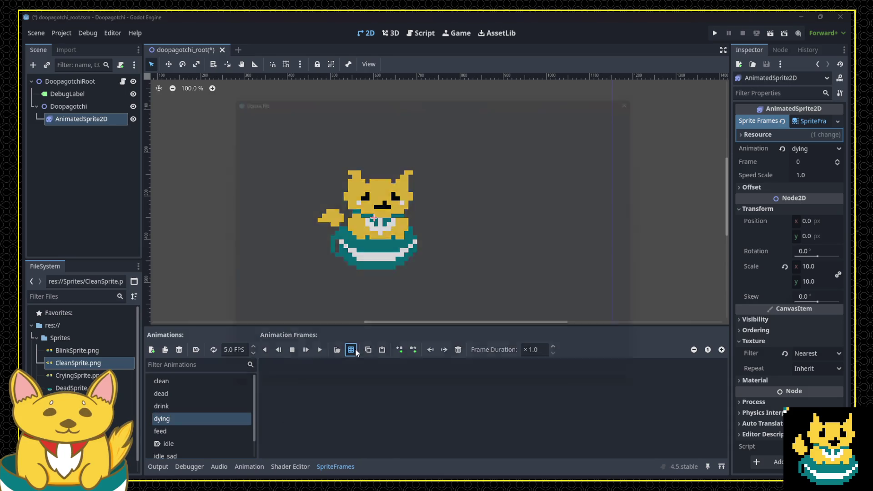
Fill 'dying' with all four frames of DyingSprite.png (4×1 sheet) and set it to 2 FPS.
left_click(512, 171)
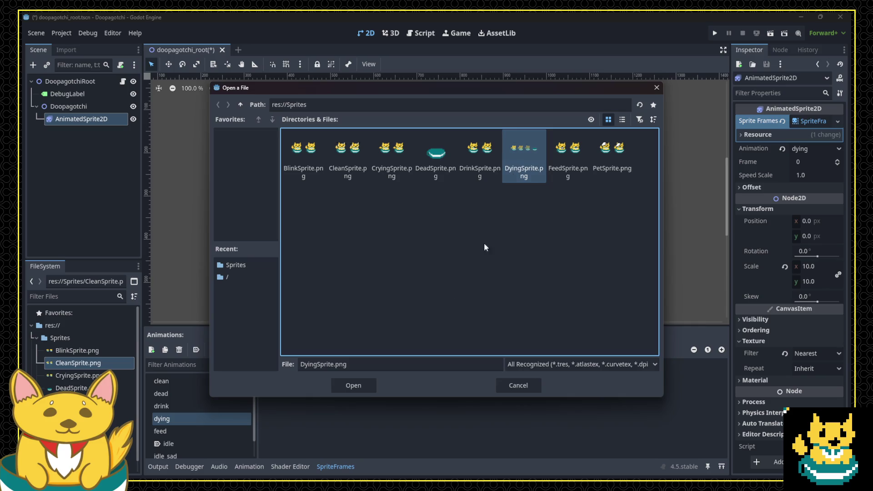
left_click(357, 385)
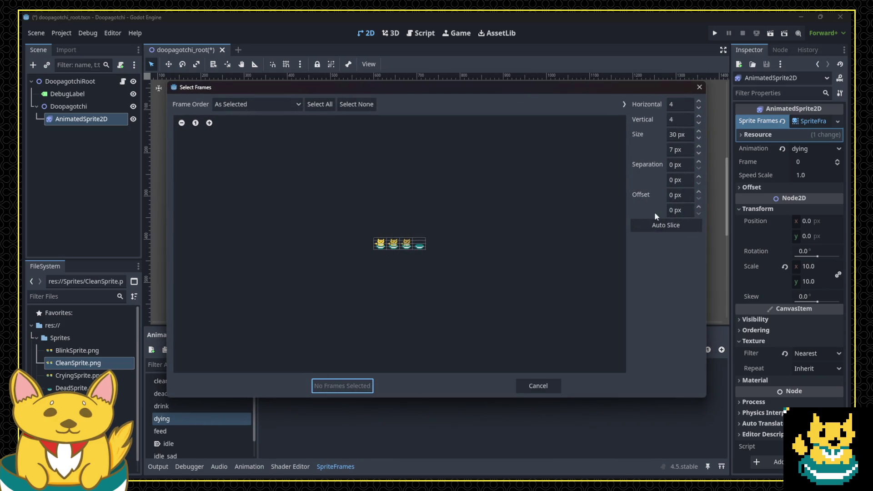
left_click(650, 224)
left_click_drag(379, 246, 420, 246)
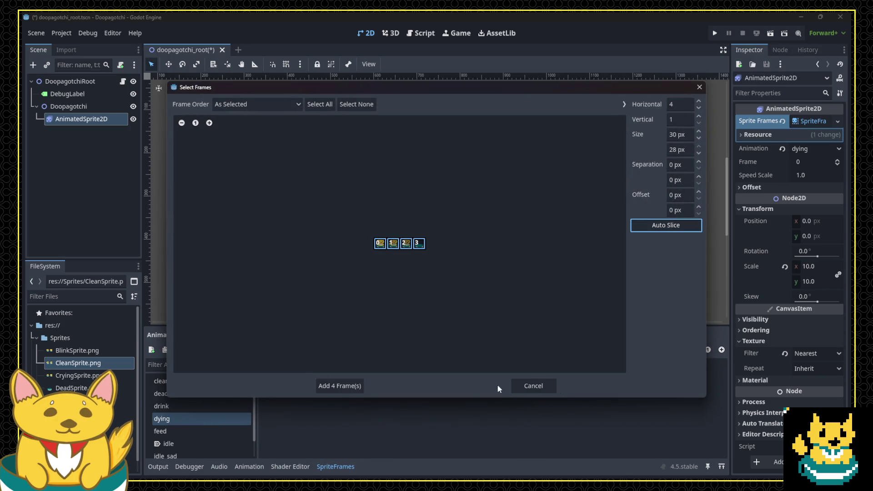
left_click(342, 385)
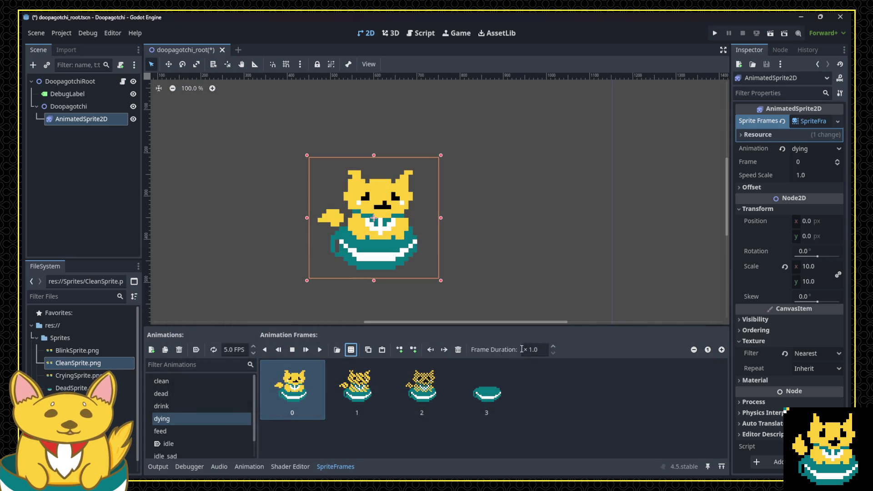
double_click(223, 347)
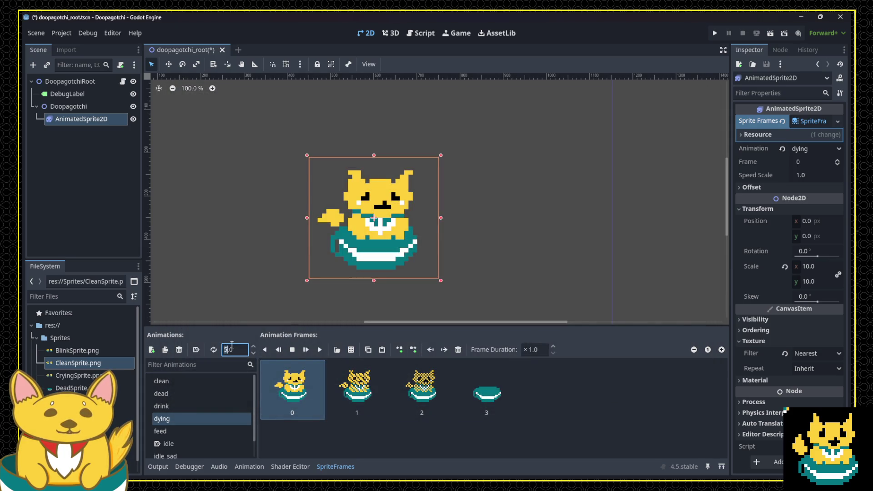
type("2")
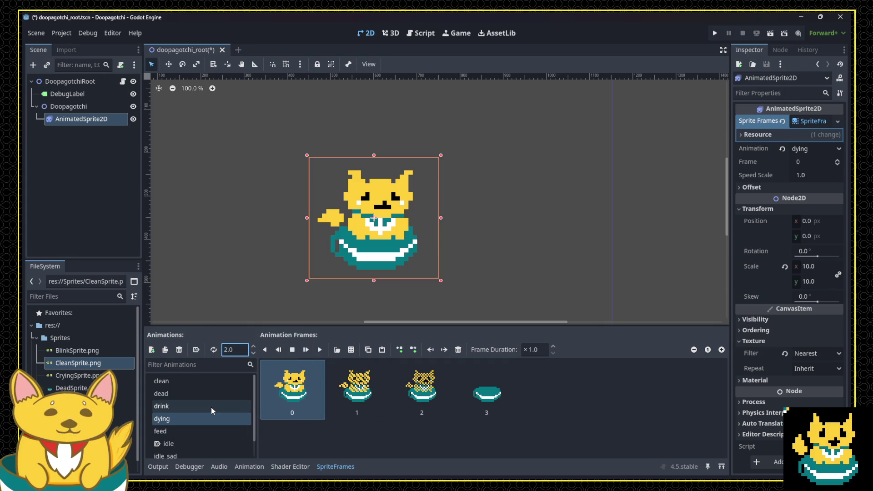
Give 'dead' the single DeadSprite.png frame and save the scene.
left_click(197, 392)
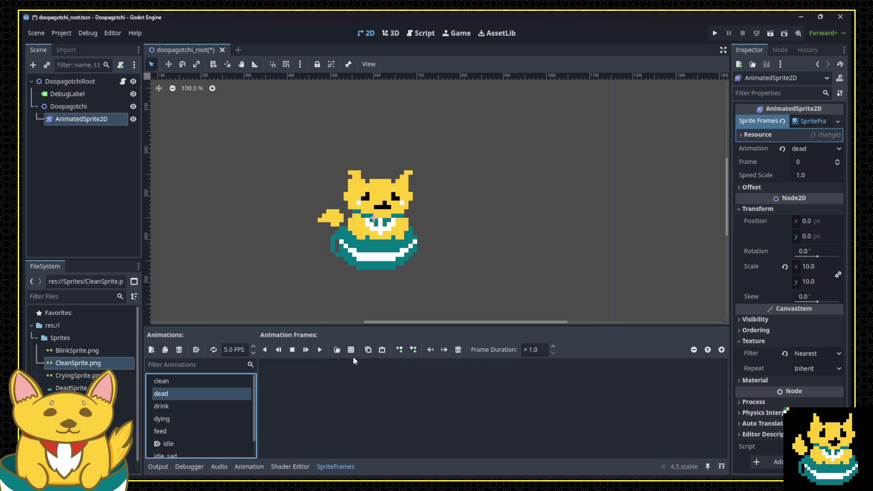
left_click(351, 350)
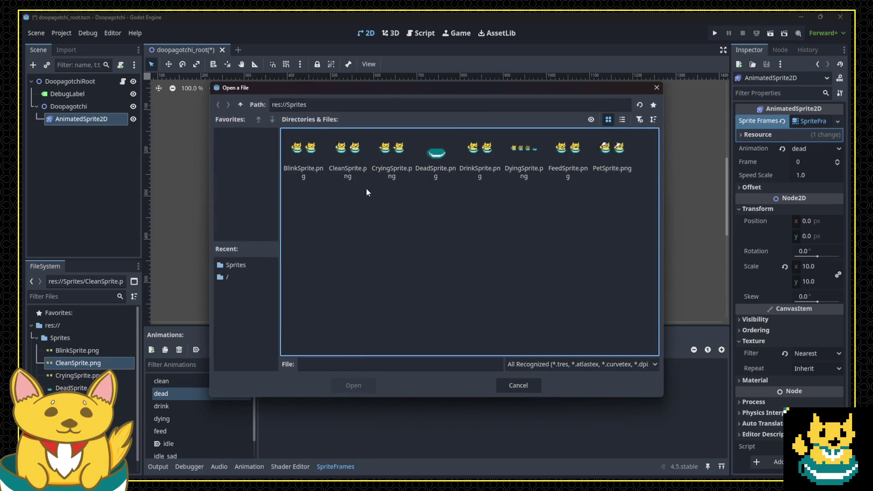
double_click(430, 169)
left_click(652, 227)
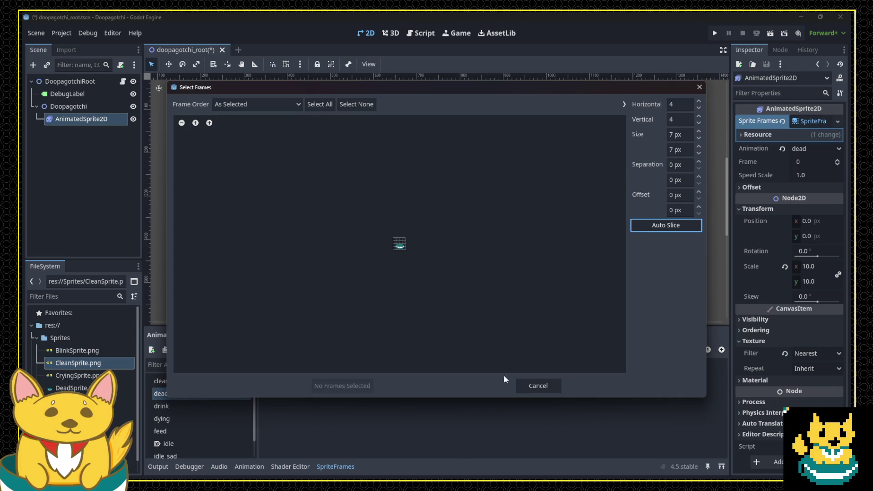
left_click(523, 385)
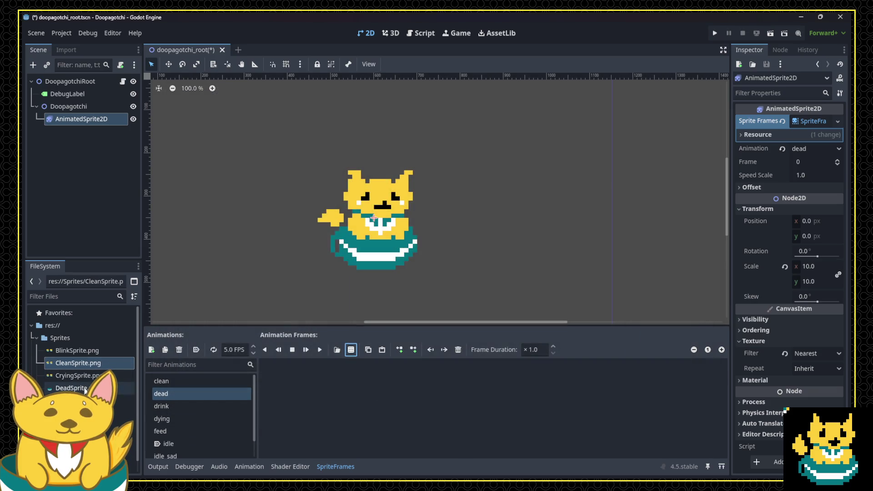
mouse_move(85, 390)
left_mouse_down()
mouse_move(351, 409)
mouse_move(345, 402)
left_mouse_up()
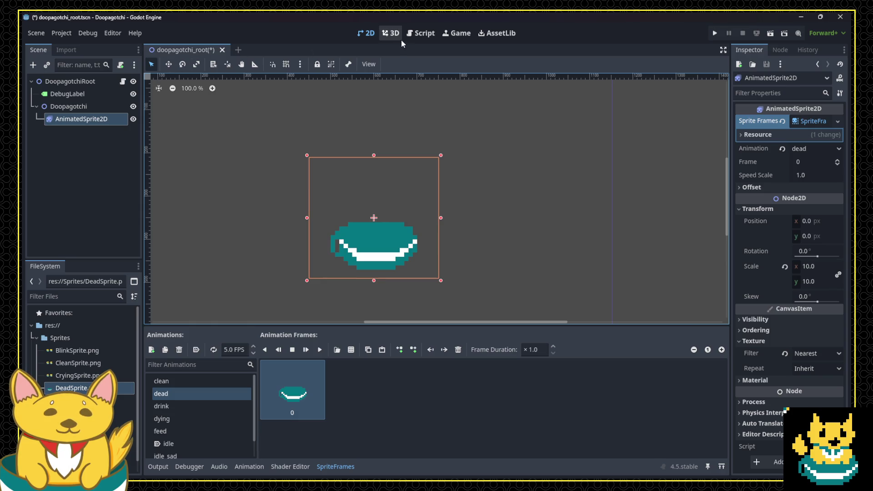
key("ctrl+s")
left_click(414, 35)
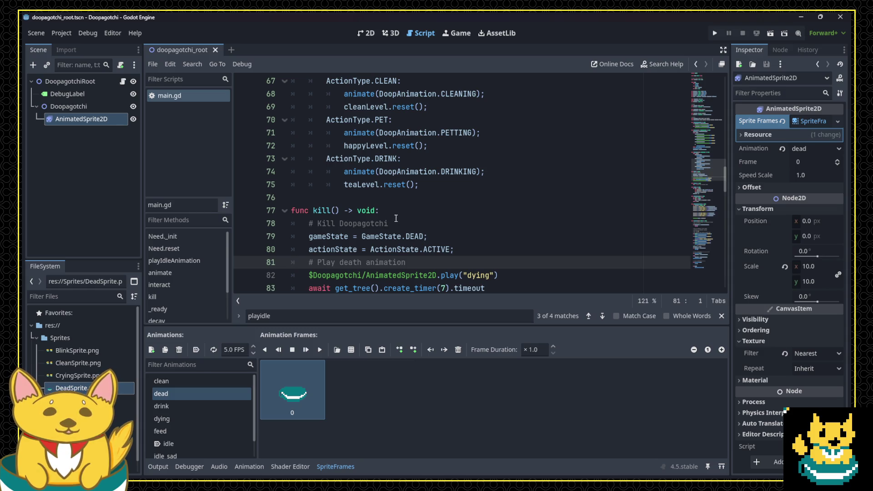
scroll(487, 261, "up", 10)
scroll(486, 259, "up", 1)
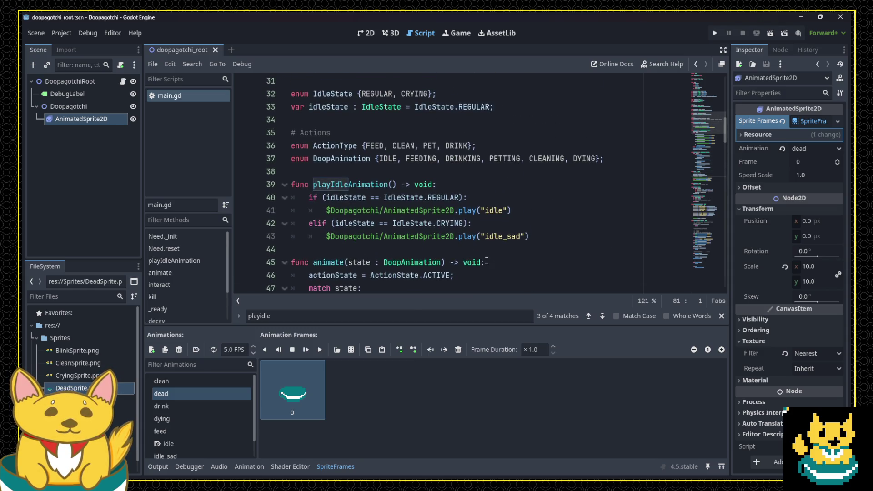
scroll(487, 255, "down", 1)
scroll(487, 255, "up", 10)
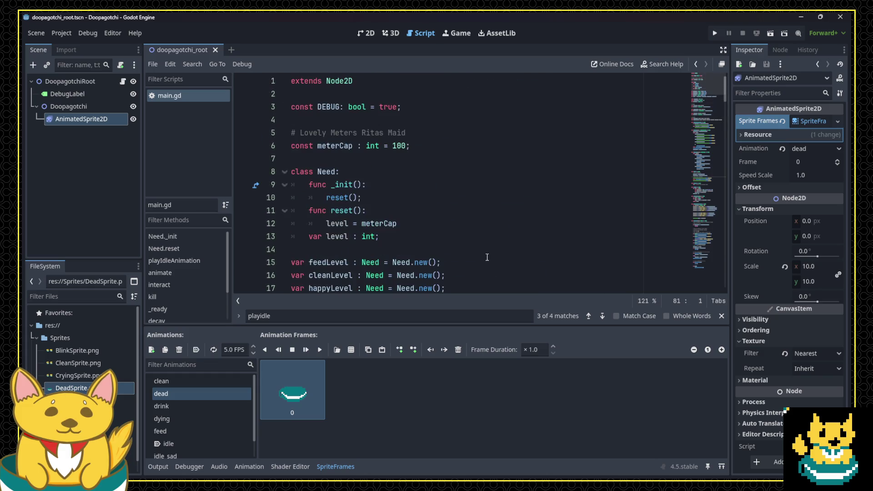
scroll(445, 244, "down", 2)
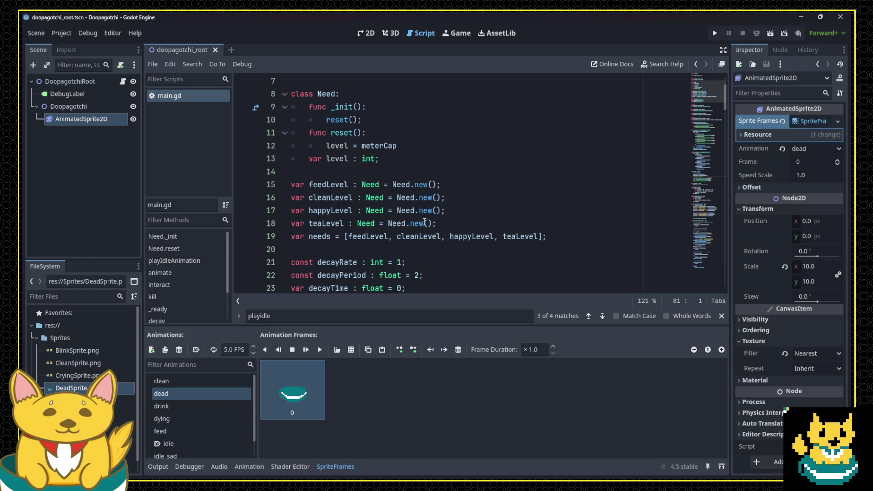
scroll(285, 146, "up", 2)
scroll(407, 181, "down", 6)
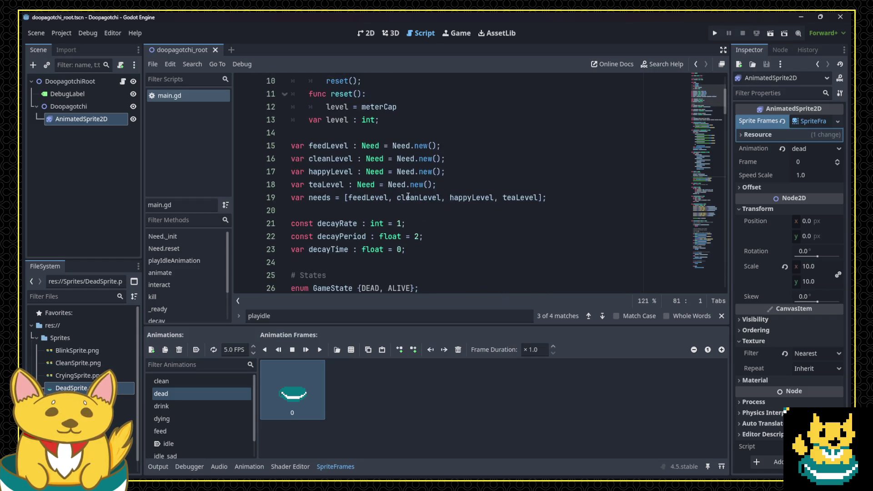
scroll(407, 182, "up", 6)
double_click(398, 145)
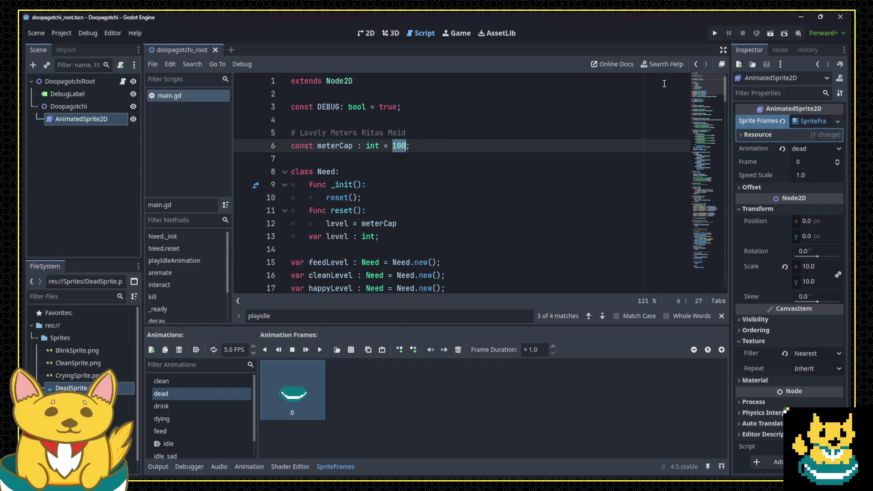
left_click(715, 33)
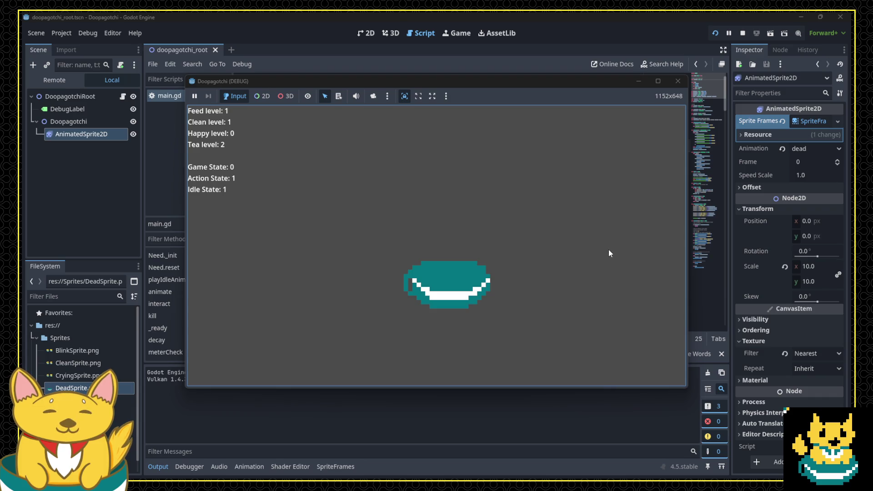
Close the Doopagotchi debug game window once the pet has died.
left_click(677, 81)
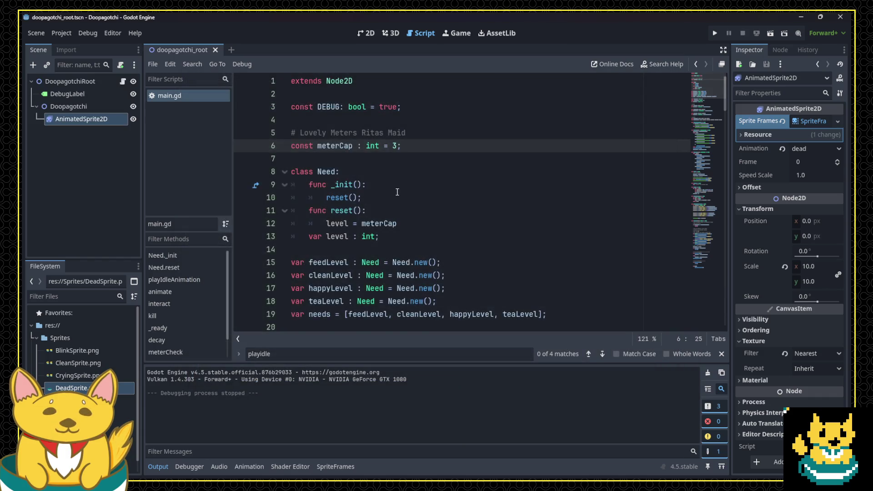
Slow the dying animation to 1 FPS and save the scene.
scroll(458, 247, "down", 10)
scroll(458, 247, "up", 10)
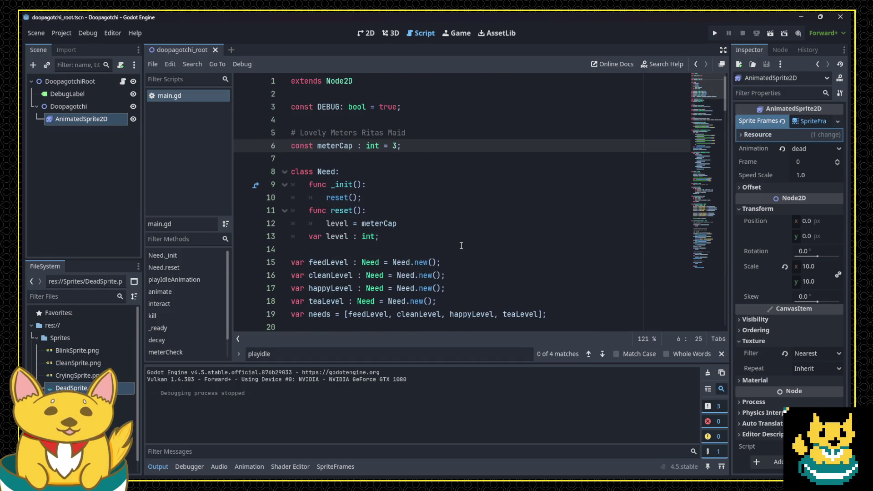
left_click(804, 122)
left_click(195, 419)
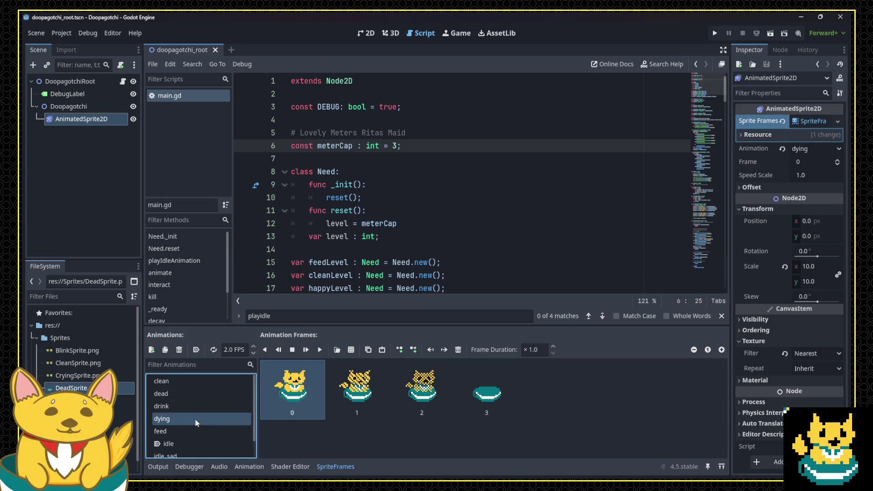
left_click(225, 351)
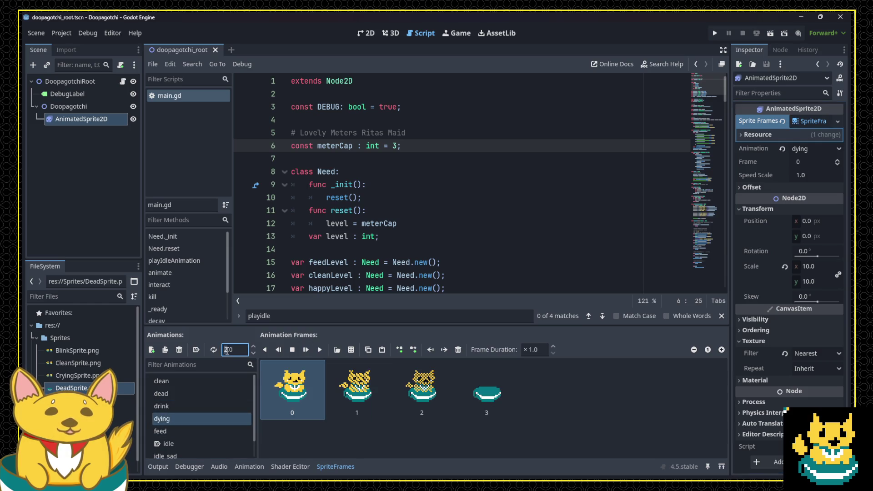
type("1")
left_click(653, 429)
key("ctrl+s")
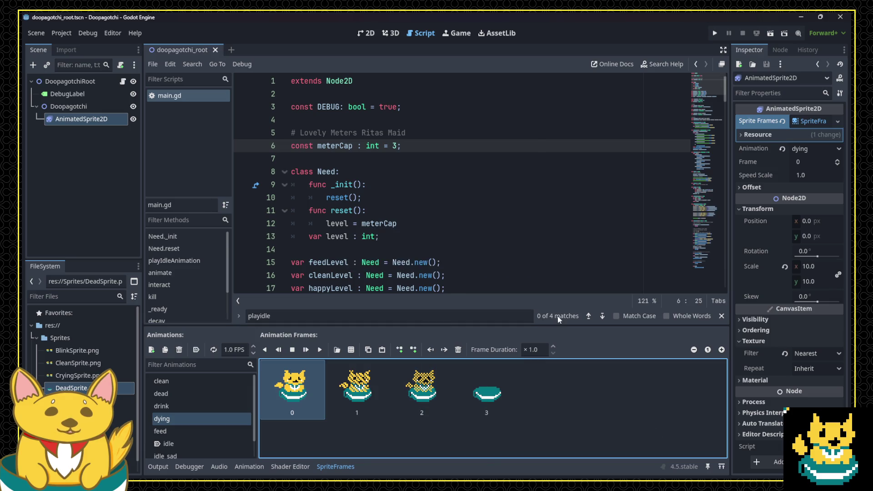
Run the game again to watch the dying fade, then stop it.
left_click(714, 32)
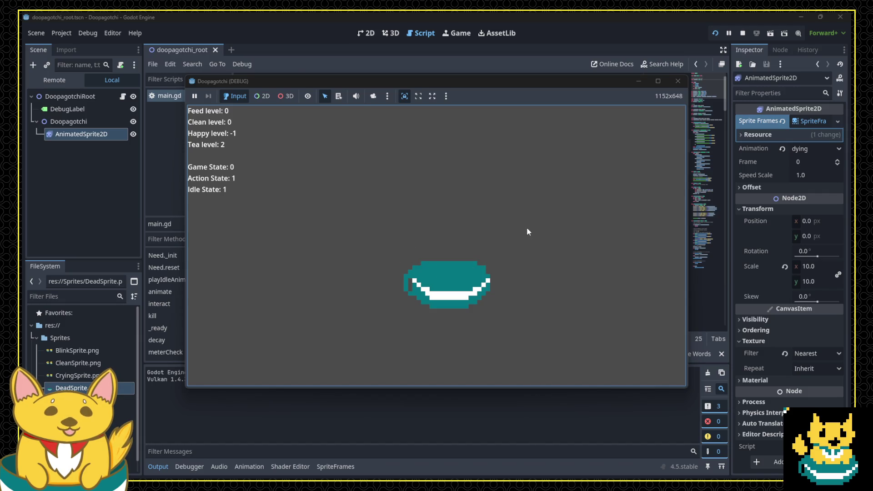
left_click(678, 81)
key("Delete")
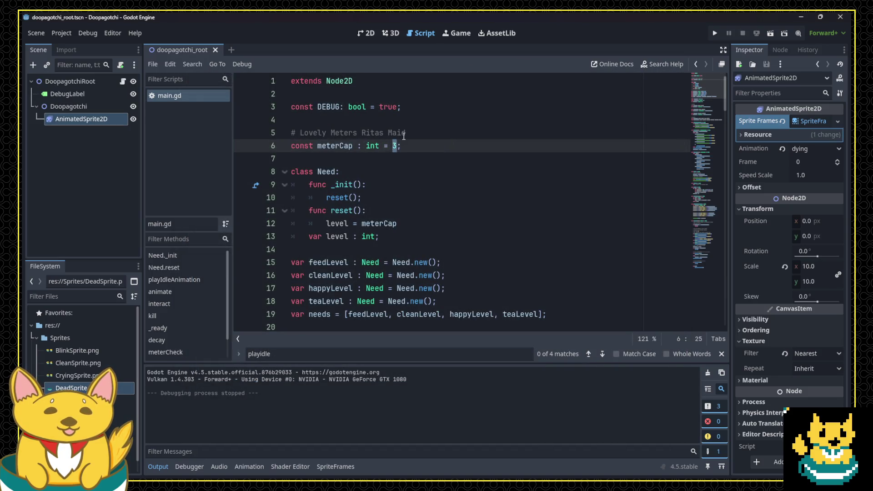
Set meterCap to 100, test-run the game feeding (F twice) and petting (Space) the cat, then stop.
type("100")
left_click(713, 40)
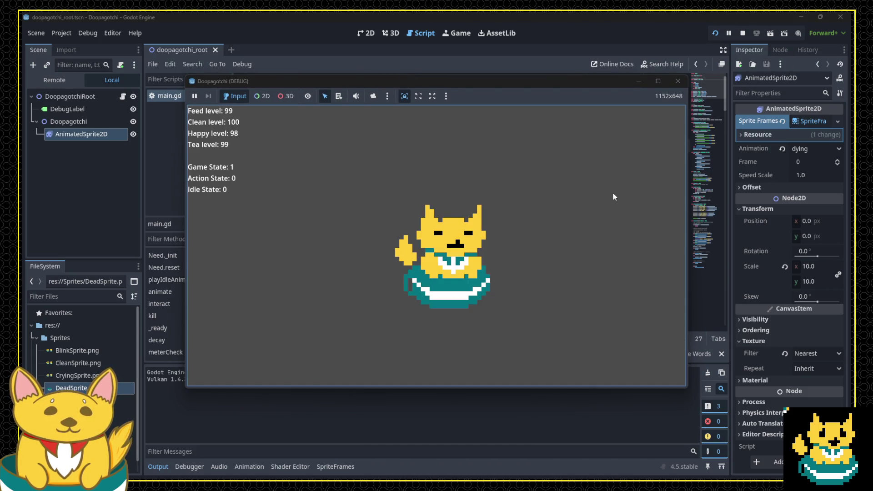
key("f")
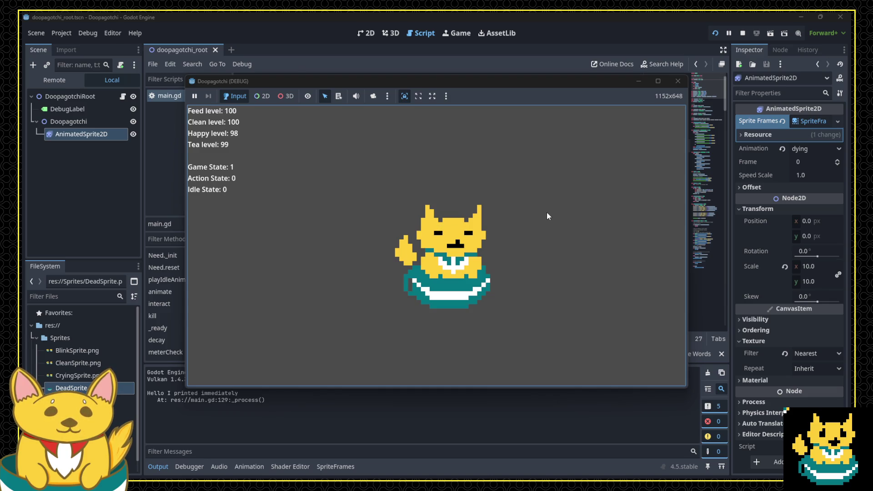
key("f")
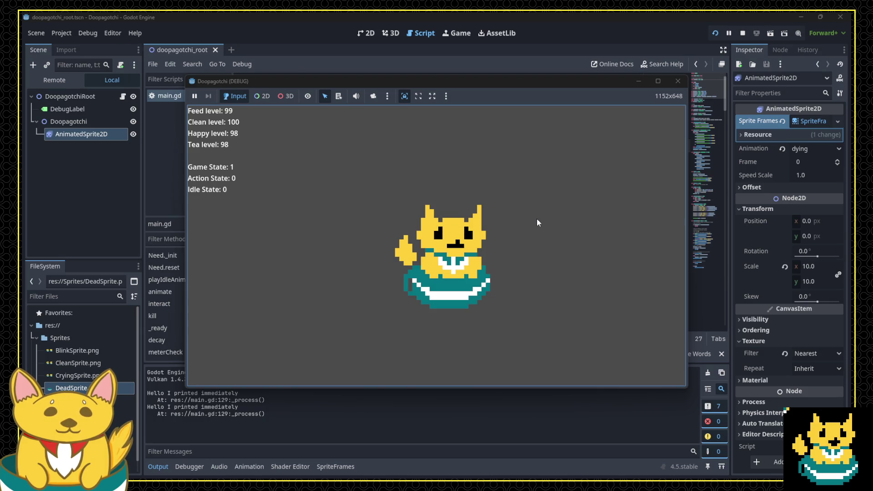
key("space")
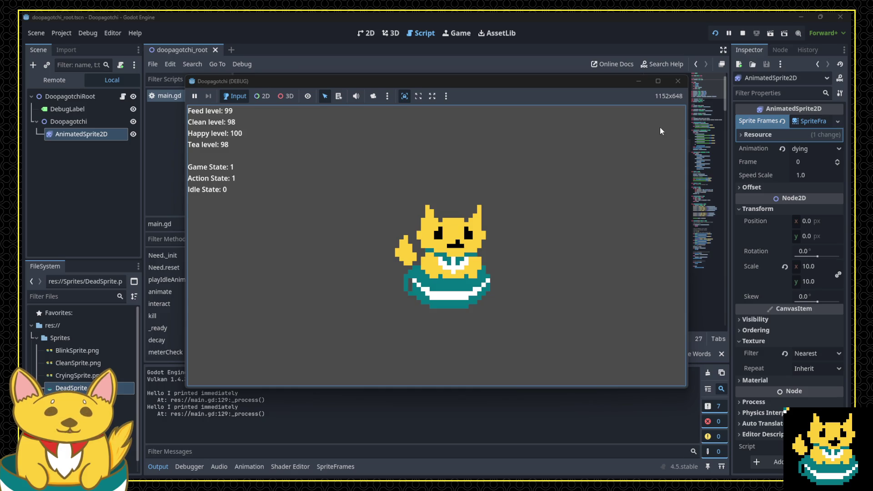
left_click(678, 81)
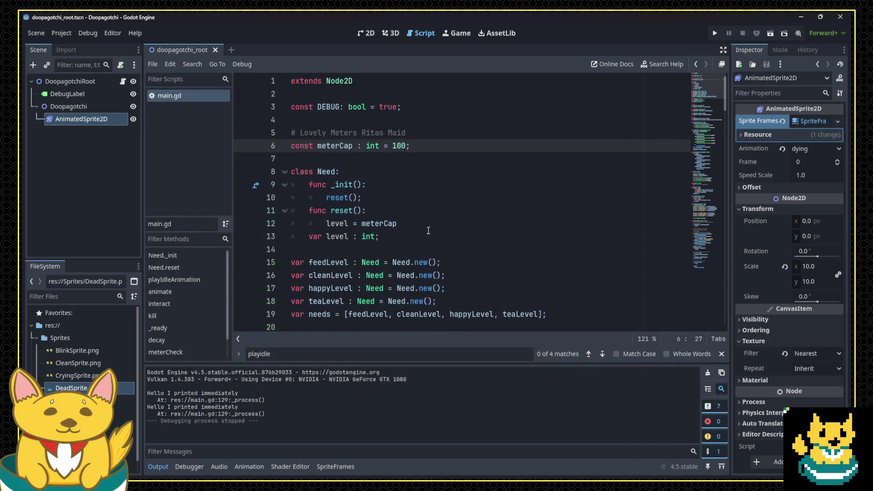
Delete the Hello print_debug line from the Feed handler.
left_click(801, 120)
left_click(801, 121)
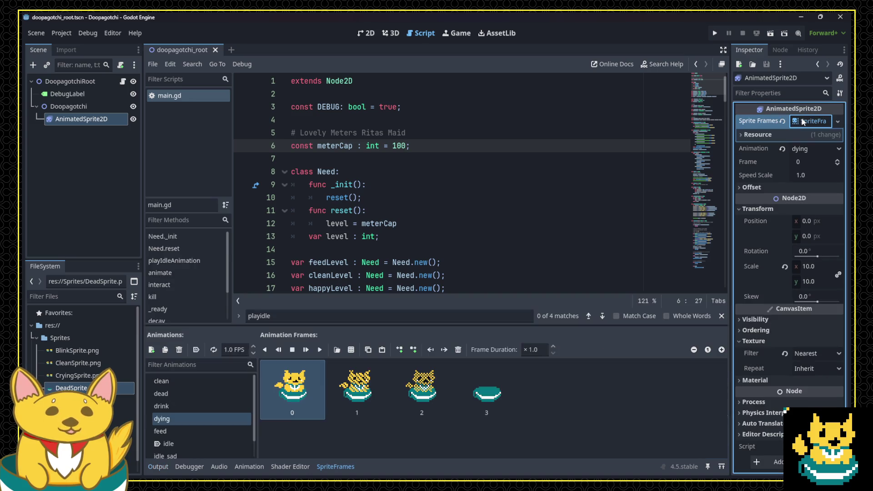
left_click(425, 228)
scroll(425, 228, "down", 20)
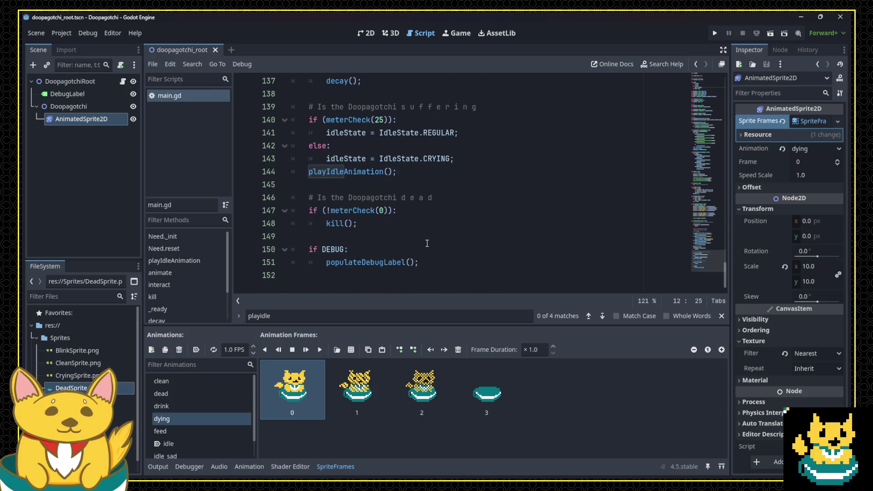
scroll(427, 243, "up", 1)
left_click_drag(396, 210, 301, 208)
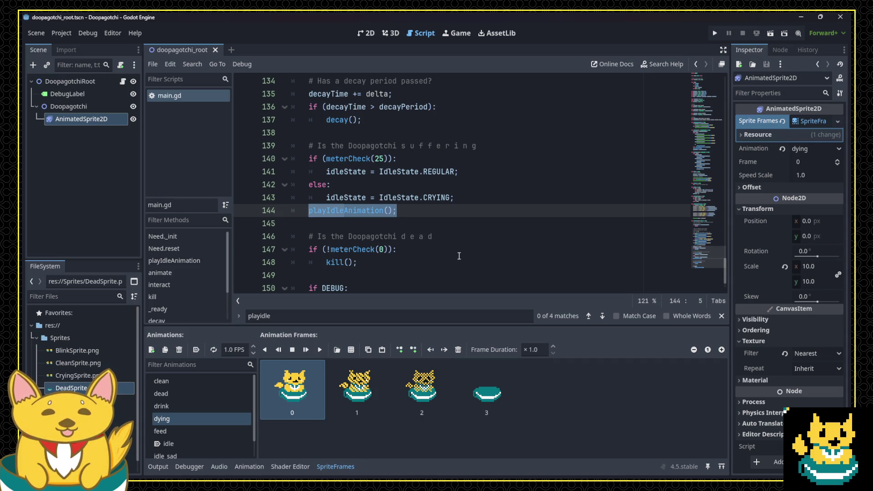
scroll(459, 255, "up", 5)
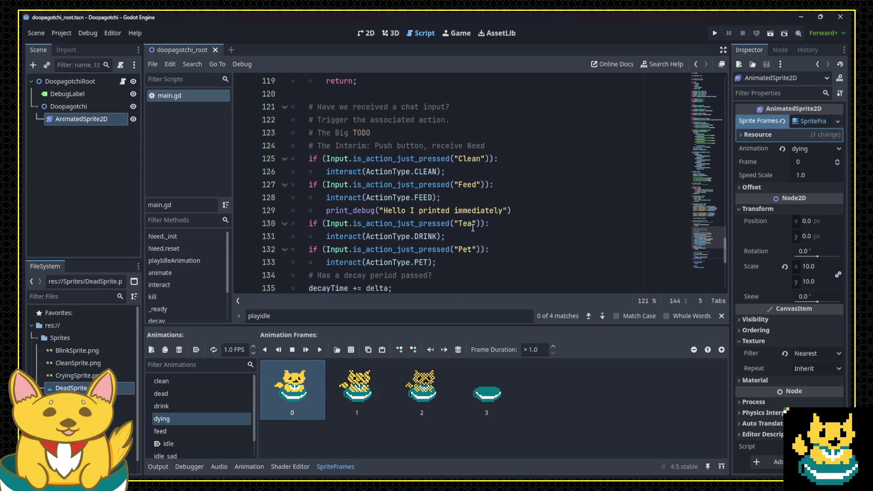
left_click(509, 200)
key("Down")
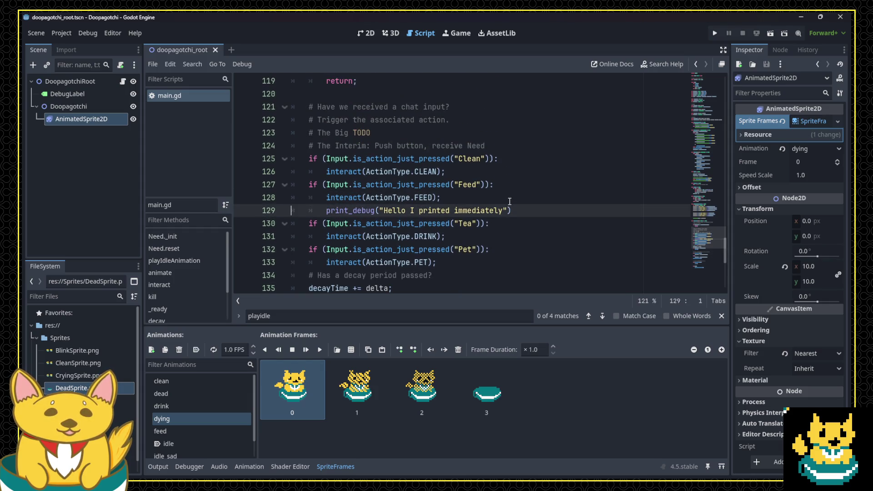
key("shift+Down")
key("BackSpace")
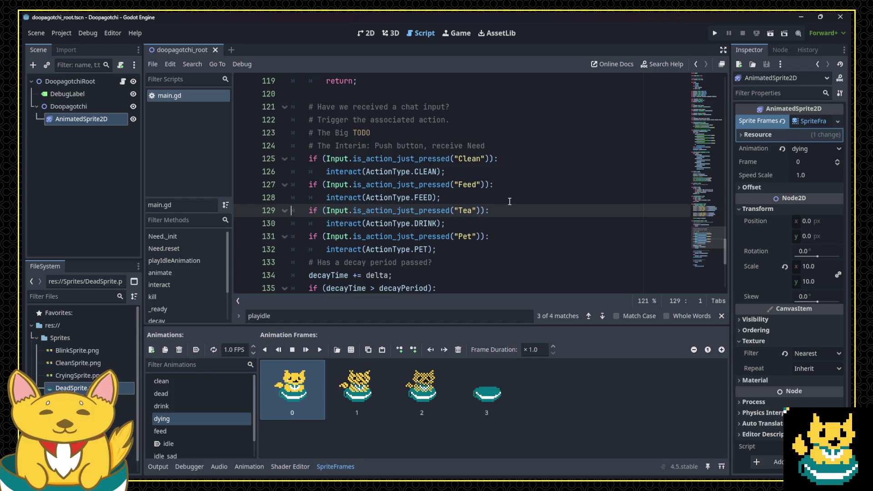
Extend the comment to '# The Big TODO - read Twitch chat' and save main.gd.
left_click(446, 132)
key("Right")
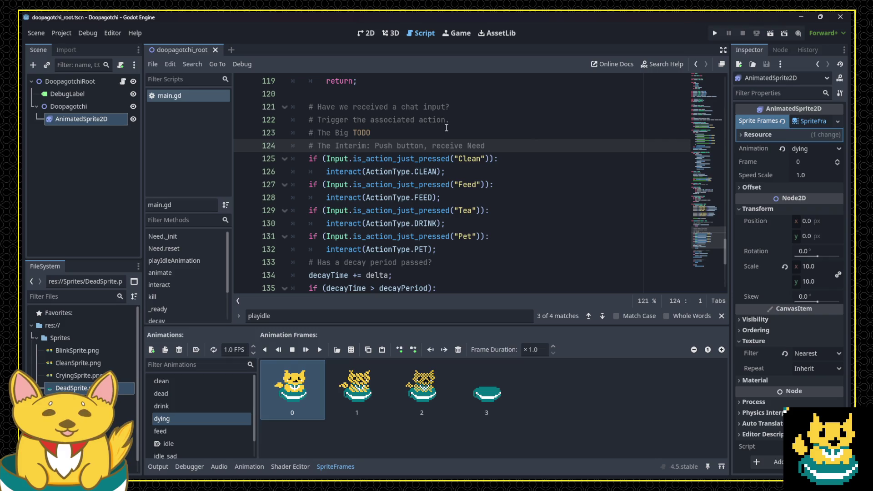
key("Up")
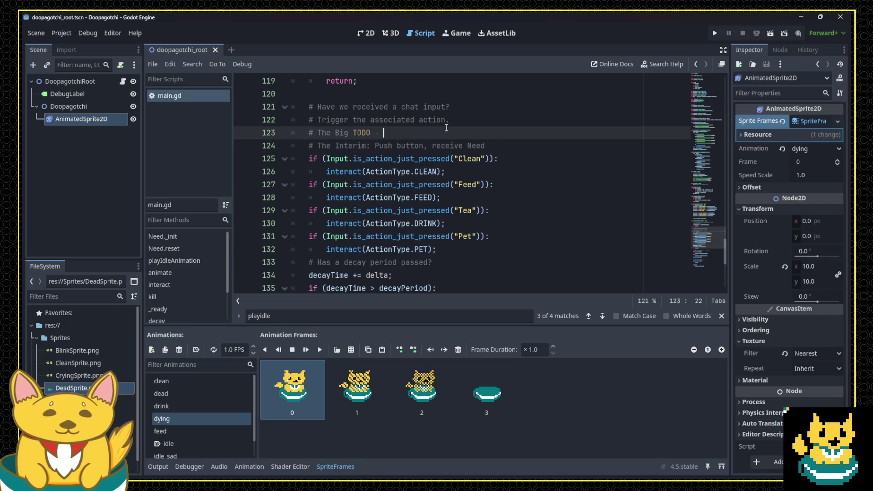
type("read Twitch chat")
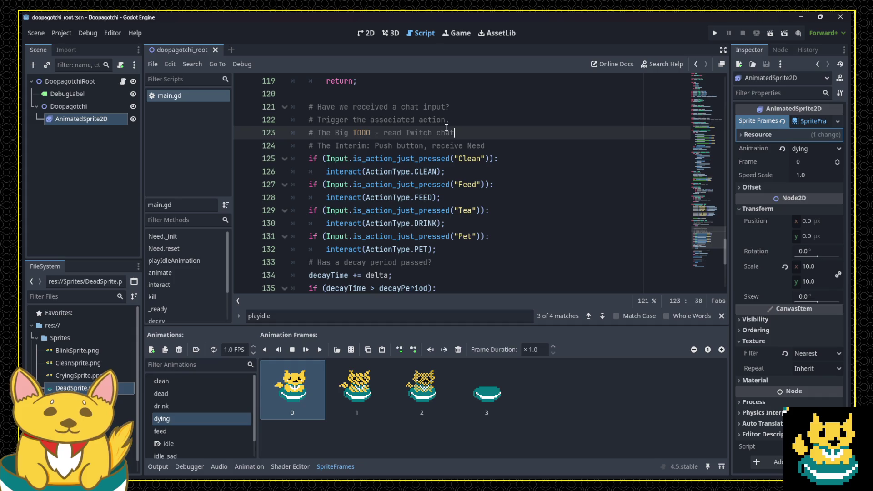
triple_click(441, 132)
key("ctrl+s")
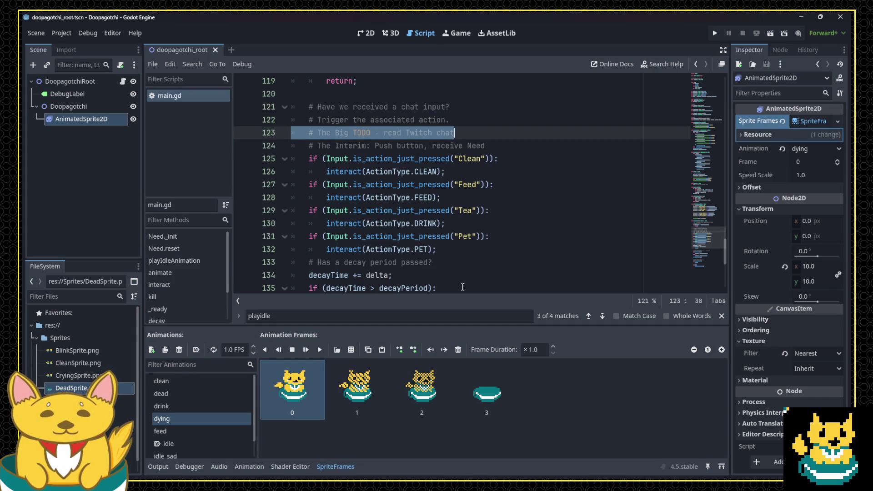
scroll(441, 200, "down", 3)
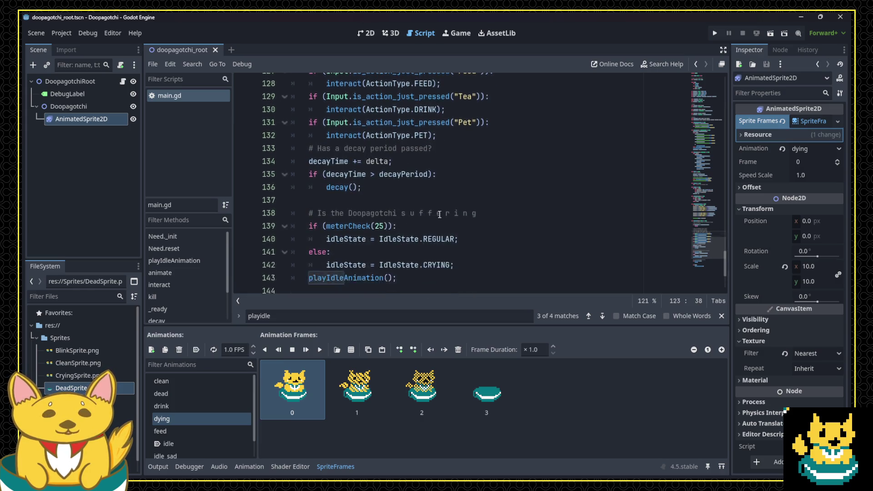
scroll(439, 214, "down", 1)
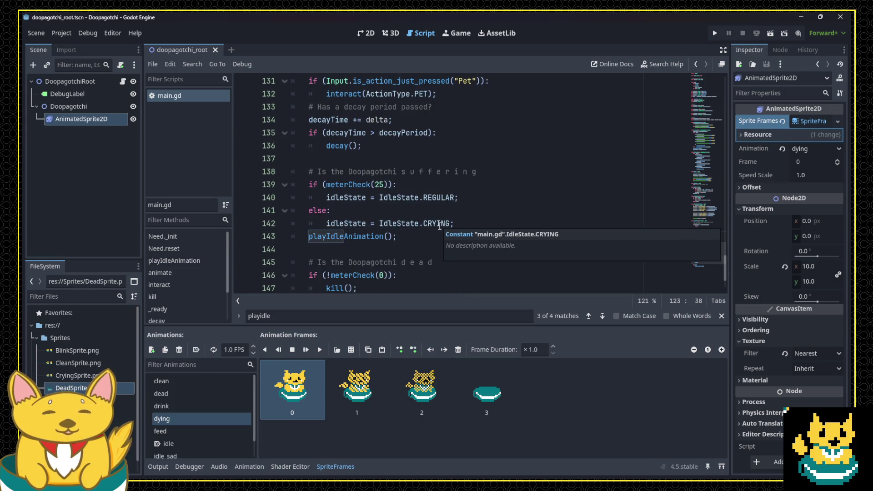
scroll(439, 226, "down", 1)
scroll(440, 229, "down", 1)
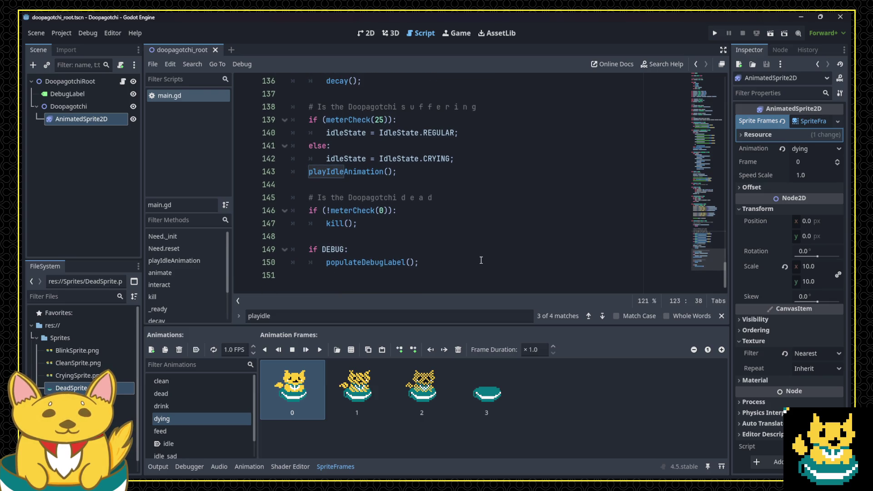
mouse_move(724, 273)
left_mouse_down()
mouse_move(724, 94)
mouse_move(718, 289)
left_mouse_up()
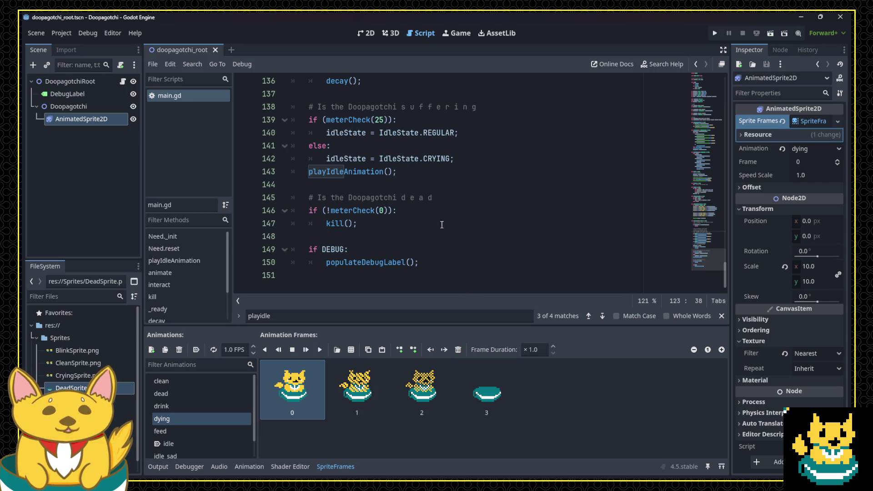
scroll(441, 231, "up", 4)
scroll(441, 230, "up", 5)
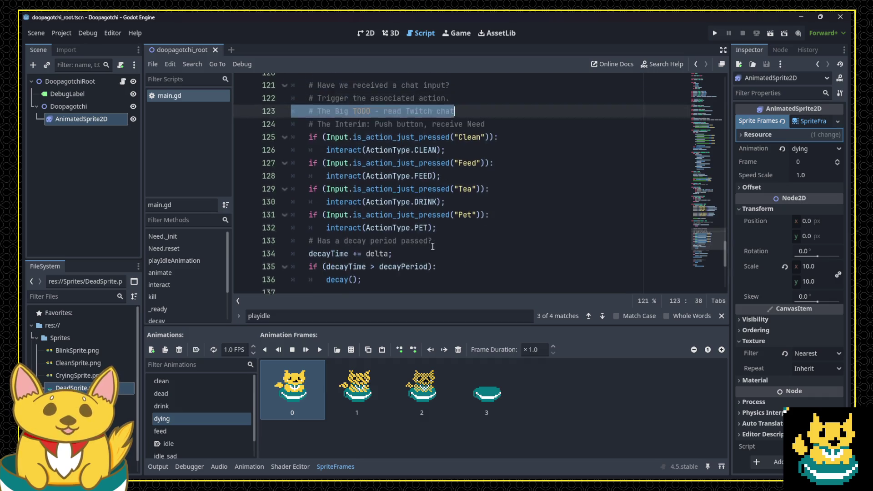
scroll(439, 246, "down", 5)
scroll(439, 249, "up", 2)
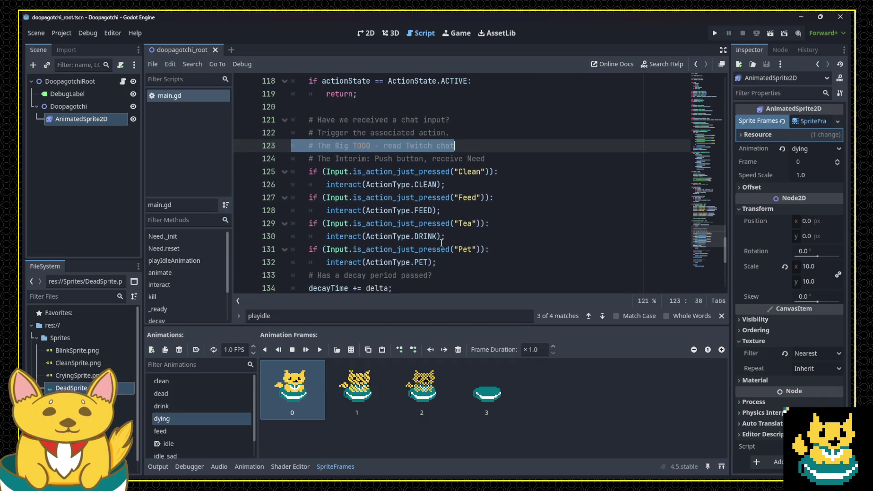
scroll(441, 246, "down", 1)
scroll(442, 243, "down", 1)
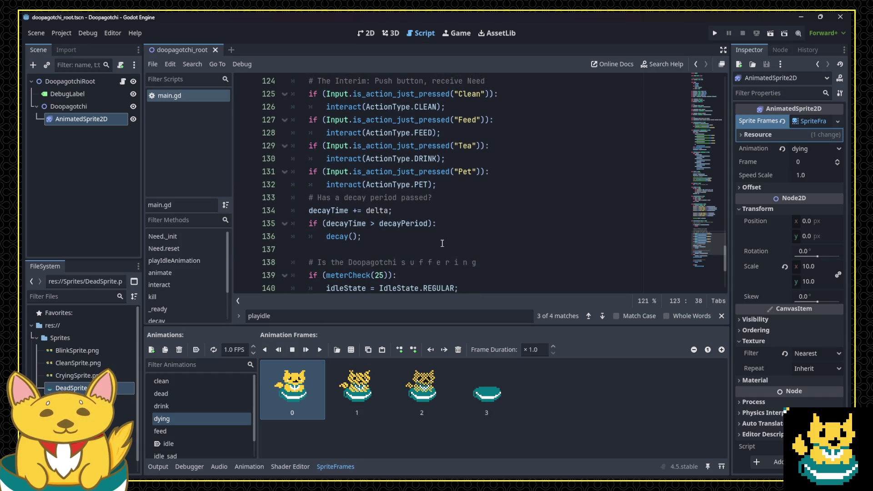
scroll(442, 243, "down", 2)
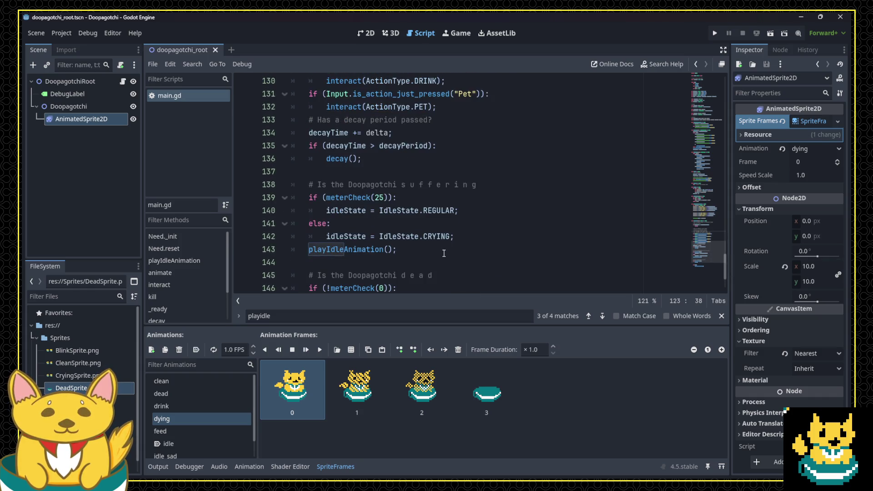
scroll(447, 238, "down", 2)
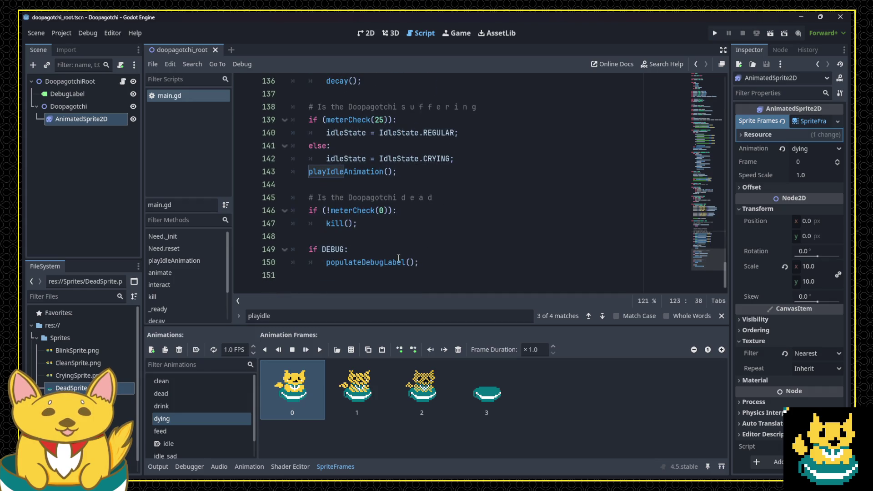
left_click(393, 172)
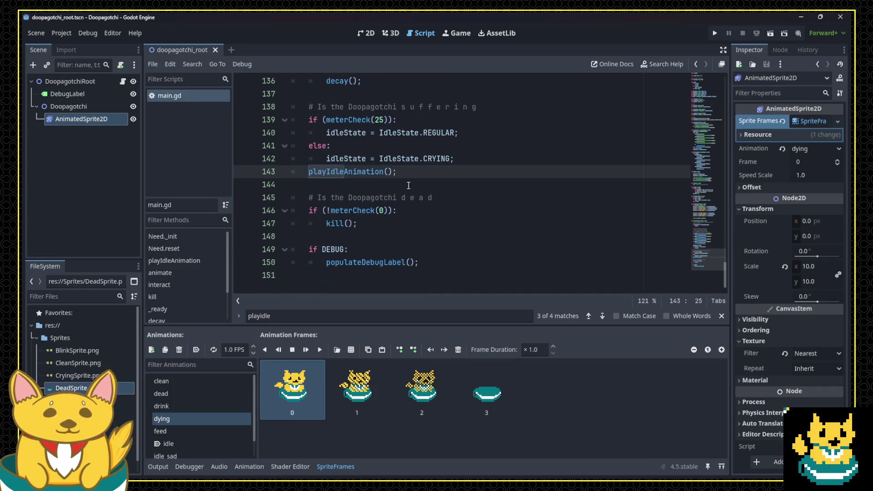
key("shift+Home")
key("shift+Home")
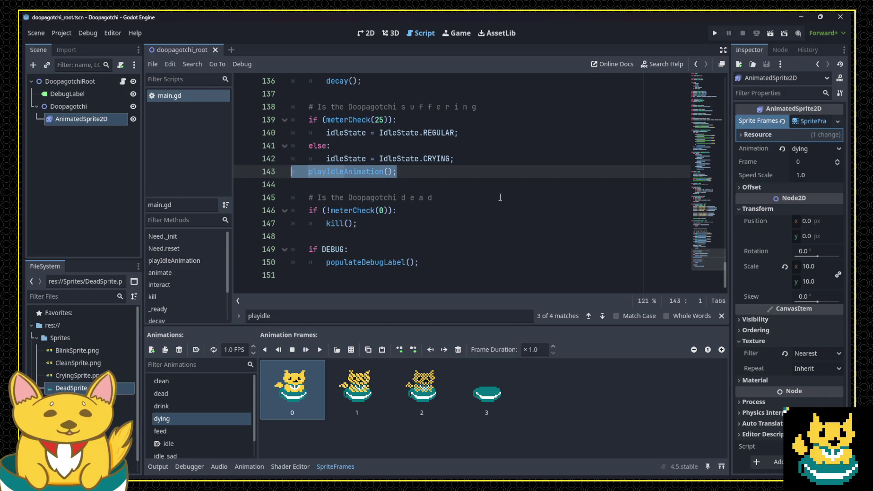
scroll(500, 200, "up", 1)
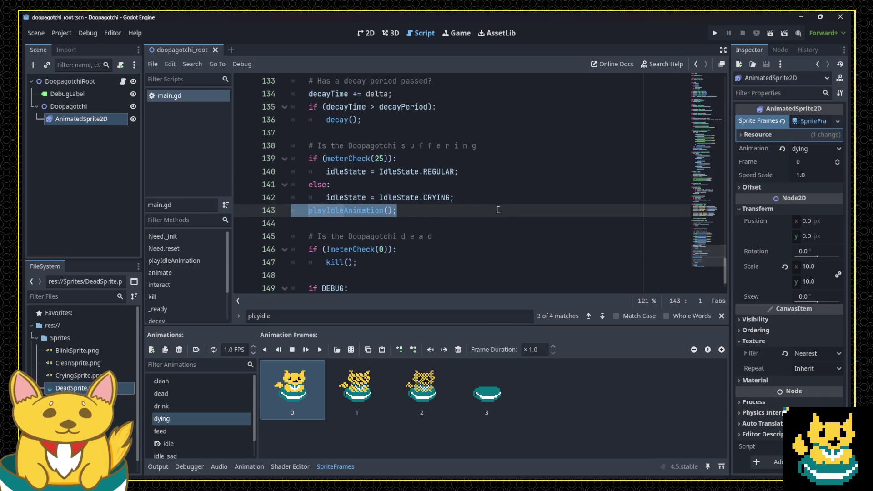
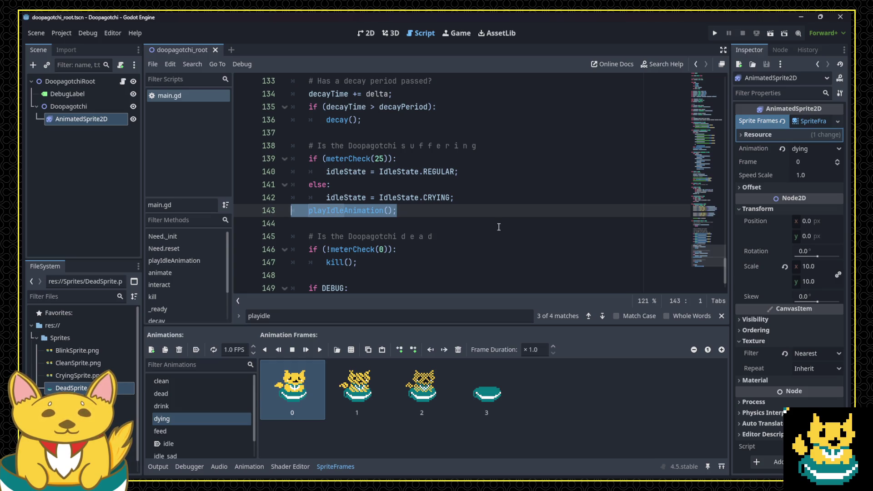
Copy the actionState == ActionState.ACTIVE check from _process.
scroll(498, 227, "up", 6)
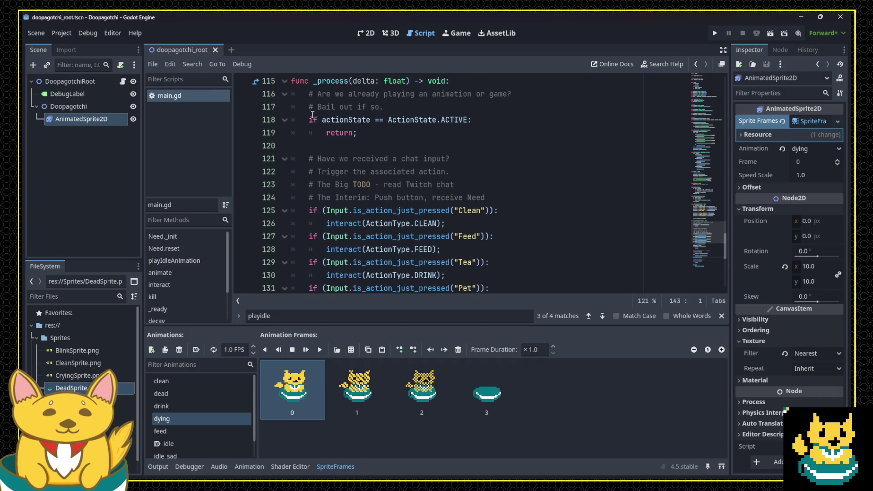
left_click(388, 120)
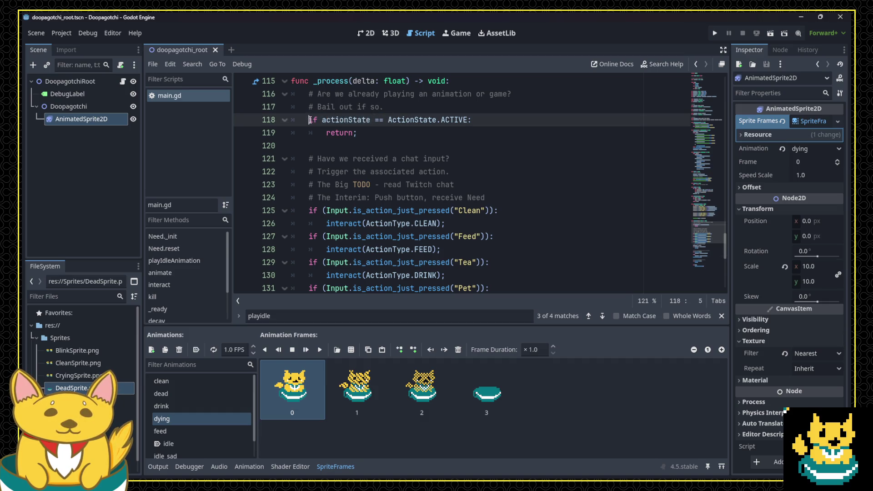
left_click_drag(310, 119, 467, 120)
key("ctrl+c")
scroll(421, 219, "down", 4)
scroll(421, 219, "down", 4)
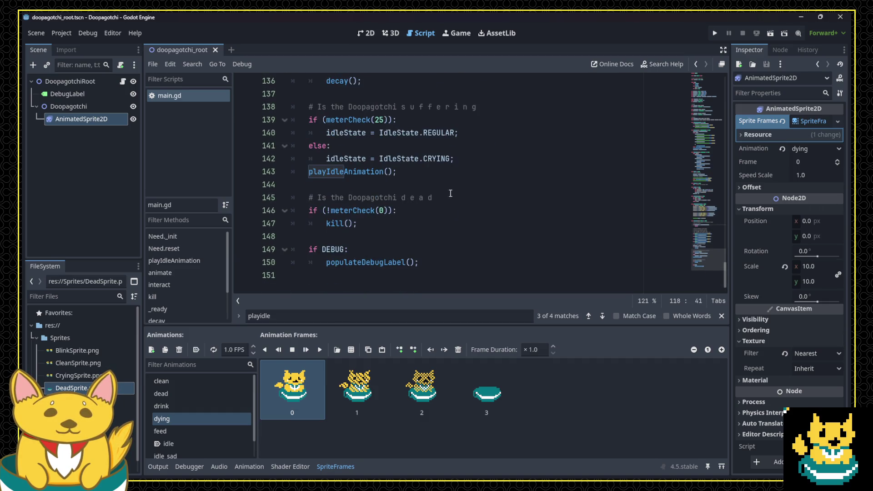
Wrap playIdleAnimation() in an actionState == ActionState.IDLE check and run the game with F5.
left_click(484, 162)
key("Return")
key("ctrl+v")
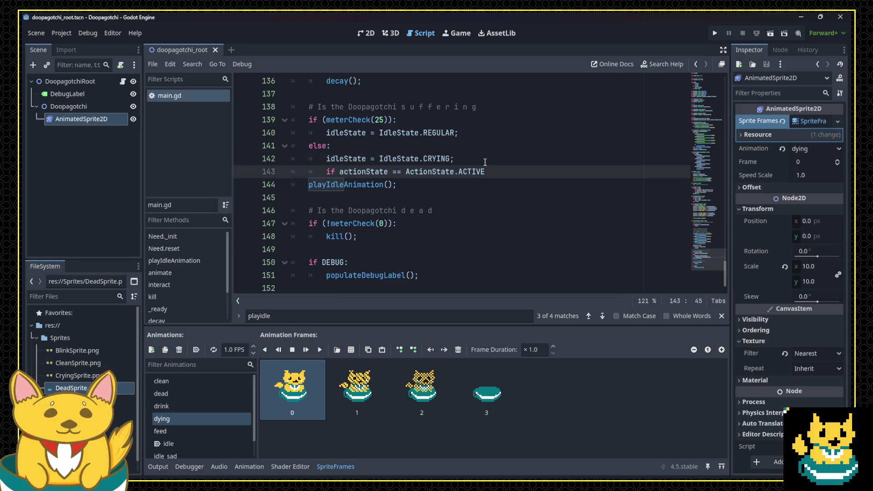
key("shift+Tab")
key("ctrl+BackSpace")
type("IDLE:")
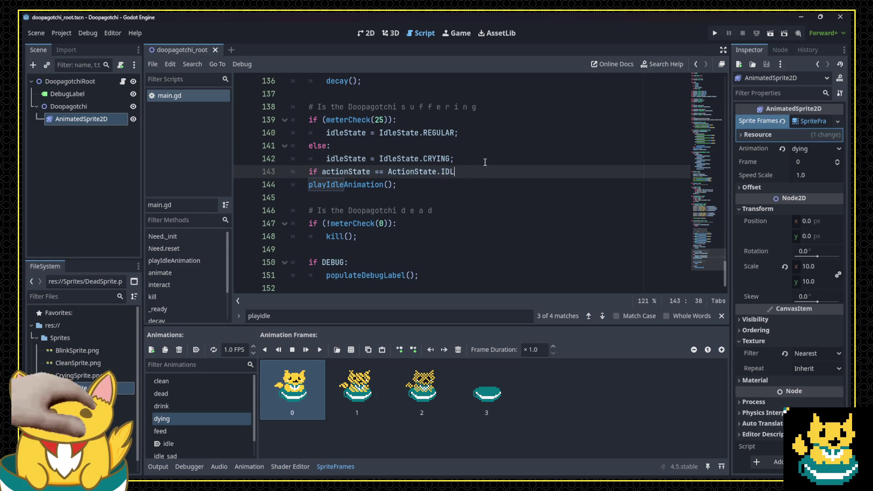
key("Down")
key("Home")
key("Tab")
key("End")
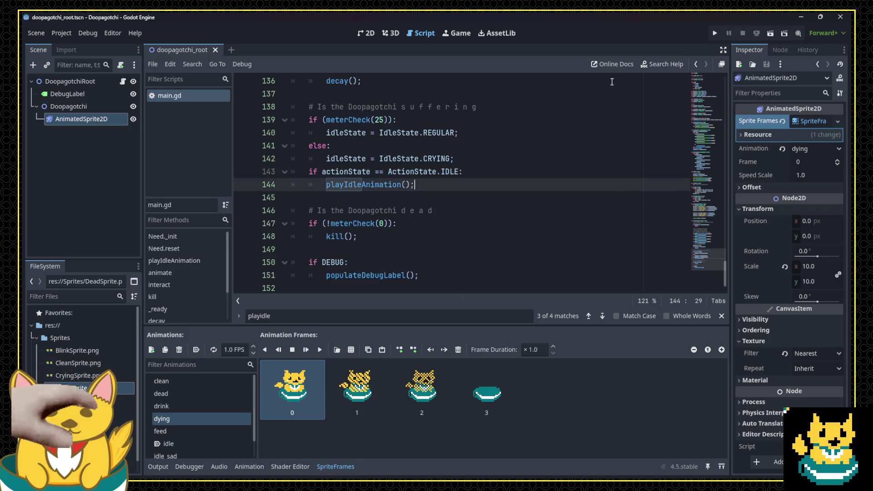
key("F5")
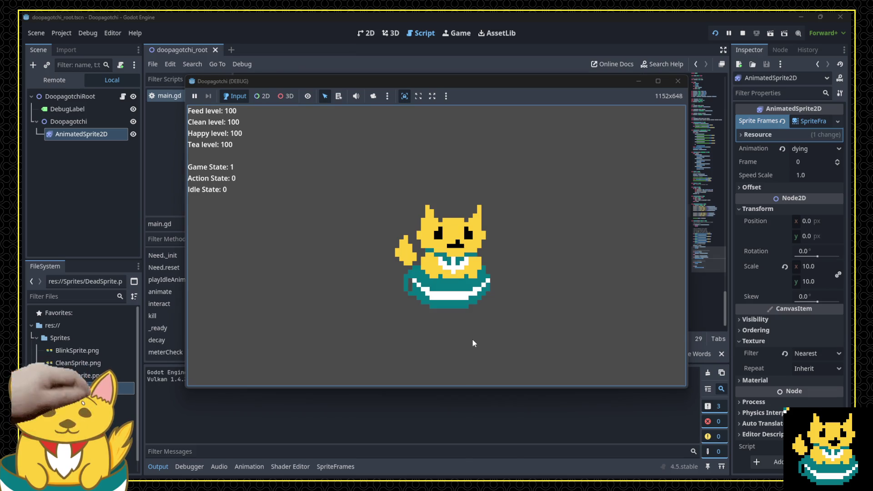
Trigger the care, cleaning and tea-drinking actions on the cat, then close the debug game.
left_click(472, 340)
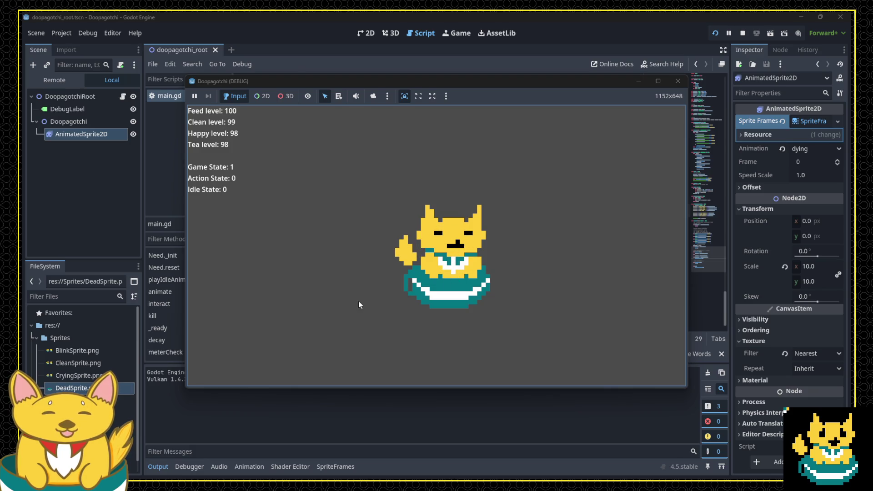
left_click(405, 318)
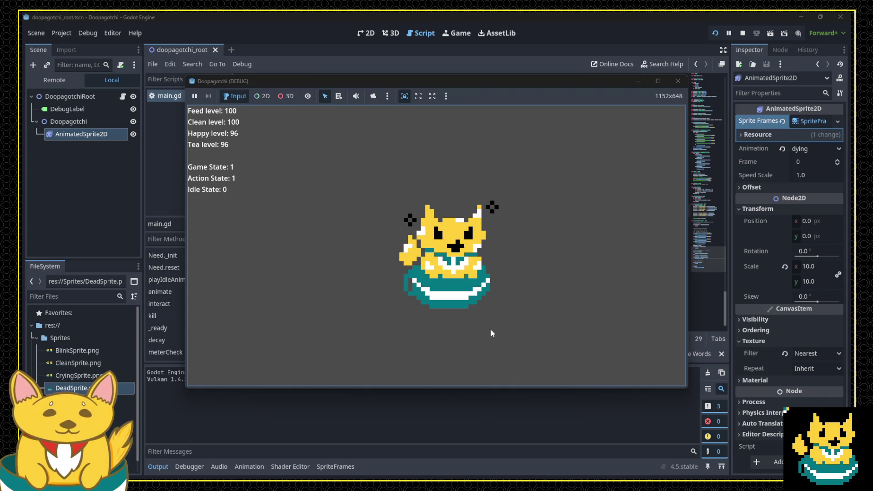
left_click(485, 339)
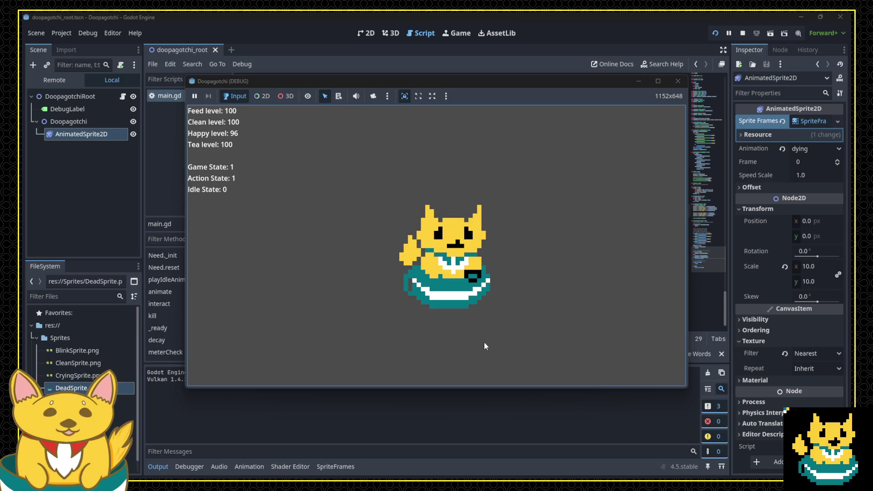
left_click(677, 81)
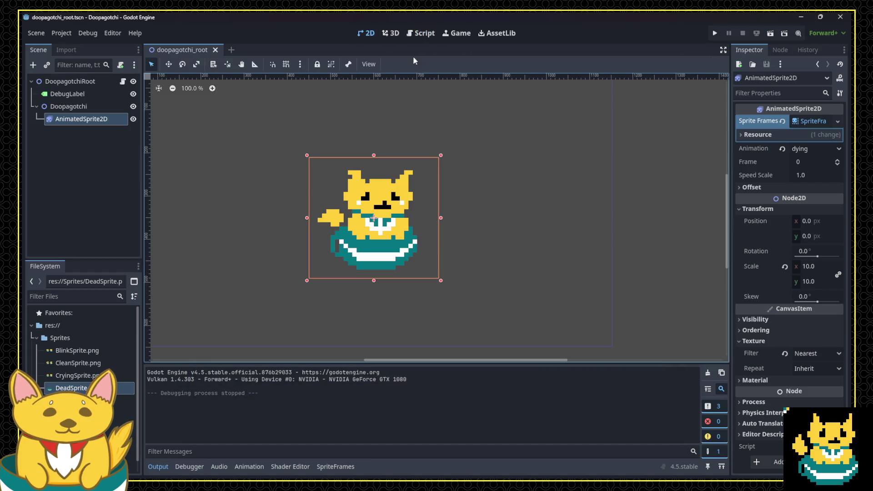
left_click(390, 33)
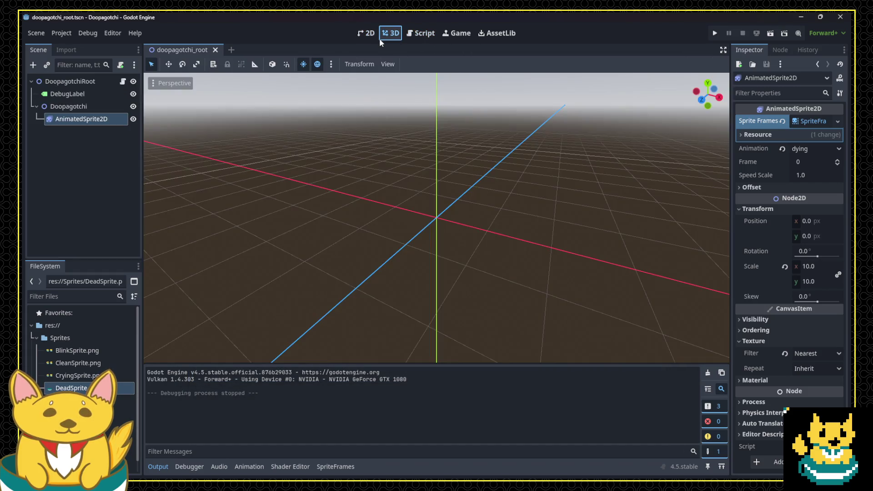
Scroll through main.gd in the Script workspace, then return to the Doopagotchi 2D scene.
left_click(415, 34)
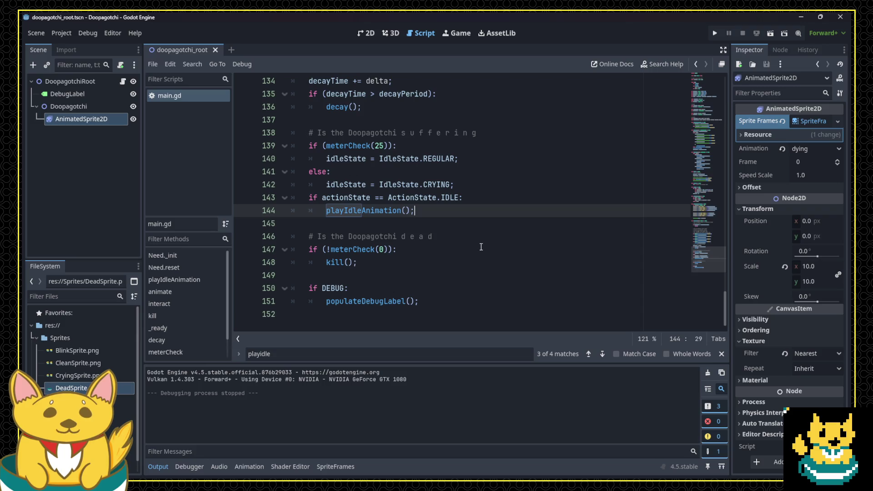
scroll(482, 248, "up", 6)
scroll(484, 248, "up", 5)
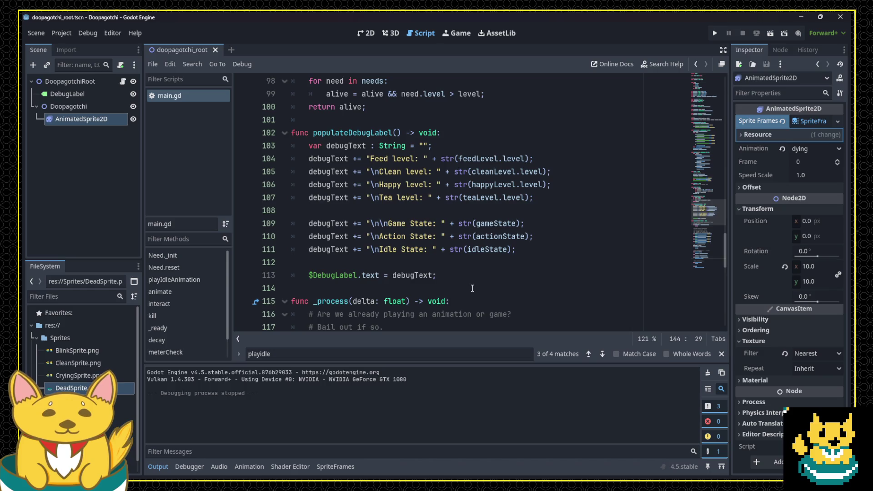
scroll(472, 289, "up", 7)
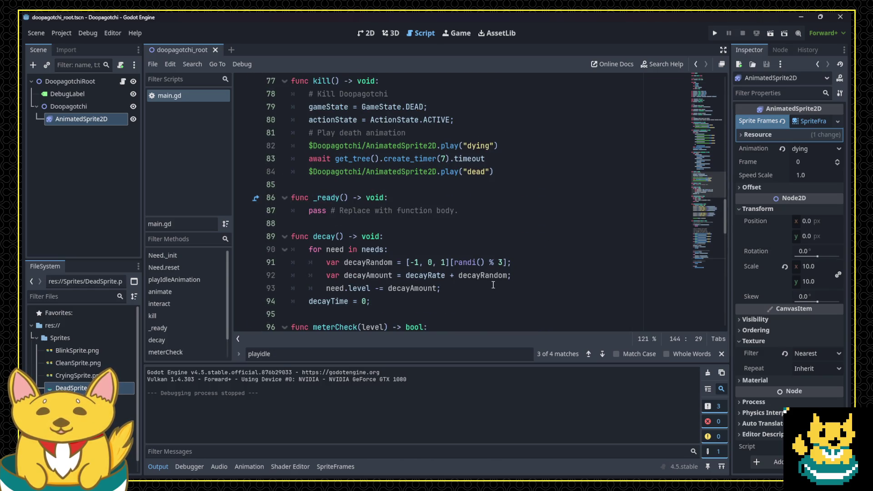
scroll(492, 284, "down", 4)
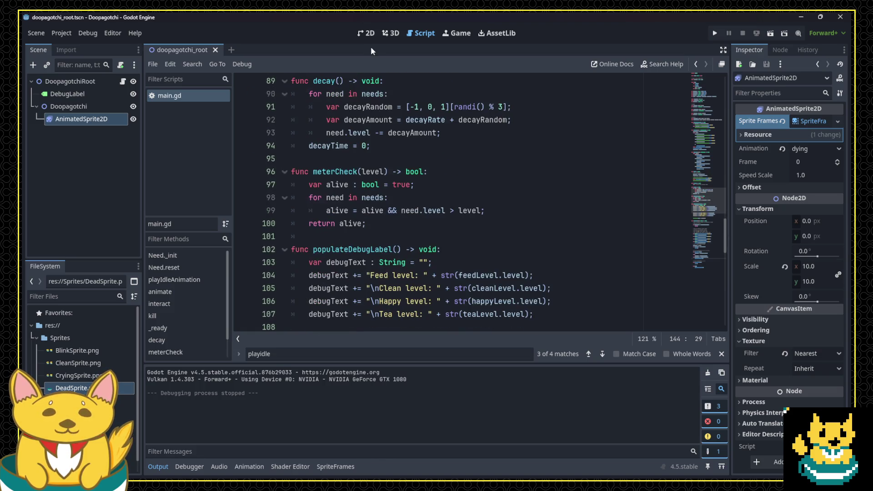
left_click(366, 33)
left_click(822, 123)
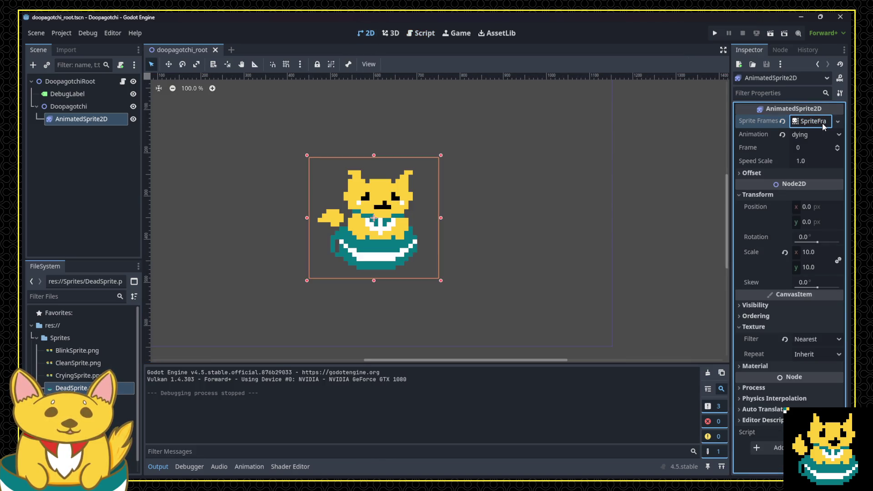
Select the drink animation in SpriteFrames and preview it by clicking the cat in-game.
left_click(822, 122)
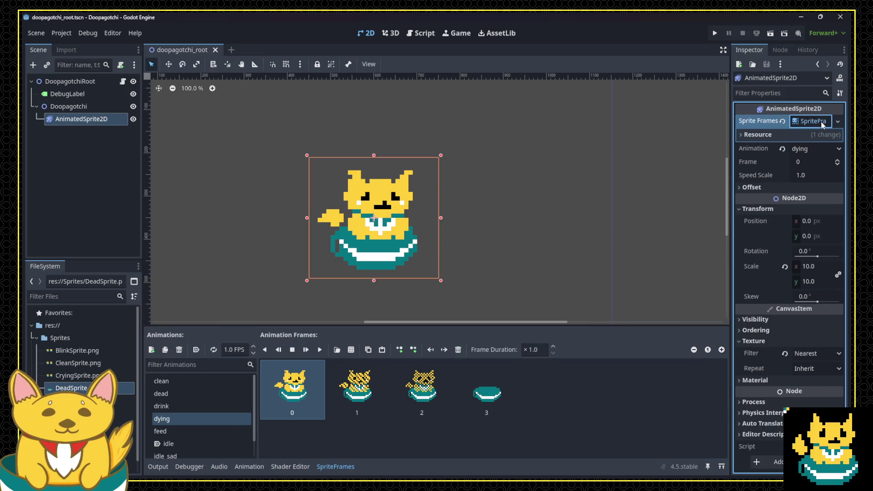
left_click(192, 407)
left_click(247, 354)
type("2")
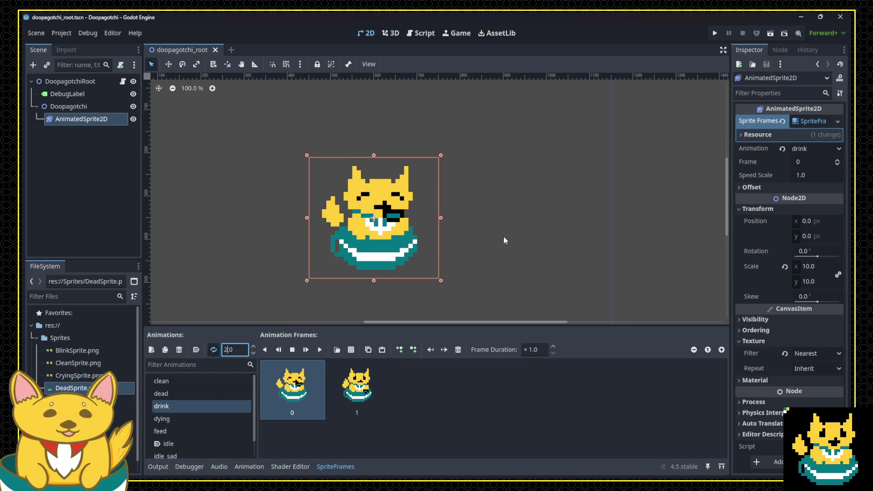
left_click(717, 34)
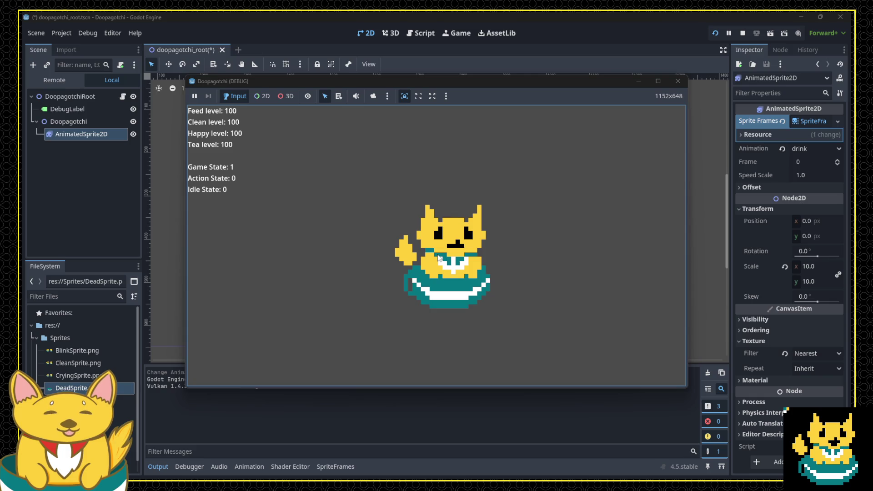
left_click(439, 258)
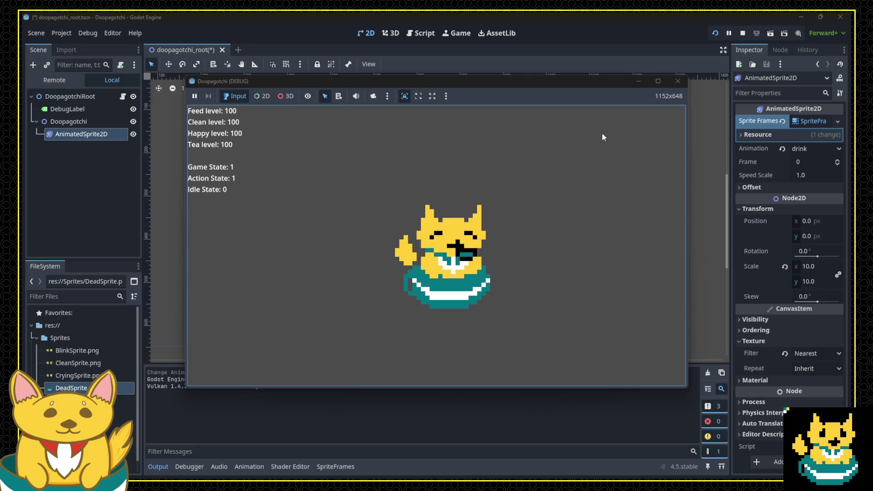
left_click(678, 81)
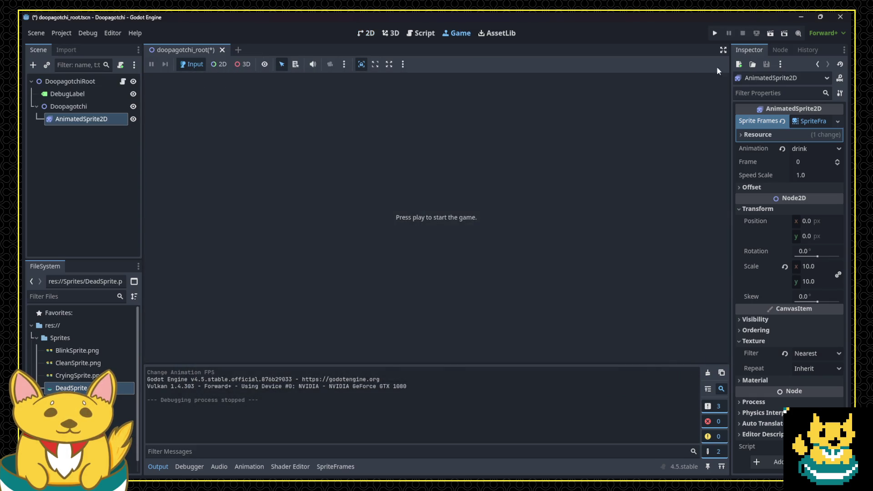
Rerun the game to check the new drink timing, then save the scene.
left_click(714, 33)
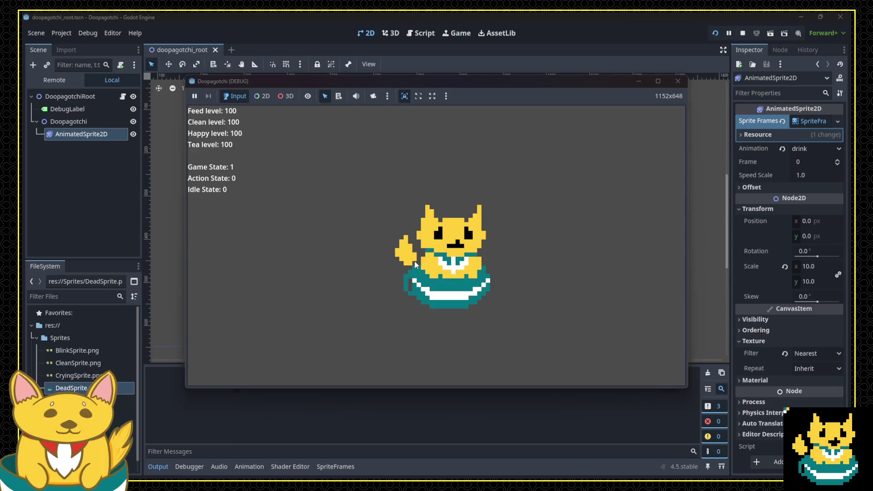
left_click(414, 264)
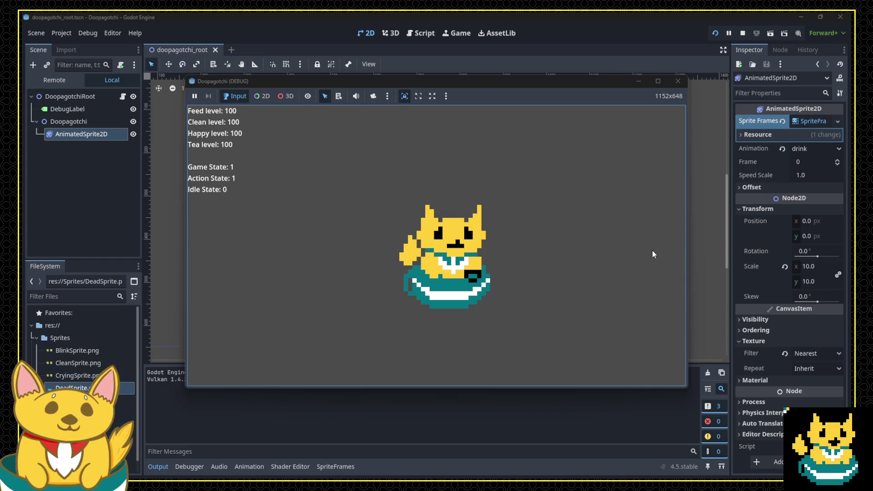
left_click(679, 83)
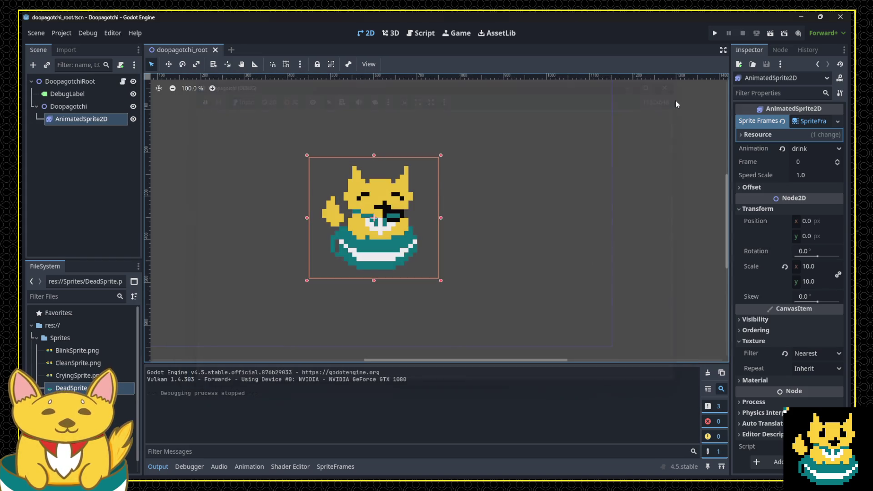
left_click(658, 137)
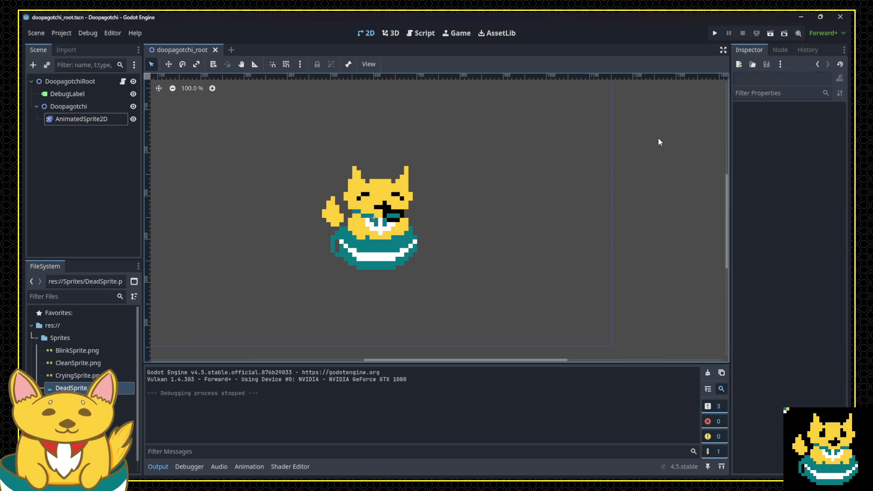
key("ctrl+s")
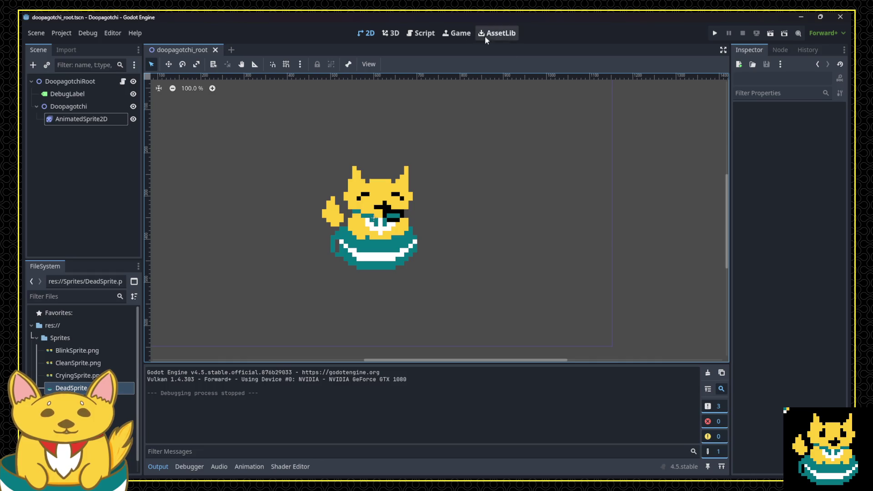
left_click(434, 35)
Retype the call on line 49 as .play("feed") to view animation-name suggestions.
scroll(521, 221, "up", 6)
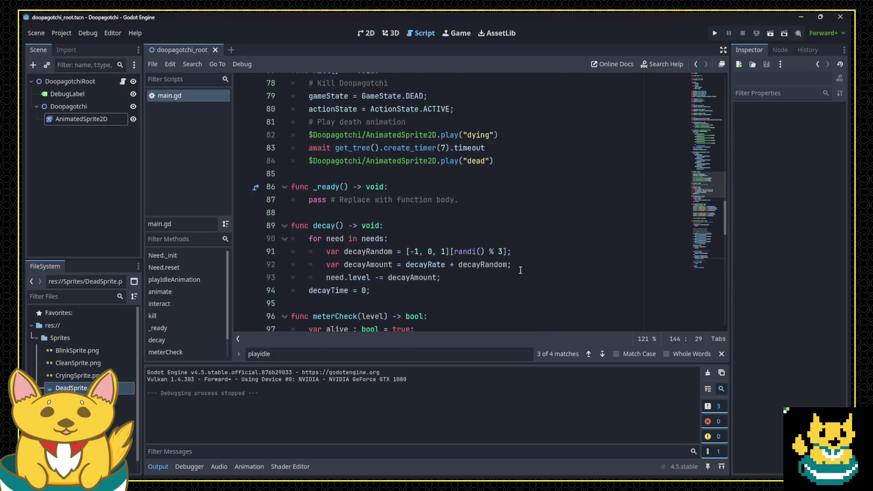
left_click(520, 222)
scroll(520, 223, "up", 9)
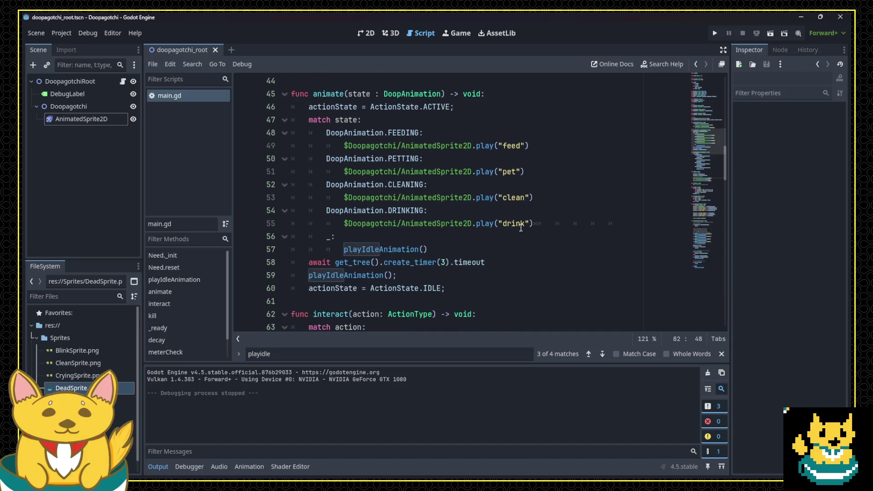
left_click(544, 132)
left_click(544, 148)
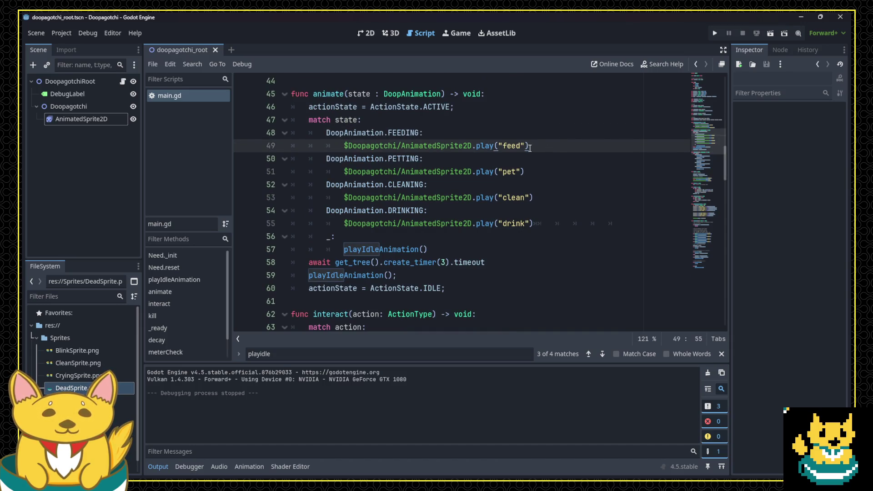
left_click(475, 146)
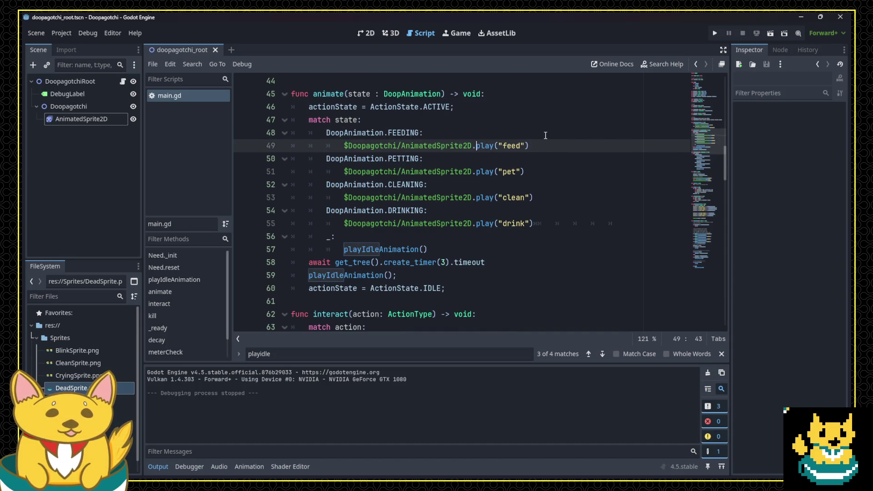
key("shift+End")
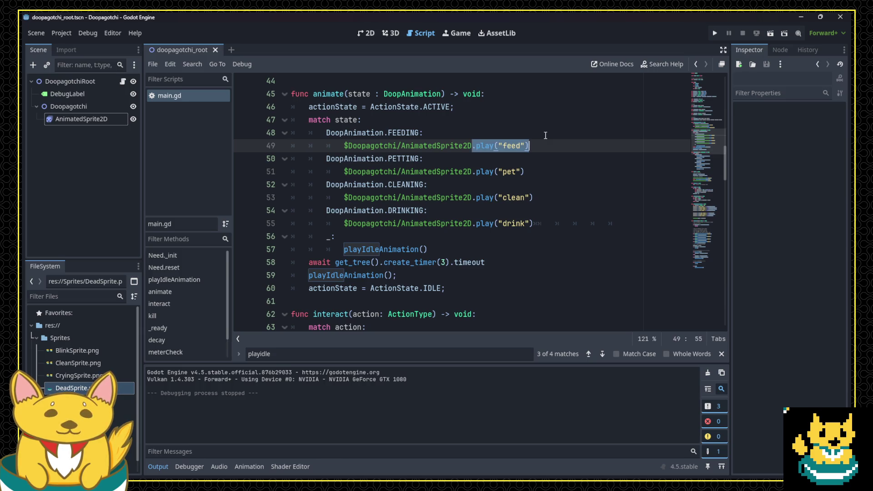
key("BackSpace")
type(".play(\"")
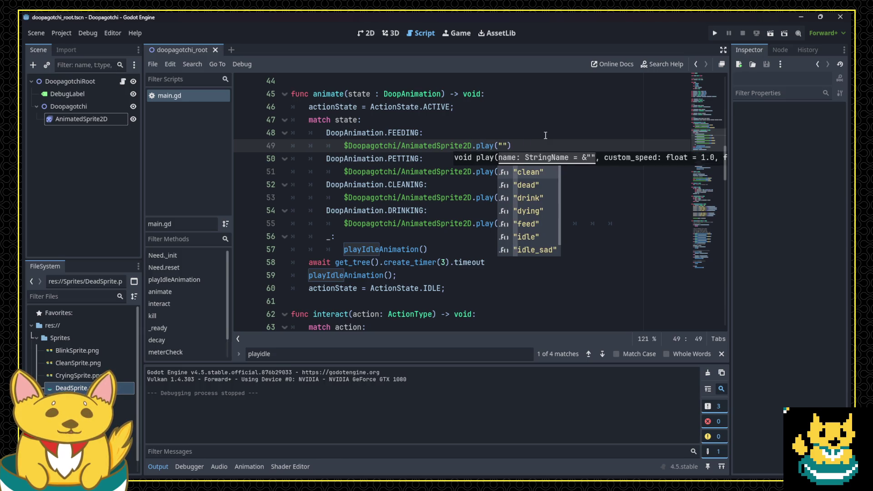
type("feed")
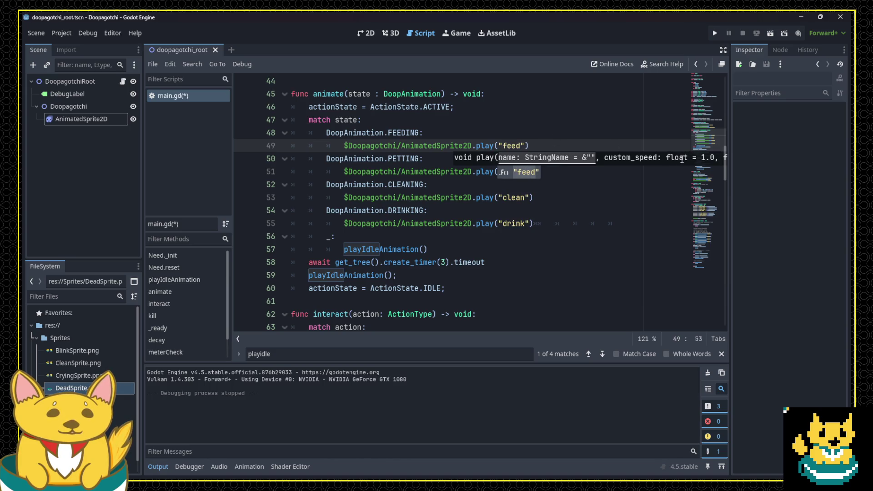
left_click(667, 158)
Try a comma second argument in play("feed"), remove it, and save main.gd.
left_click(573, 146)
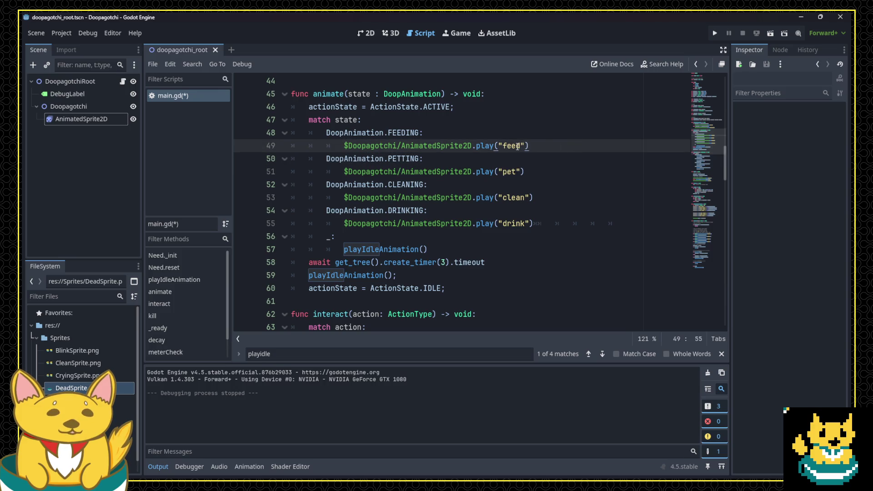
key("Left")
type(",")
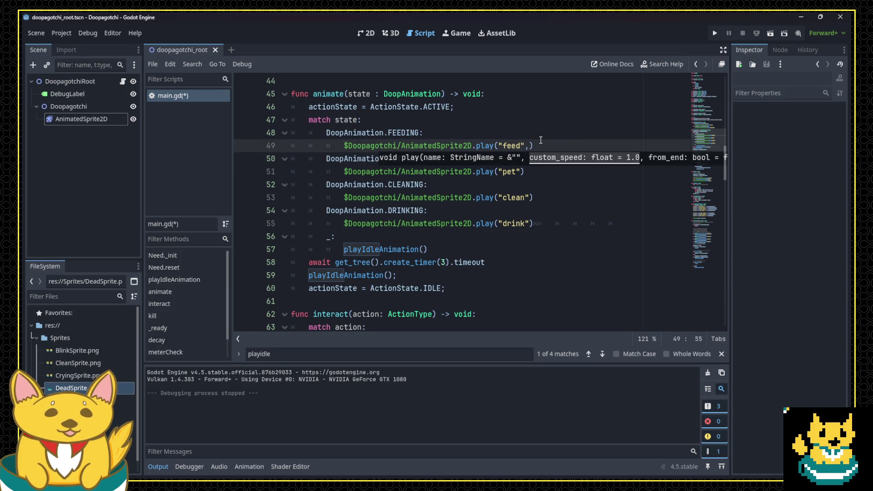
key("Tab")
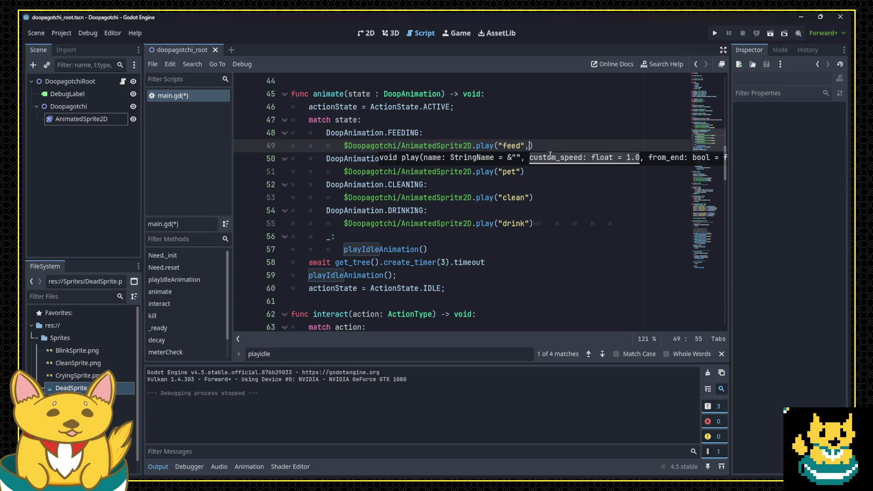
key("BackSpace")
scroll(561, 161, "down", 1)
scroll(529, 149, "up", 1)
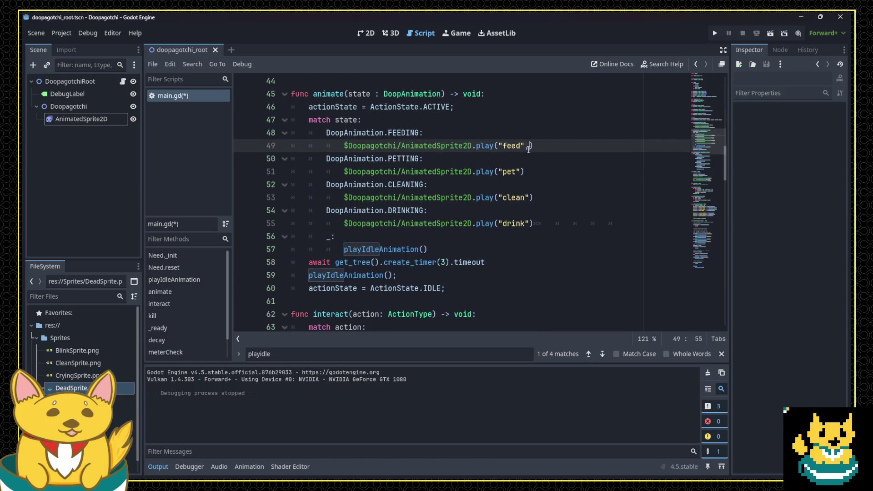
key("Down")
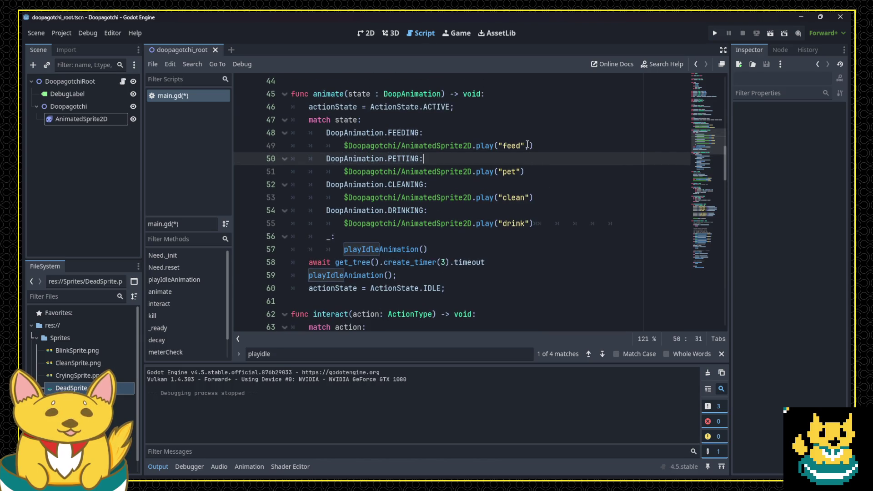
left_click(526, 145)
key("Right")
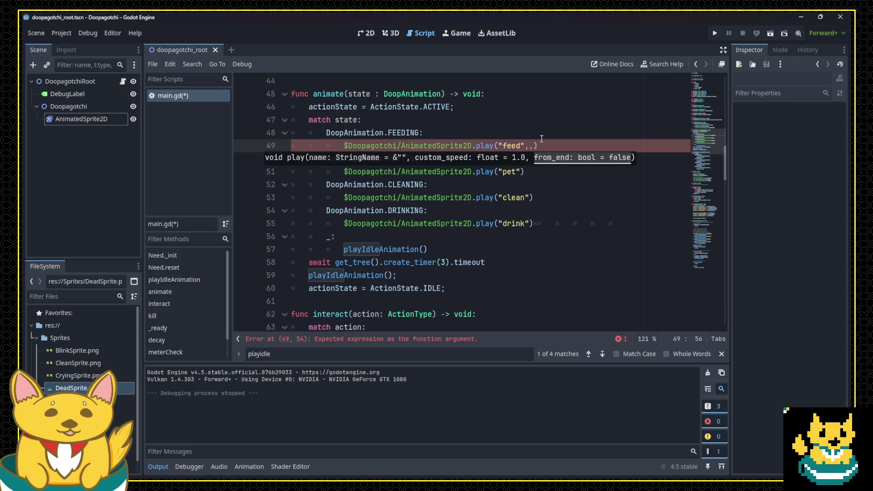
key("ctrl+s")
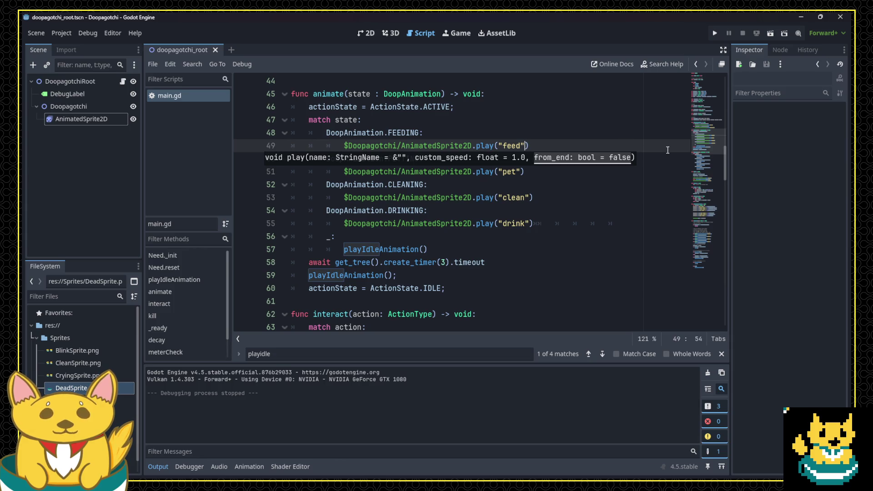
Review the clean animation line in main.gd, then switch to Aseprite.
left_click(433, 197)
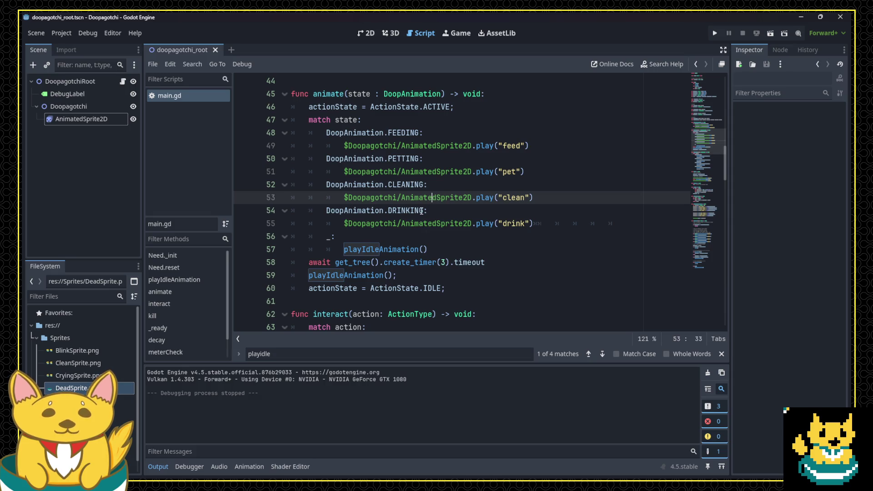
scroll(439, 207, "down", 2)
scroll(438, 207, "down", 8)
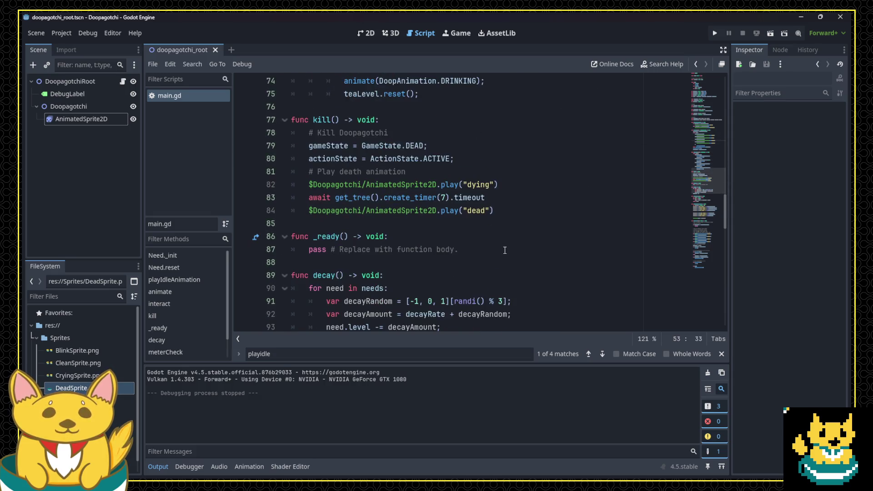
scroll(504, 250, "up", 5)
scroll(505, 250, "up", 3)
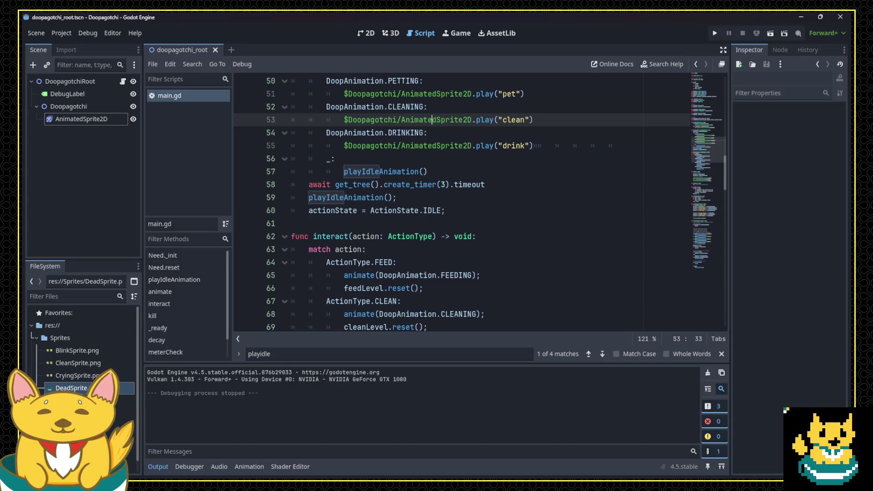
key("alt+Tab")
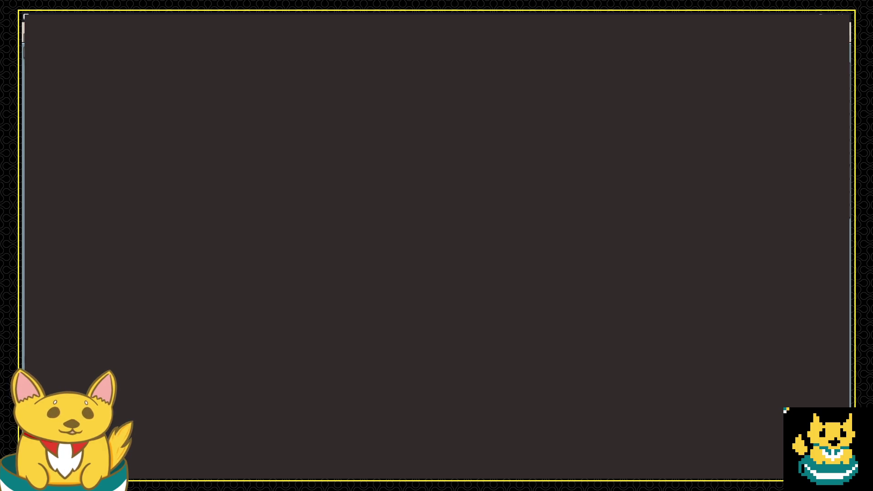
Save the DrinkSprite under the new name TeaThink.aseprite via File > Save As.
scroll(507, 110, "down", 3)
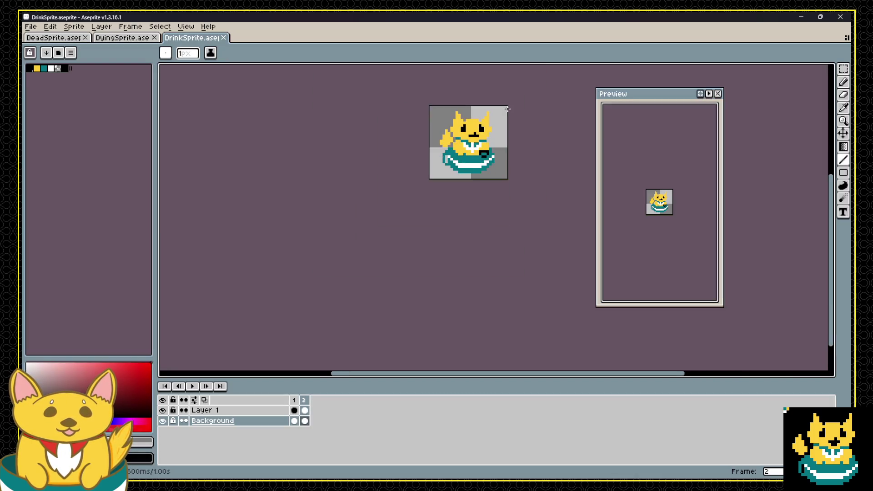
scroll(508, 109, "up", 2)
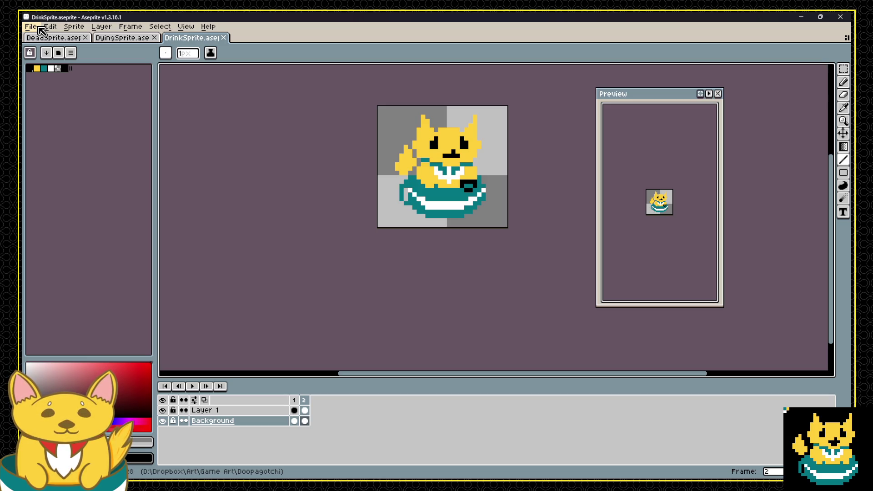
left_click(38, 27)
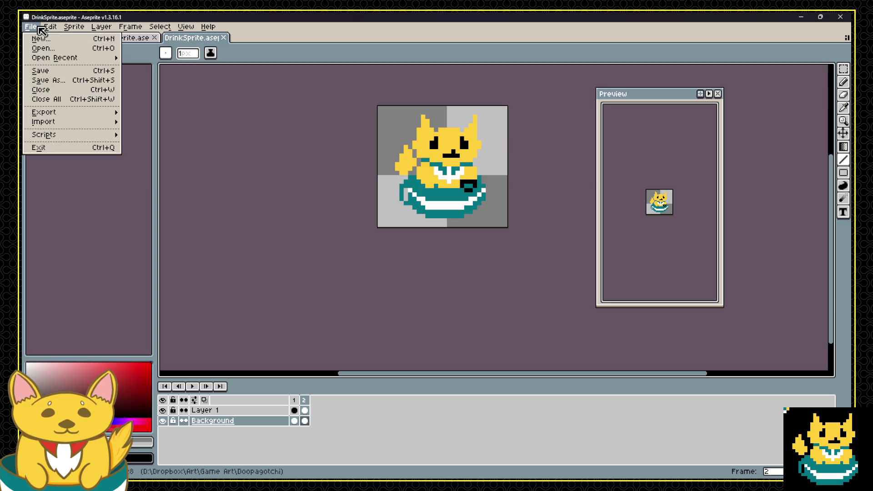
left_click(75, 82)
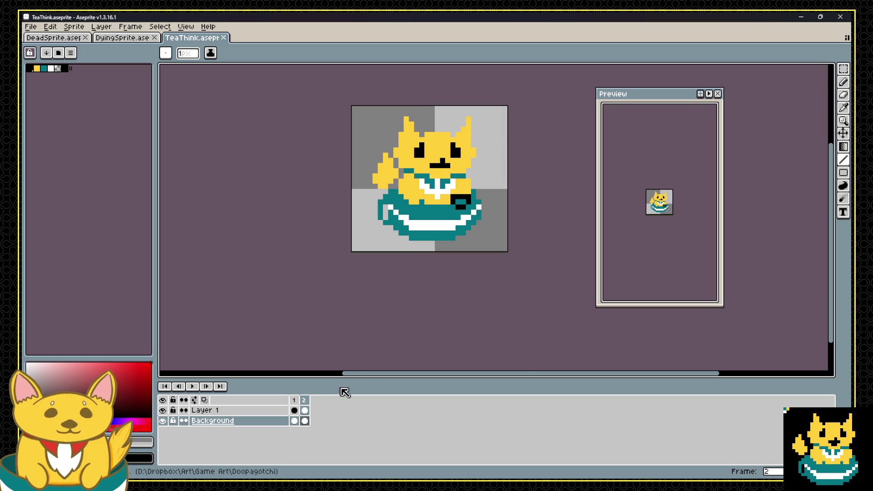
Delete Layer 1 and flood-fill the second frame with transparency.
left_click(262, 411)
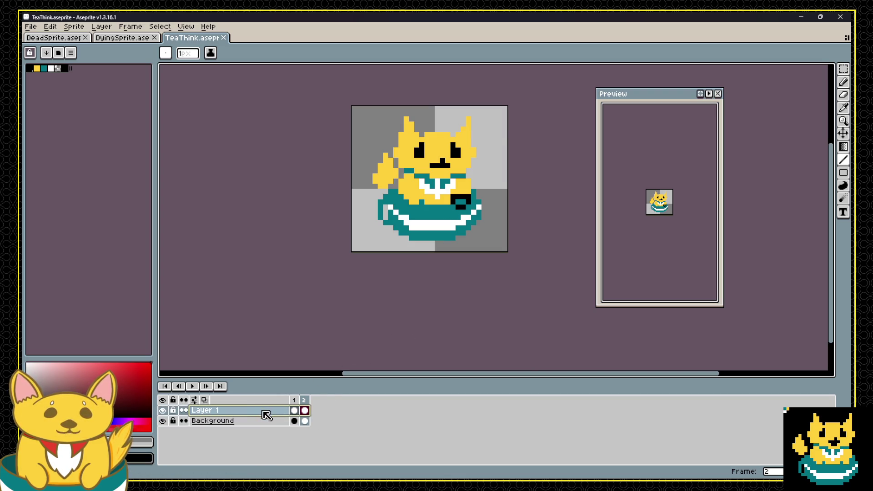
key("Delete")
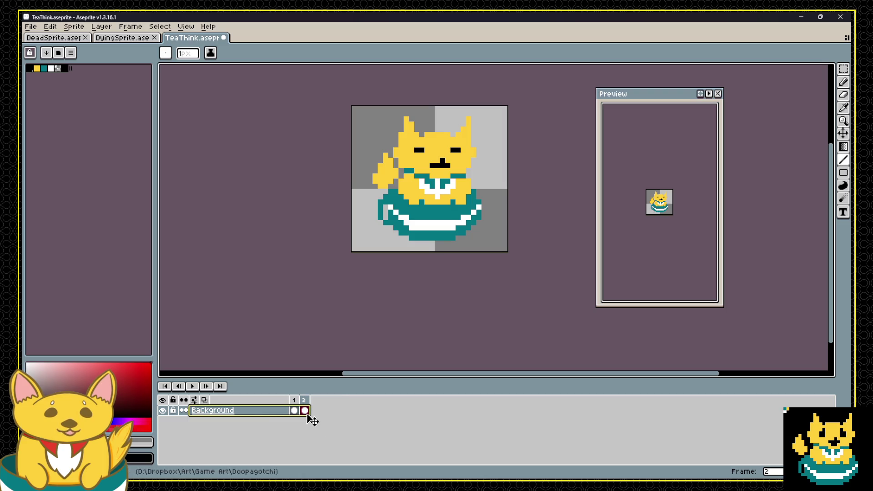
left_click(305, 411)
key("Delete")
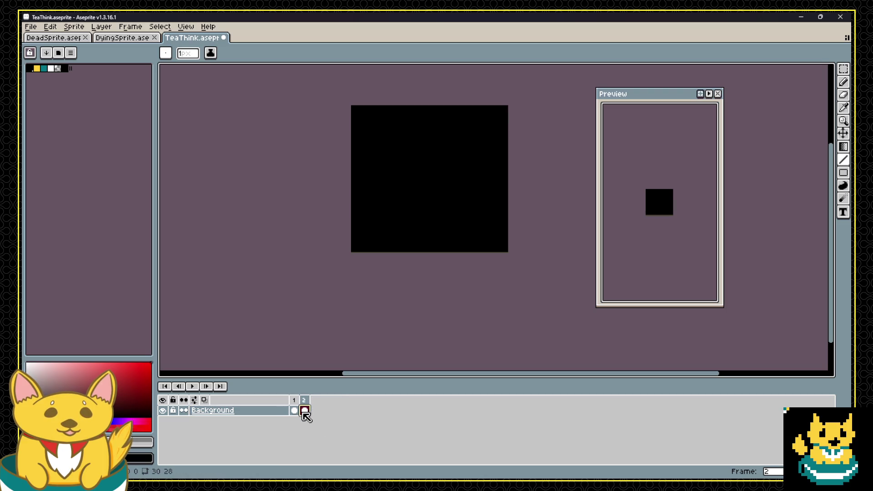
left_click(58, 68)
key("g")
left_click(364, 237)
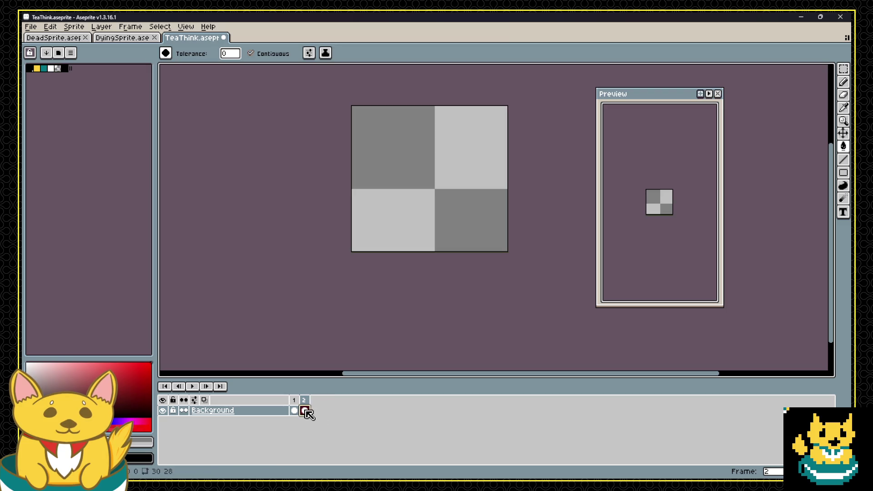
On frame 1, draw the small trailing tail bubbles with a black 1px Pencil.
left_click(295, 410)
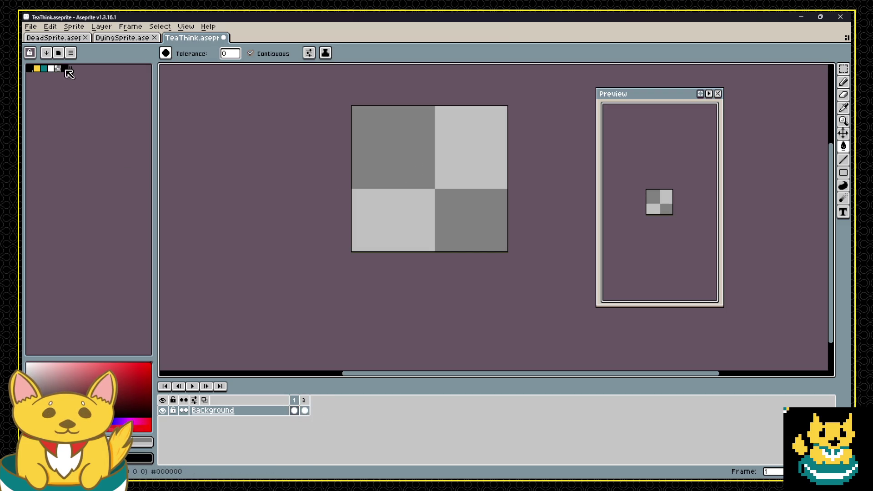
left_click(30, 68)
key("b")
left_click(359, 240)
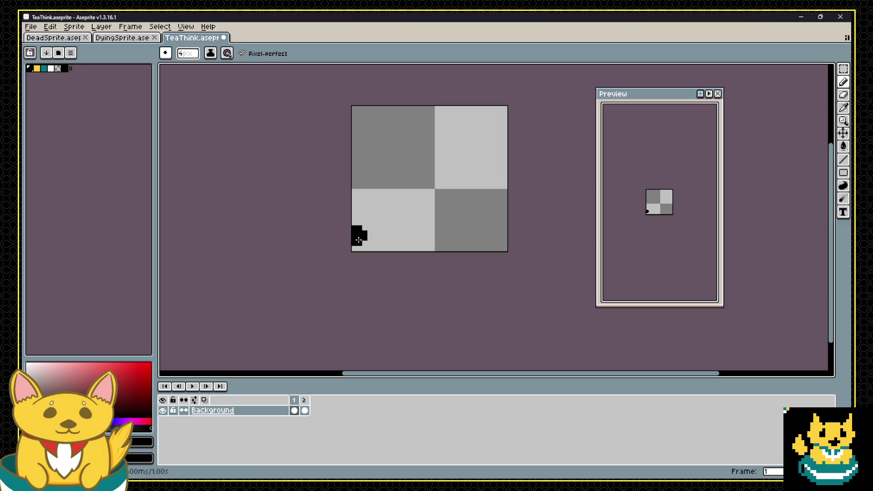
key("ctrl+z")
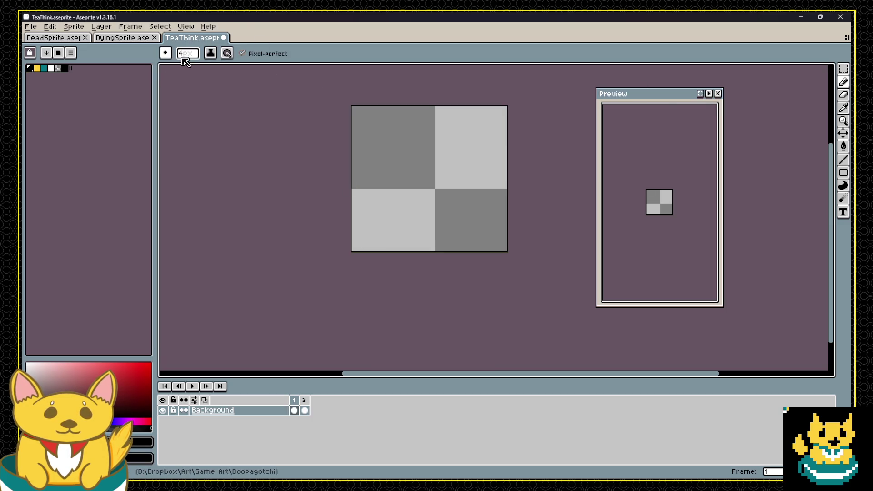
left_click(182, 54)
type("1")
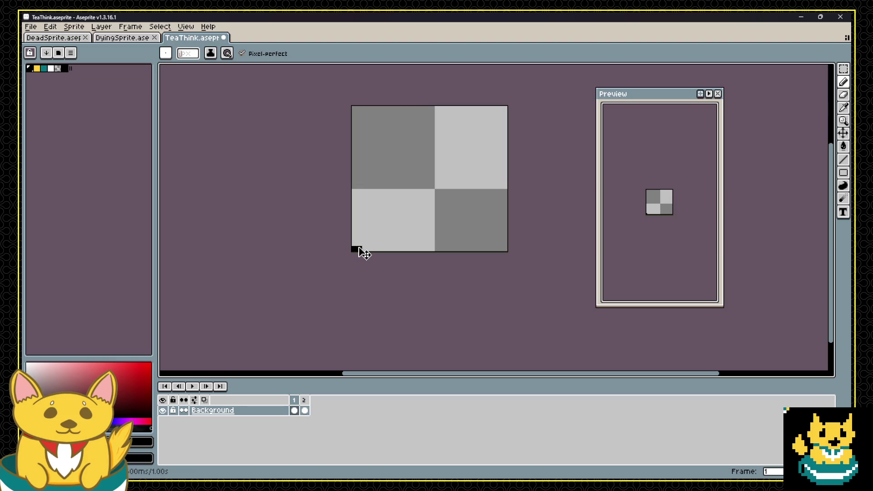
left_click_drag(359, 249, 354, 244)
left_click(360, 238)
left_click(373, 230)
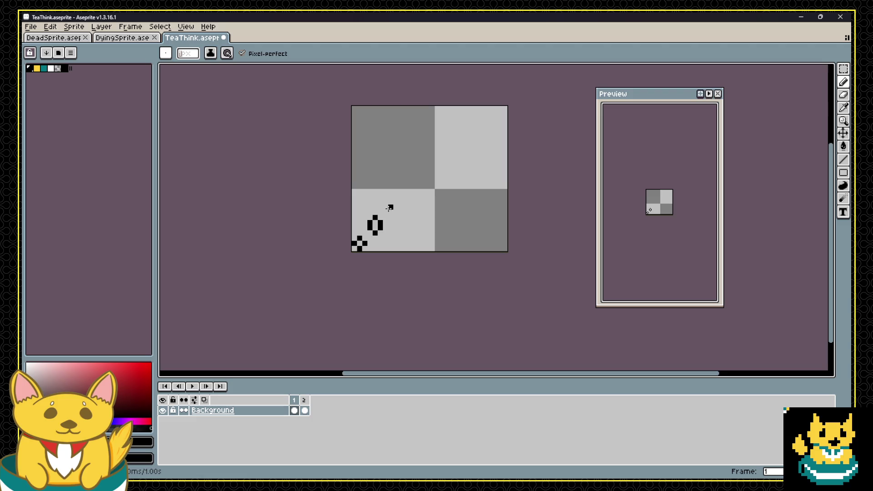
key("ctrl+z")
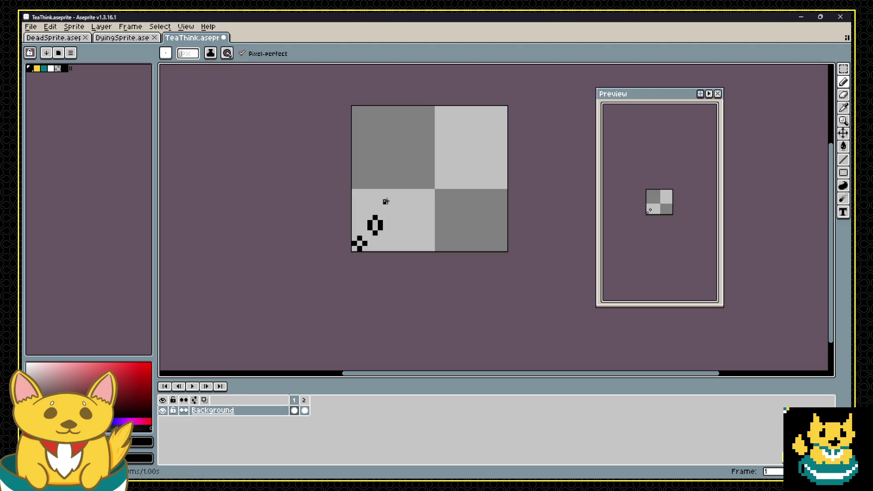
Complete the bubble outline across the top and right, then bucket-fill its interior white.
left_click(375, 191)
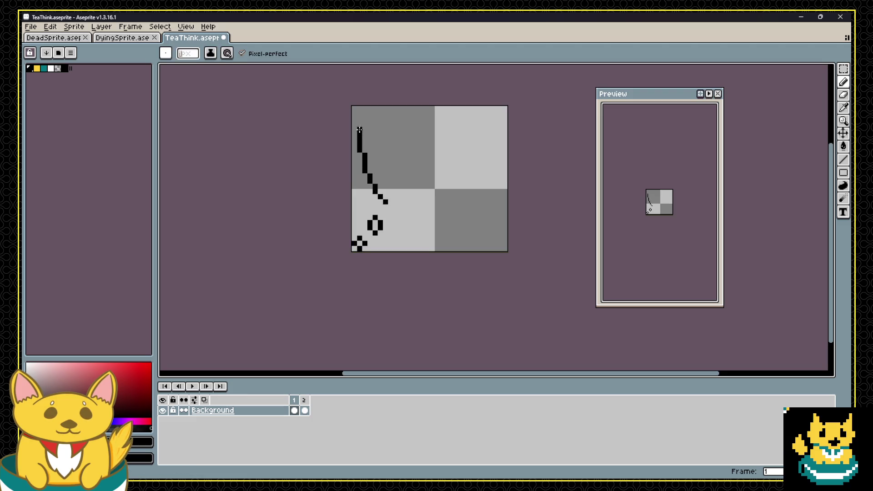
mouse_move(377, 112)
left_mouse_down()
mouse_move(445, 107)
mouse_move(499, 134)
left_mouse_up()
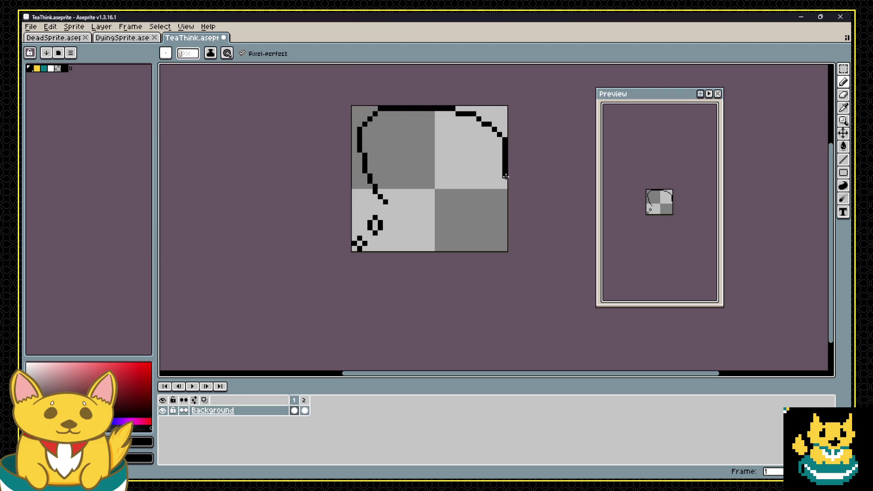
left_click_drag(399, 212, 390, 207)
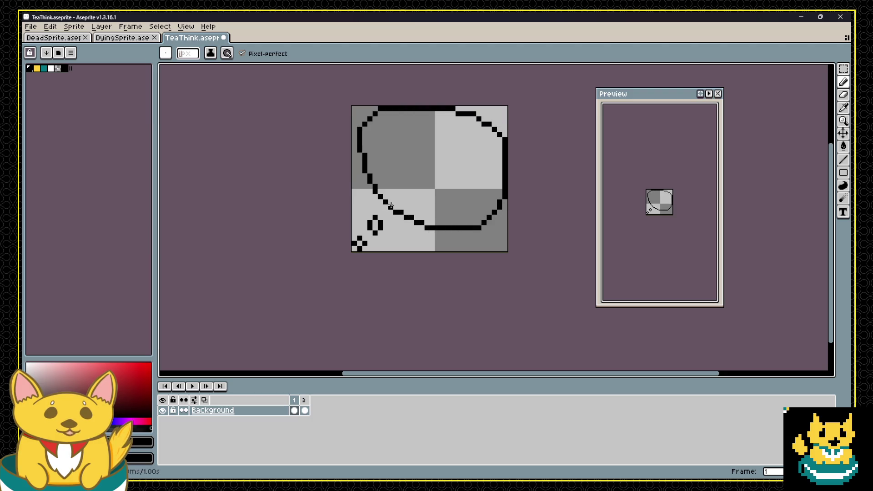
left_click(51, 68)
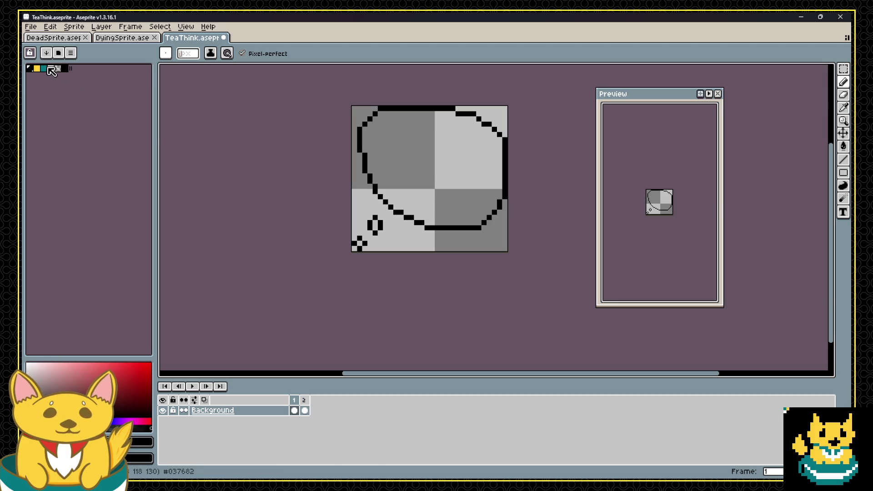
key("g")
left_click(457, 159)
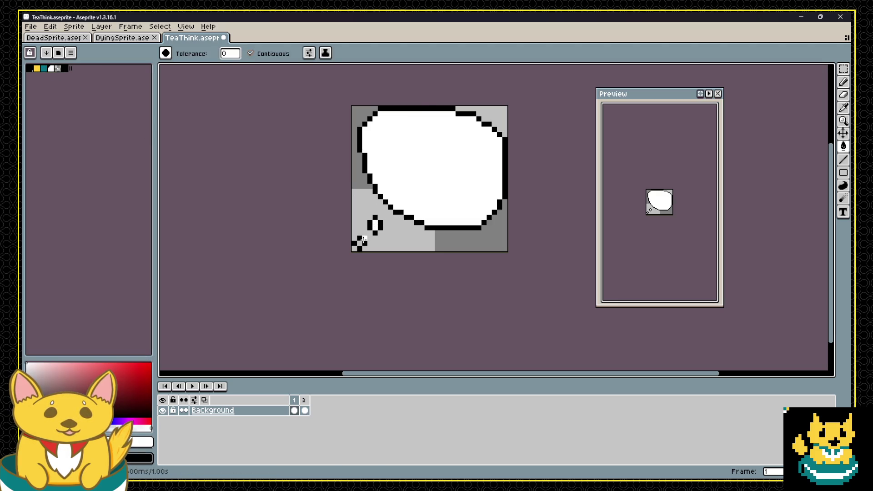
Toggle between frame 1's bubble and the empty second frame, ending on frame 2.
left_click(304, 410)
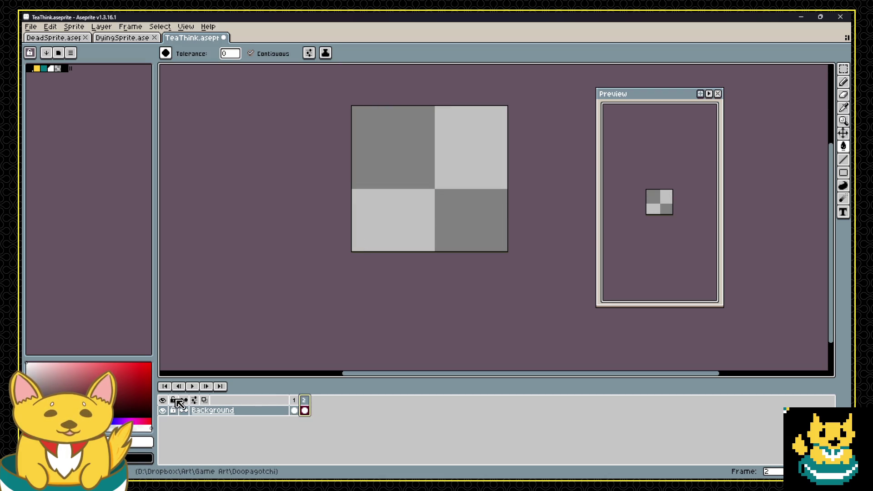
left_click(294, 399)
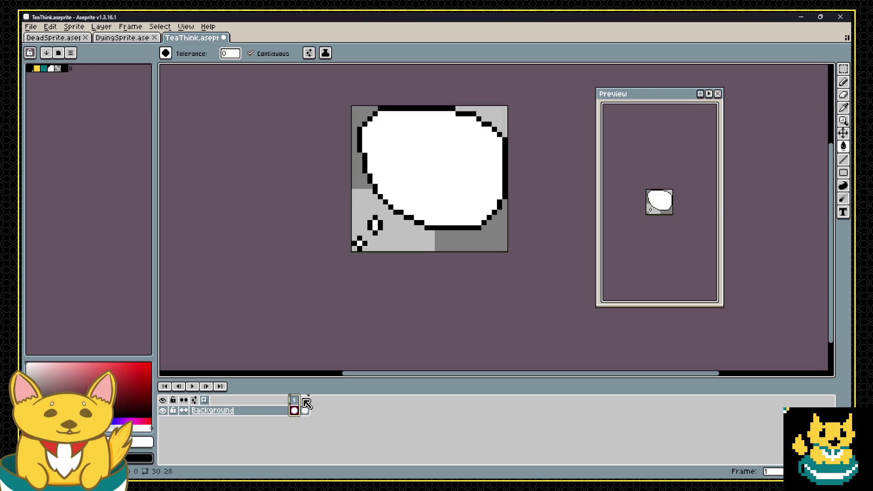
left_click(304, 400)
key("b")
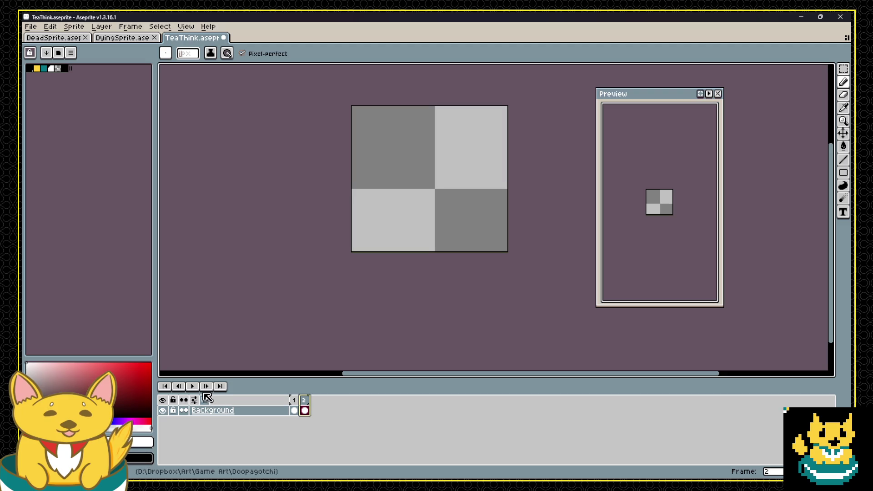
left_click(294, 401)
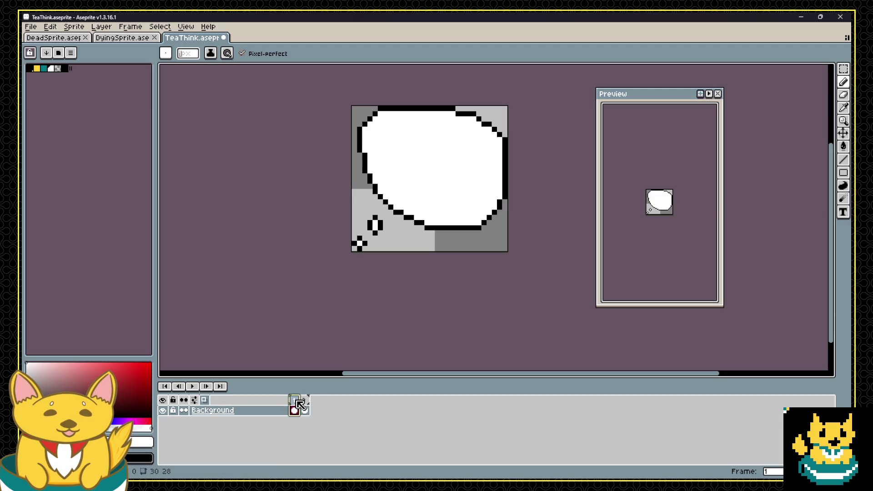
left_click(305, 403)
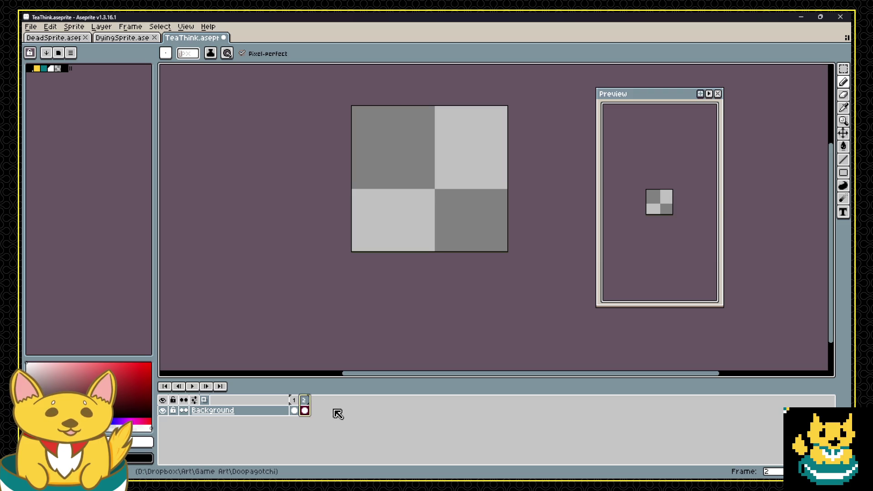
key("f")
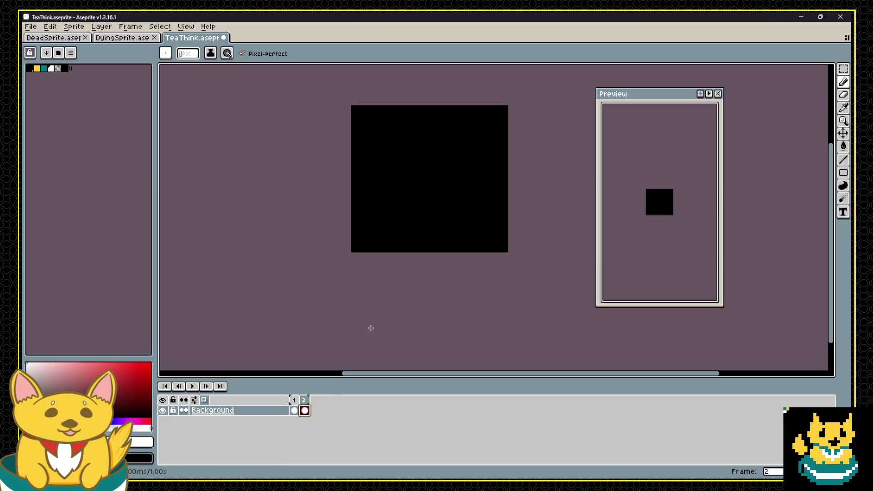
left_click(294, 402)
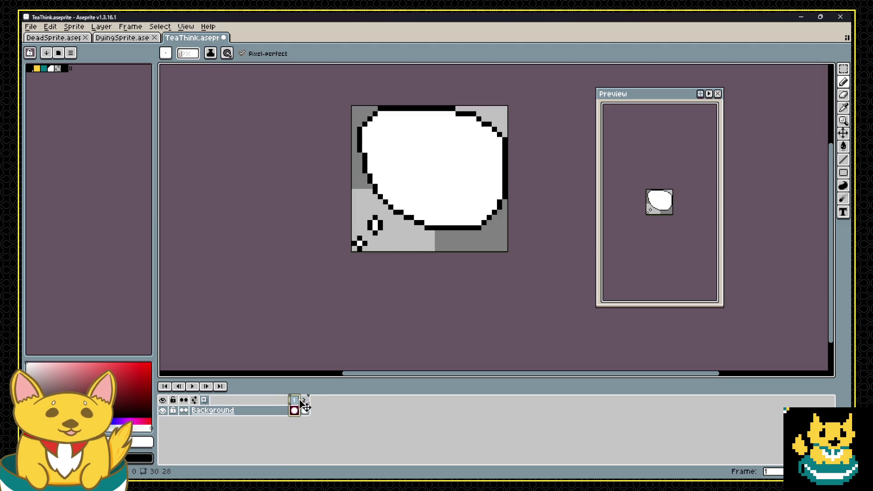
left_click(304, 400)
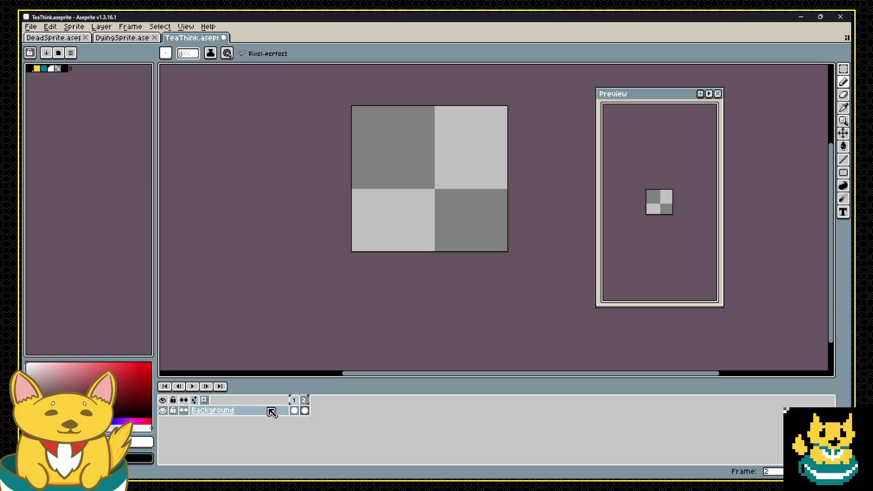
Convert the Background into a normal layer and add a new second frame.
right_click(269, 410)
mouse_move(318, 429)
left_click(356, 432)
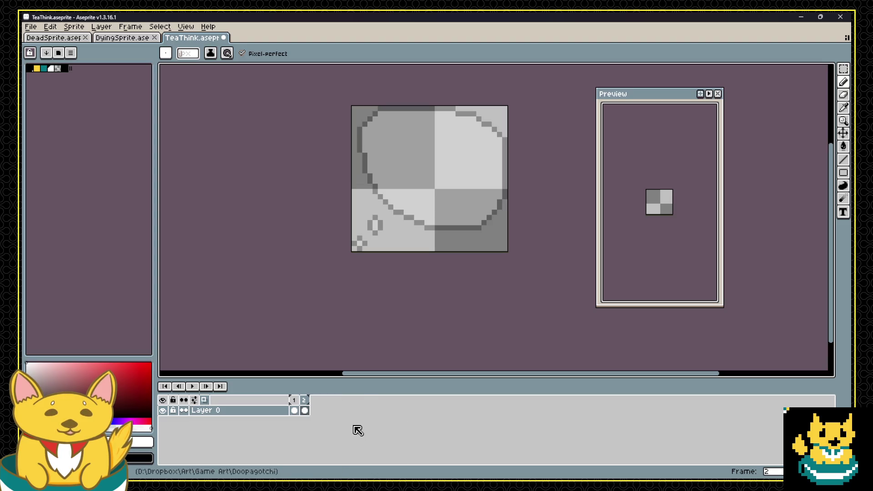
left_click(294, 406)
key("alt+n")
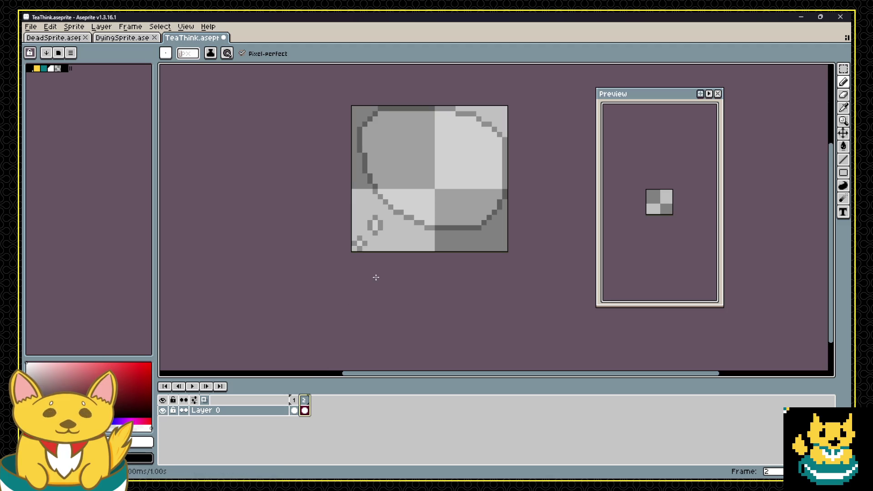
Draw the black bubble outline and bottom-left tail diamond on frame 2.
left_click(30, 68)
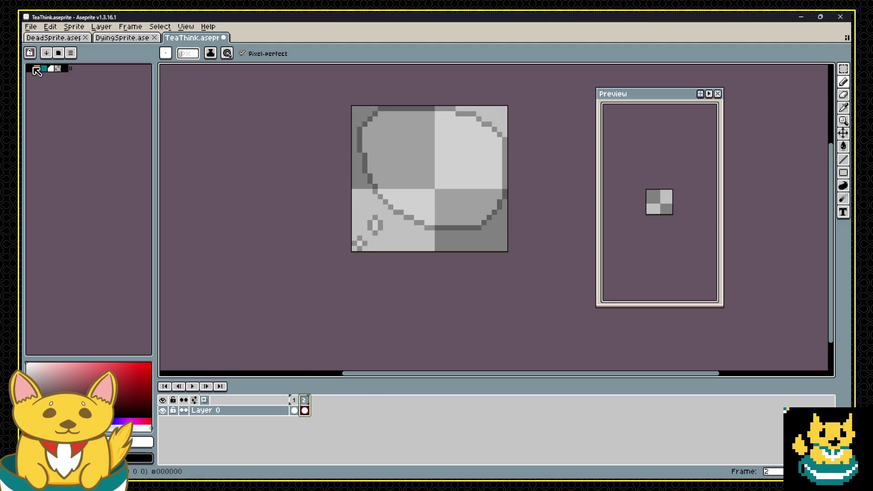
left_click(364, 238)
left_click_drag(360, 238, 357, 245)
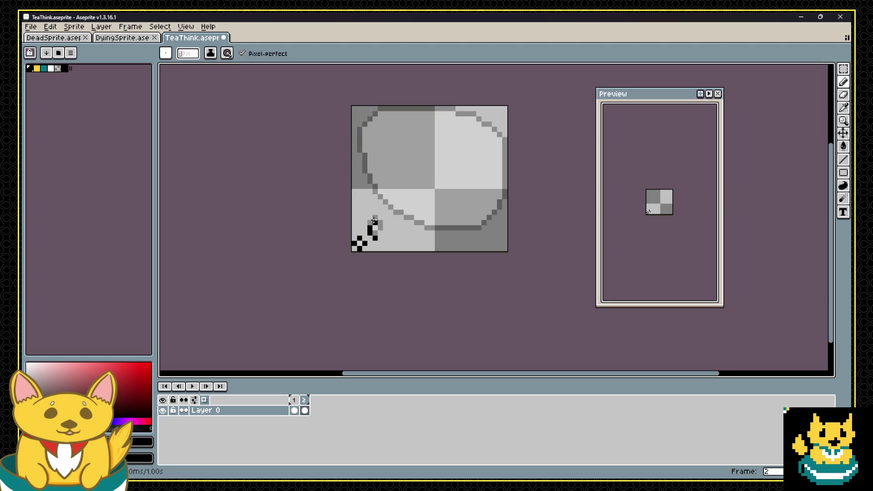
mouse_move(395, 217)
left_mouse_down()
mouse_move(355, 157)
mouse_move(382, 109)
mouse_move(474, 114)
mouse_move(500, 180)
mouse_move(461, 237)
mouse_move(400, 217)
left_mouse_up()
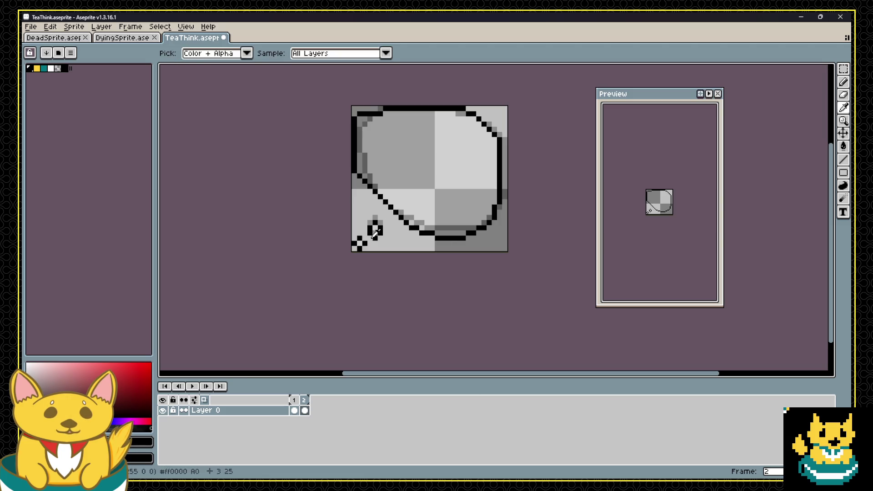
Fill the frame 2 bubble white and erase a stray black pixel near the top.
left_click(52, 69)
key("g")
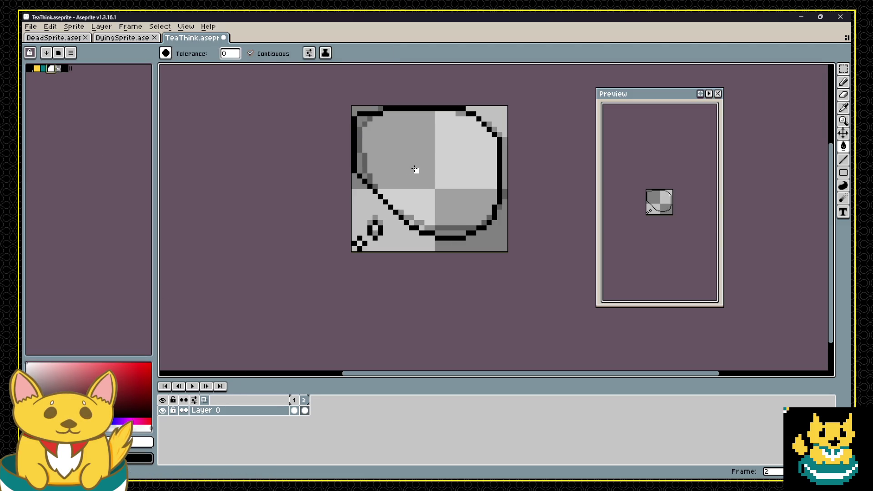
left_click(415, 171)
left_click(359, 246)
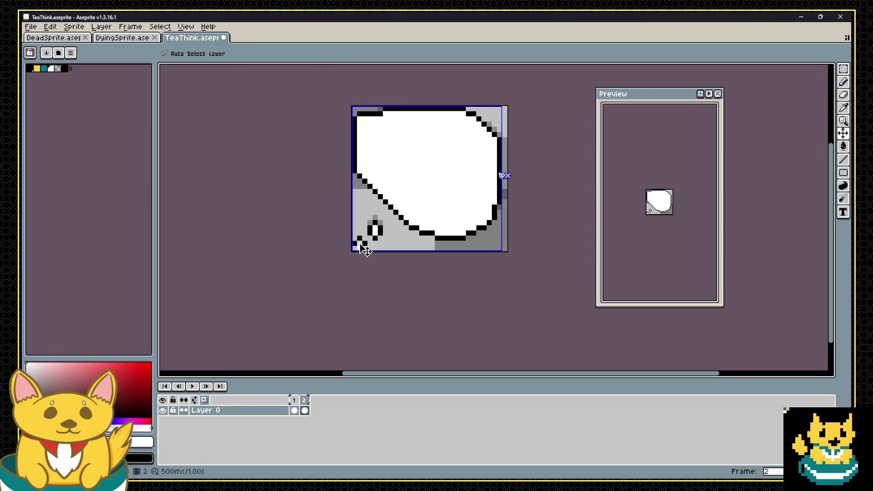
key("b")
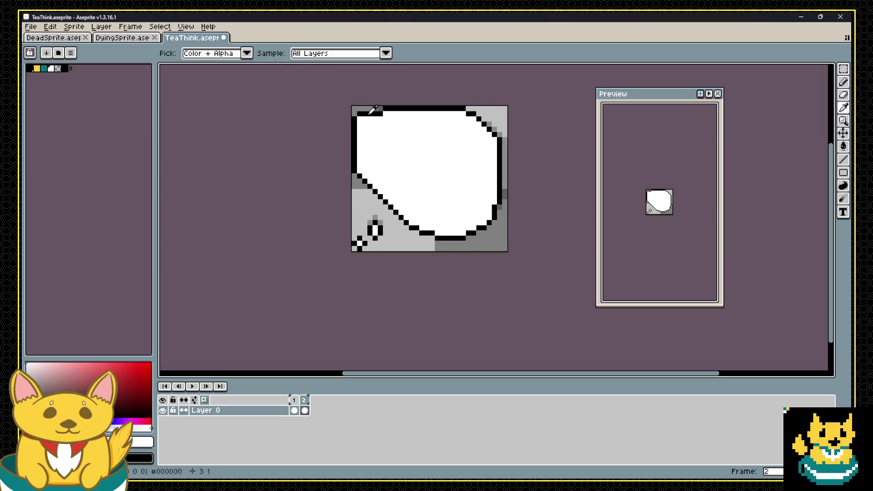
left_click(368, 114, "alt")
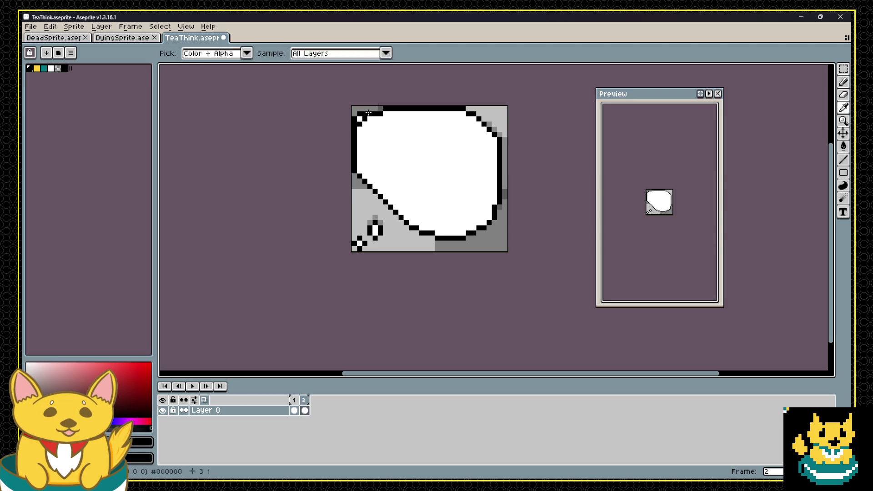
key("e")
left_click(359, 119)
key("g")
key("b")
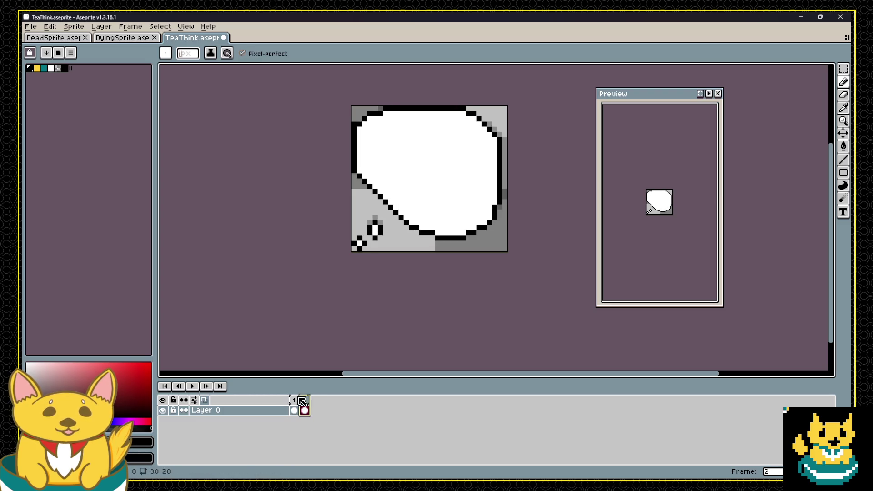
right_click(244, 412)
Add a new layer and draw the cup's black outline inside the bubble.
mouse_move(268, 410)
left_click(332, 409)
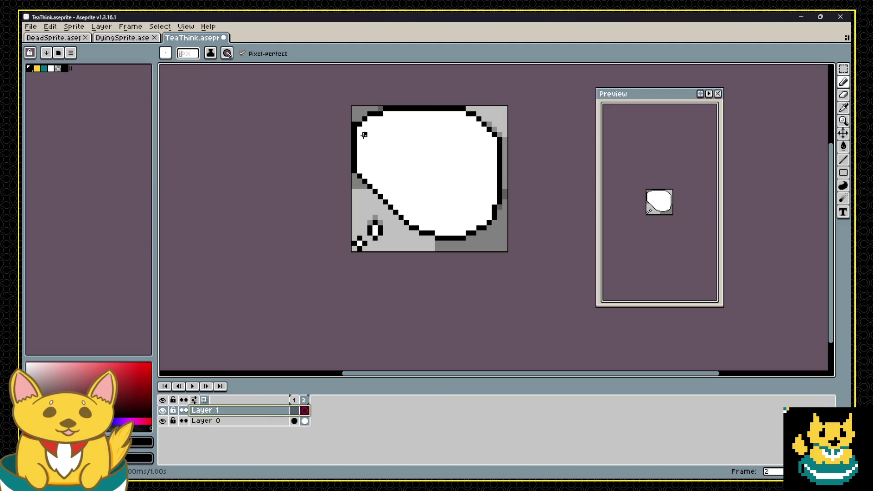
mouse_move(401, 165)
left_mouse_down()
mouse_move(460, 158)
mouse_move(405, 167)
mouse_move(460, 164)
mouse_move(400, 168)
mouse_move(436, 160)
left_mouse_up()
key("ctrl+z")
key("ctrl+z")
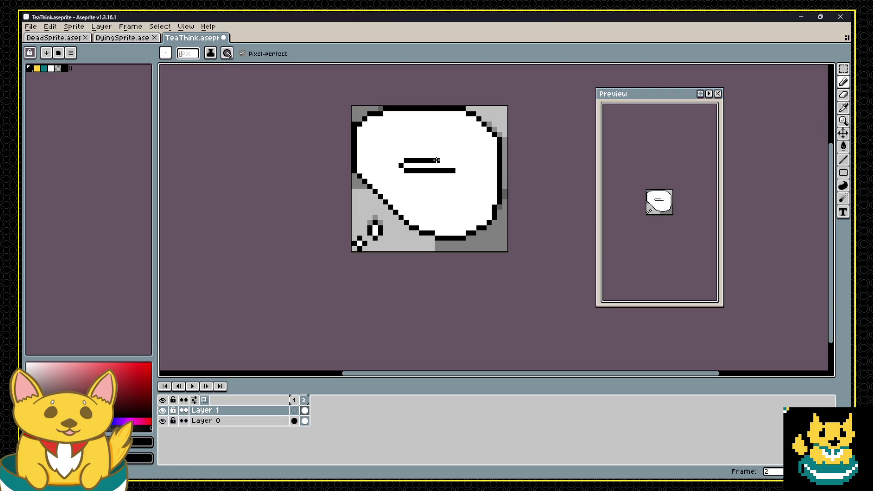
left_click(402, 171)
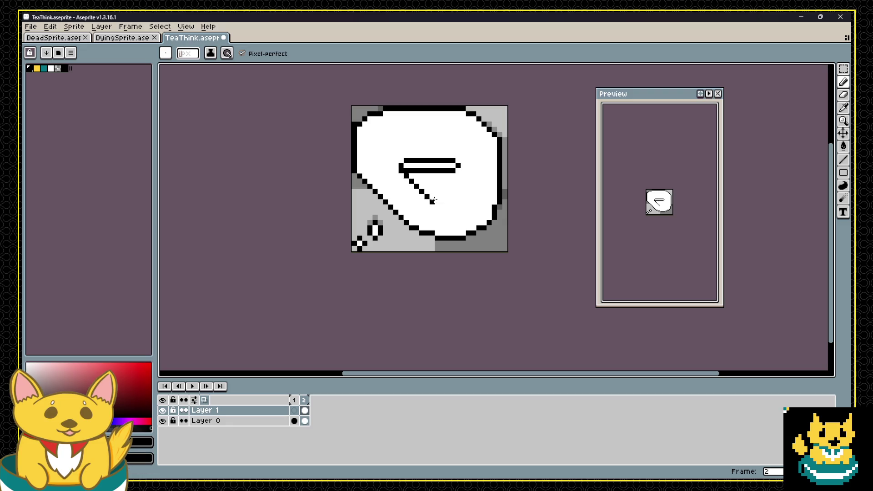
mouse_move(434, 200)
left_mouse_down()
mouse_move(410, 175)
mouse_move(458, 185)
left_mouse_up()
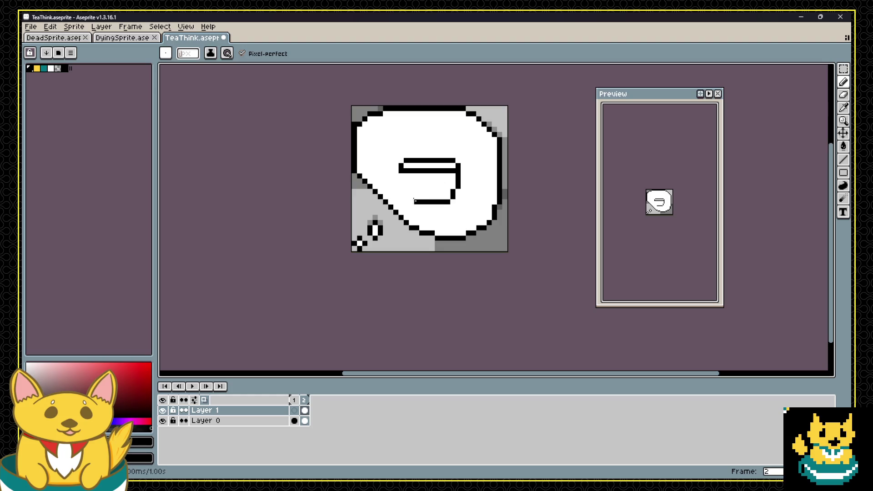
left_click_drag(411, 199, 411, 191)
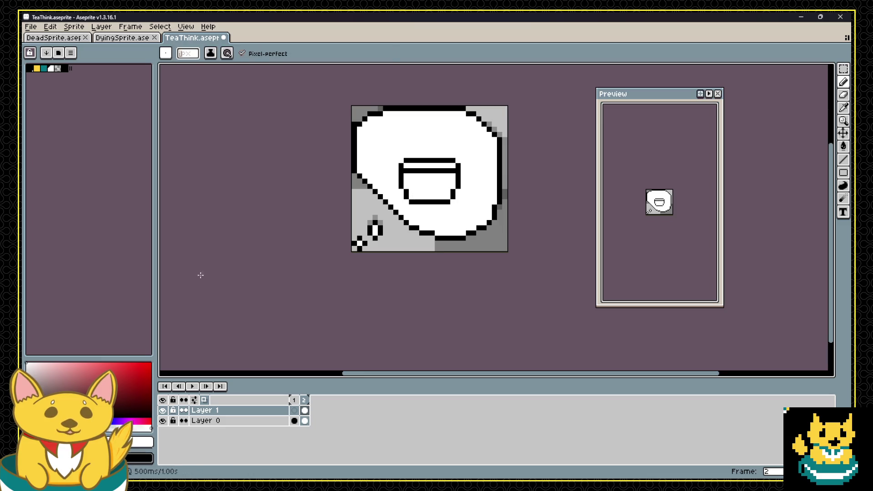
Bucket-fill the cup body and its top band with teal.
left_click(51, 68)
left_click(44, 69)
key("g")
left_click(430, 187)
left_click(421, 169)
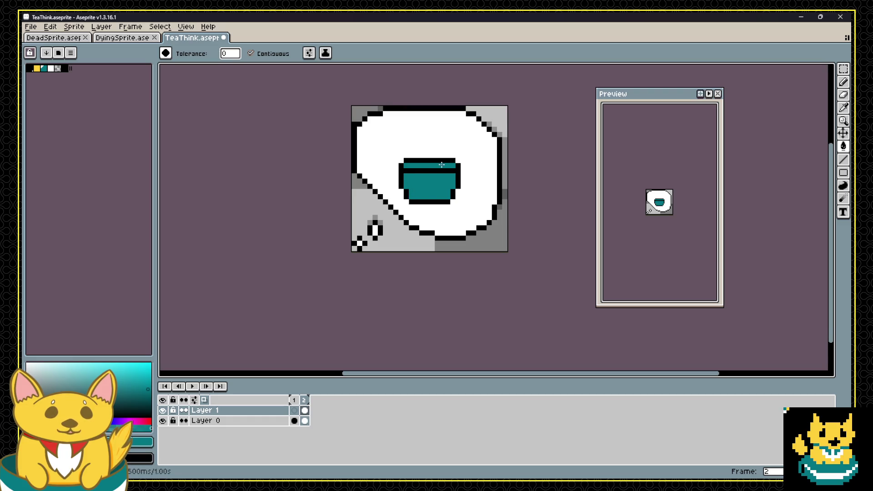
Raise the teal cup one pixel in frame 2 and compare it against frame 1.
scroll(440, 159, "down", 1)
scroll(441, 157, "up", 2)
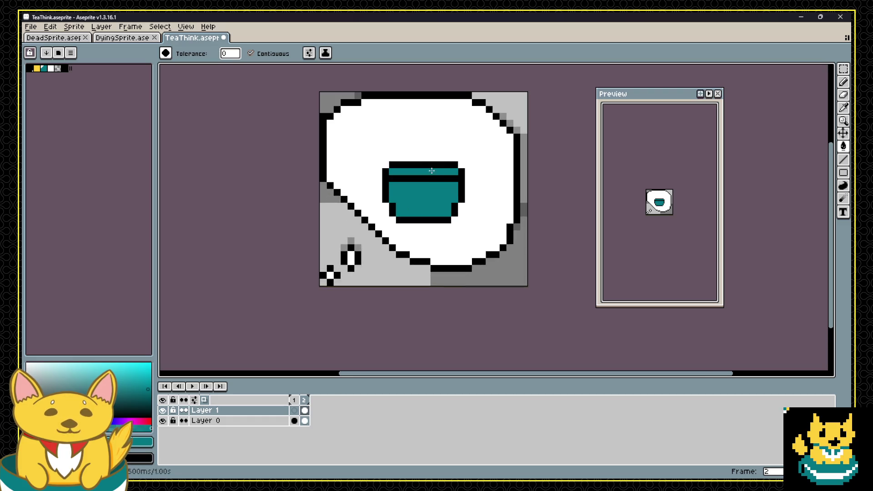
left_click(303, 409)
key("v")
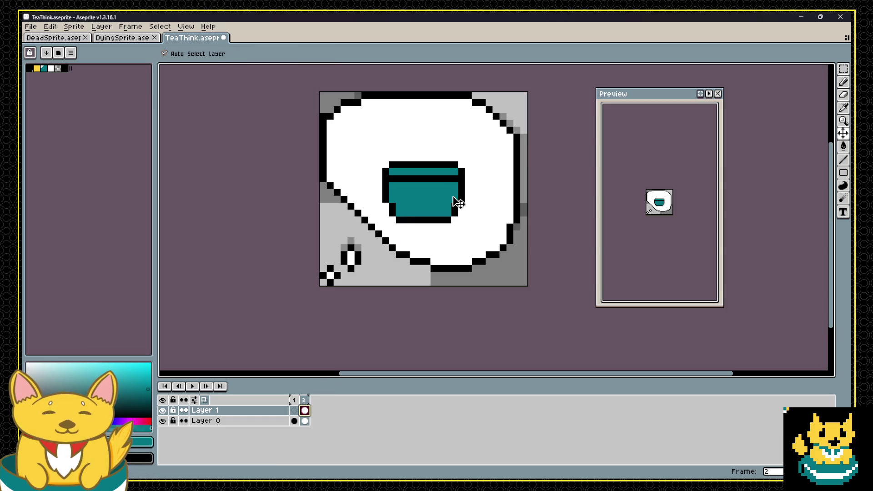
left_click_drag(457, 202, 455, 195)
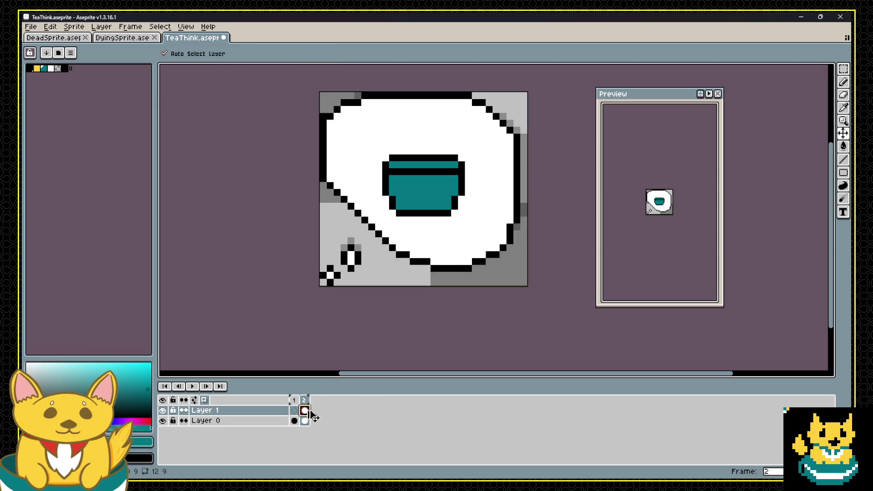
left_click(294, 410)
left_click(304, 410)
Copy the cup into frame 1, nudge it up one pixel, and preview the animation.
key("m")
left_click_drag(479, 146, 366, 219)
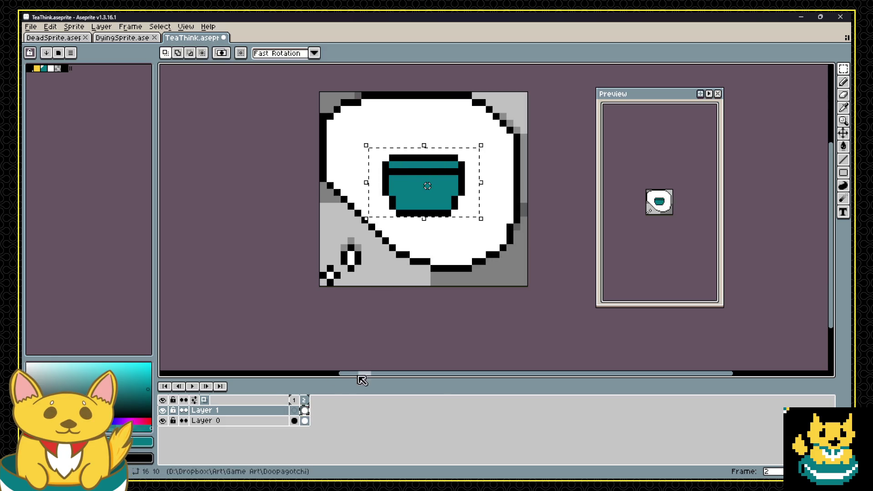
key("ctrl+c")
left_click(294, 410)
key("ctrl+v")
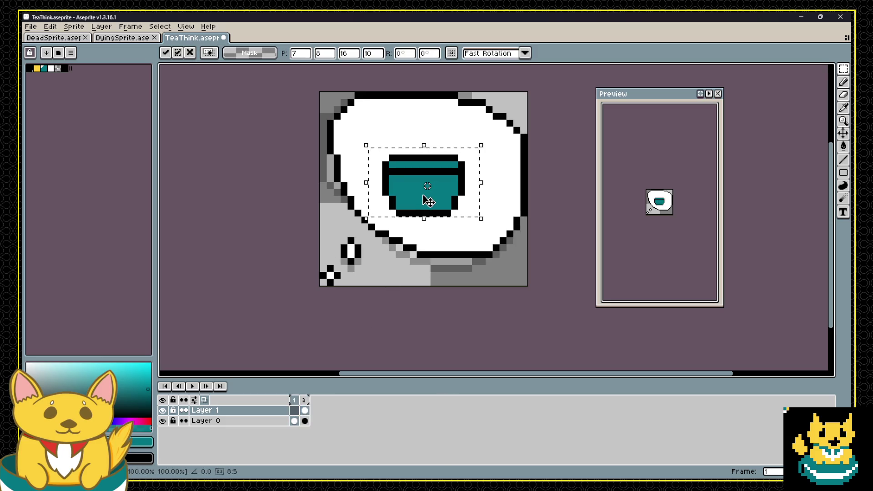
left_click_drag(427, 202, 424, 191)
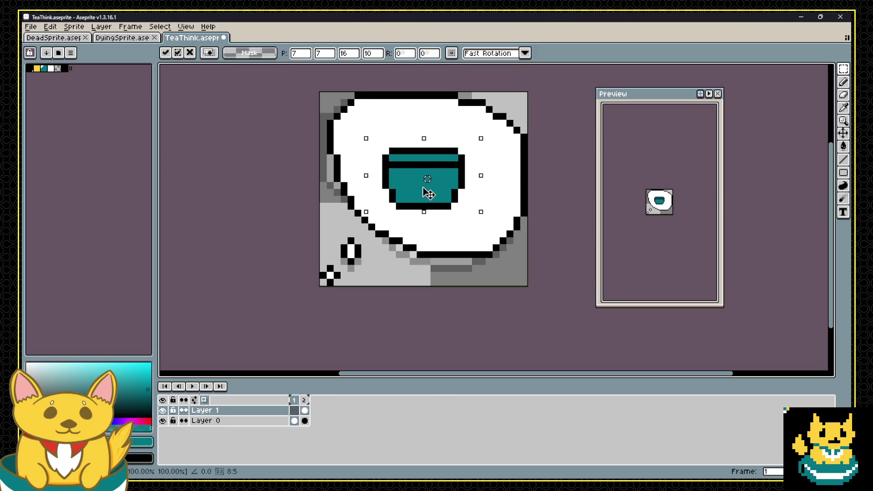
left_click(195, 386)
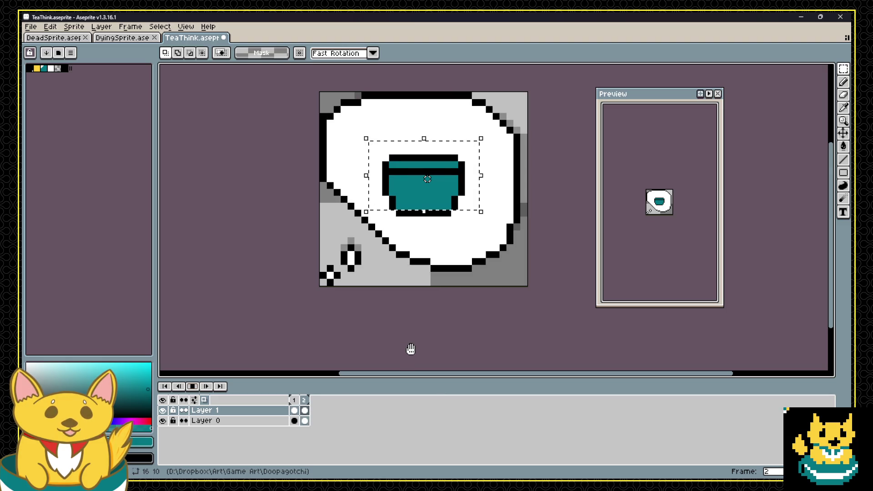
left_click(392, 280)
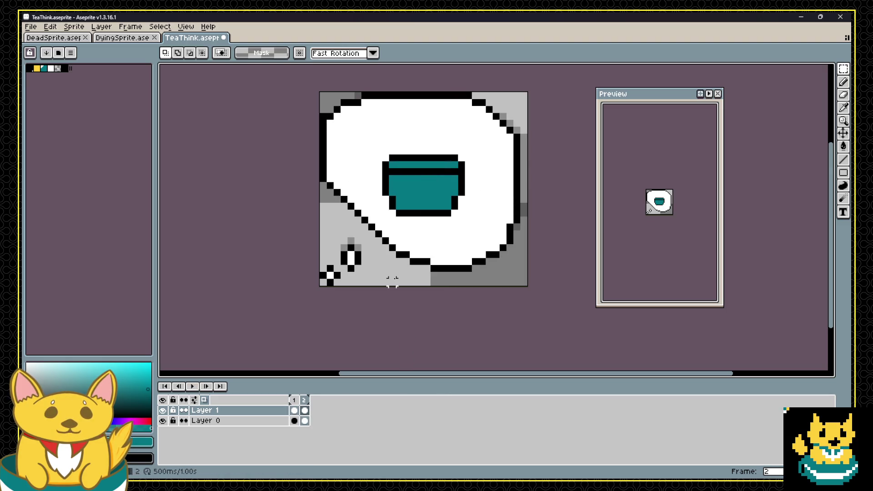
Redraw the black top-left bubble outline on Layer 1 in frame 2.
left_click(294, 410)
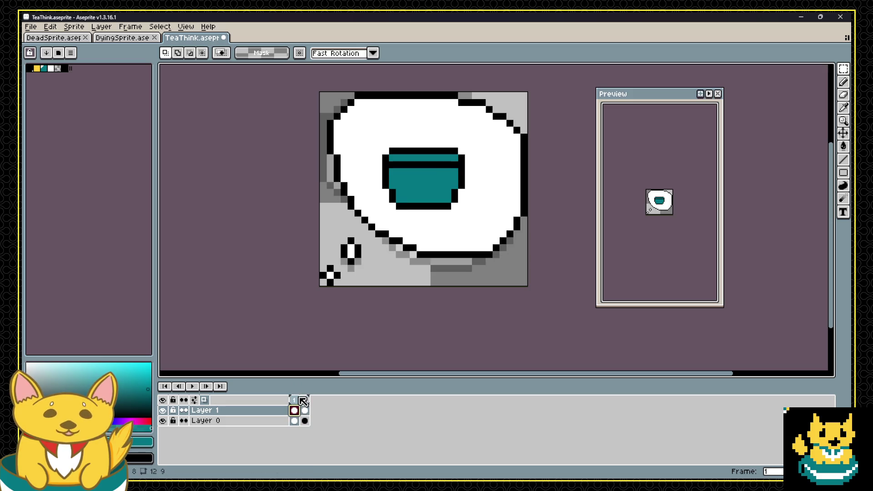
left_click(303, 400)
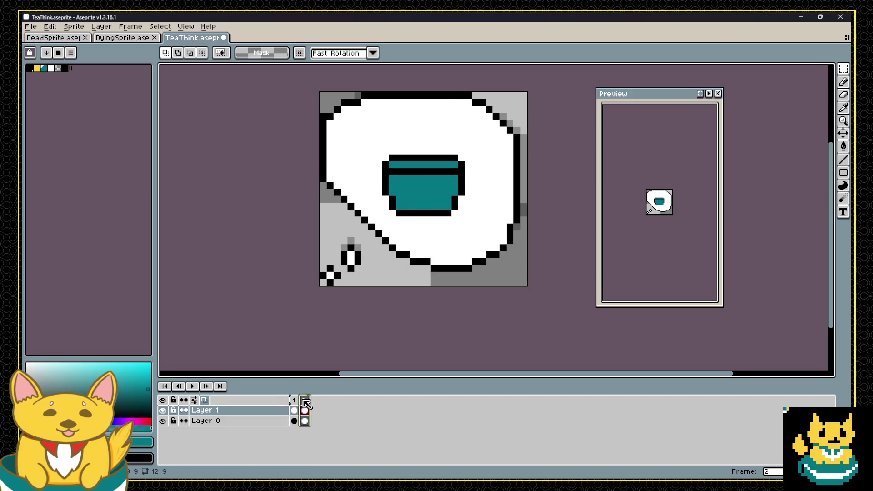
left_click(329, 142)
key("b")
mouse_move(334, 187)
left_mouse_down()
mouse_move(329, 179)
mouse_move(358, 129)
left_mouse_up()
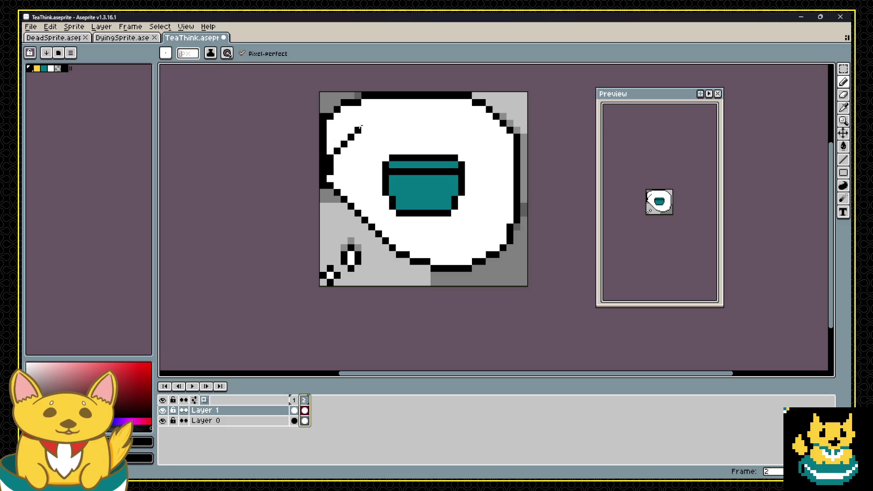
key("ctrl+z")
mouse_move(383, 102)
left_mouse_down()
mouse_move(359, 105)
mouse_move(327, 164)
left_mouse_up()
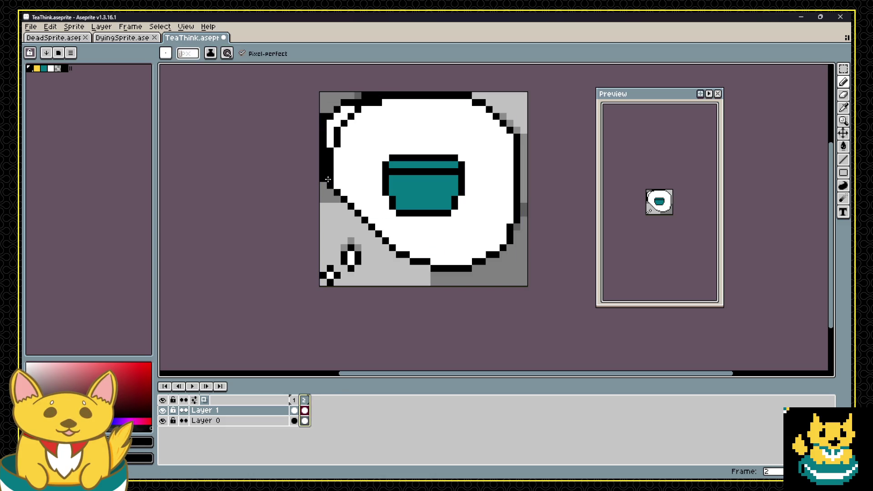
left_click_drag(344, 102, 355, 102)
key("e")
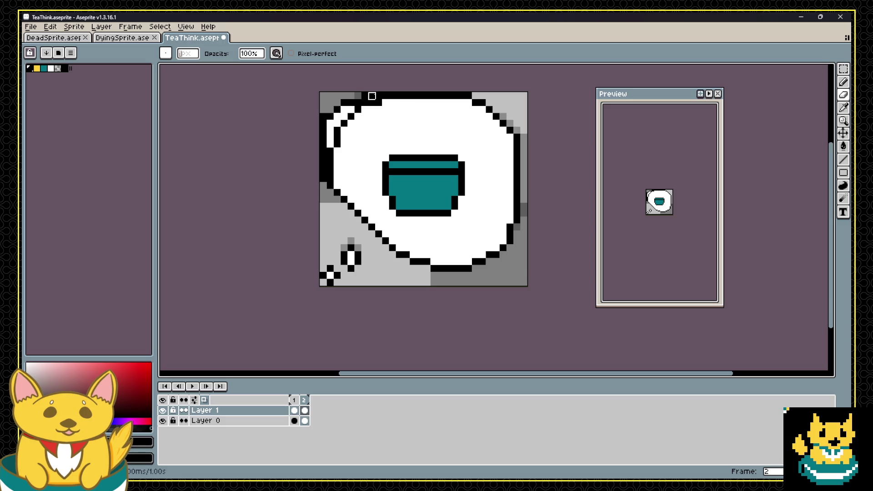
key("b")
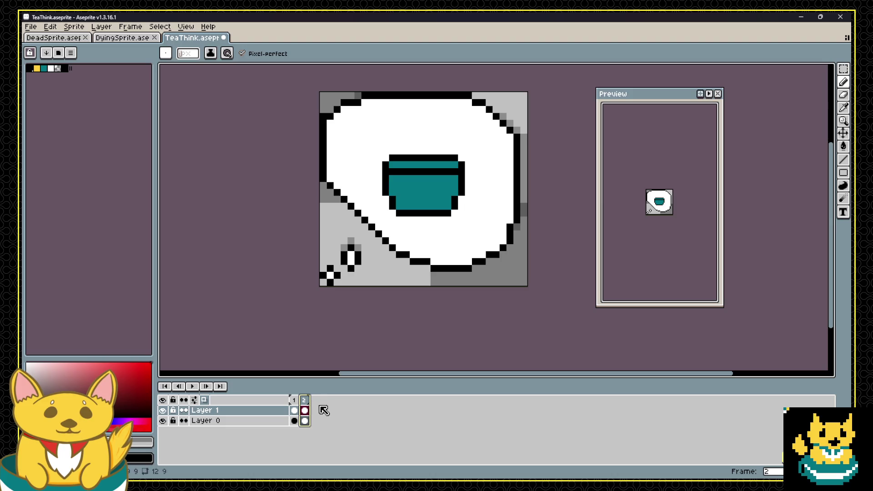
Fix Layer 0's top-left outline in frame 2, erase stray pixels, then whiten frame 1's cup rim.
left_click(304, 420)
left_click(387, 95, "alt")
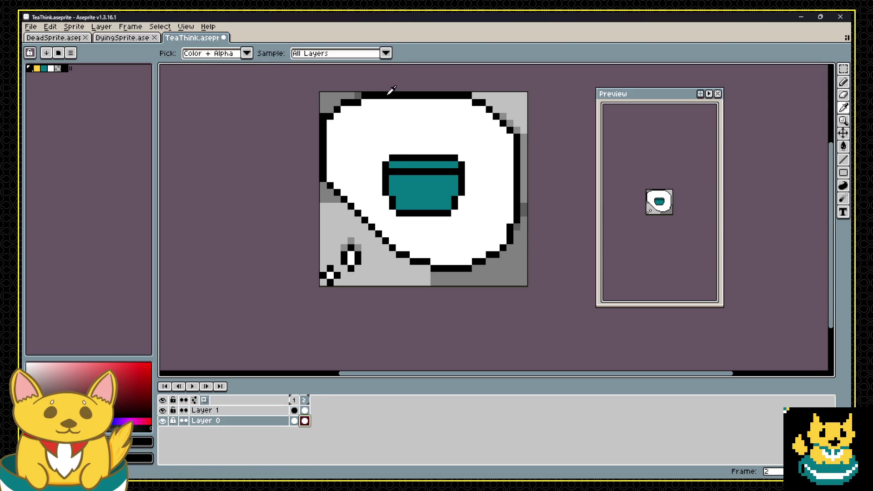
left_click_drag(371, 102, 344, 116)
key("e")
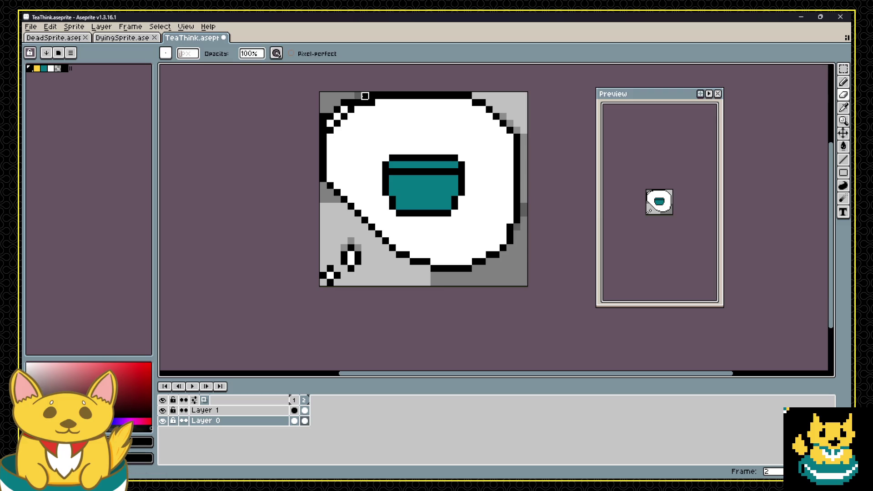
mouse_move(365, 95)
left_mouse_down()
mouse_move(337, 103)
mouse_move(324, 130)
mouse_move(344, 110)
left_mouse_up()
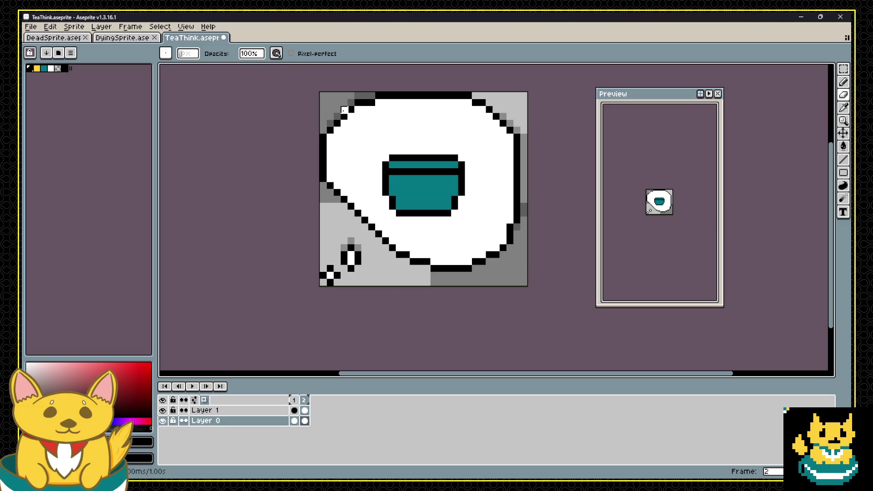
left_click(194, 386)
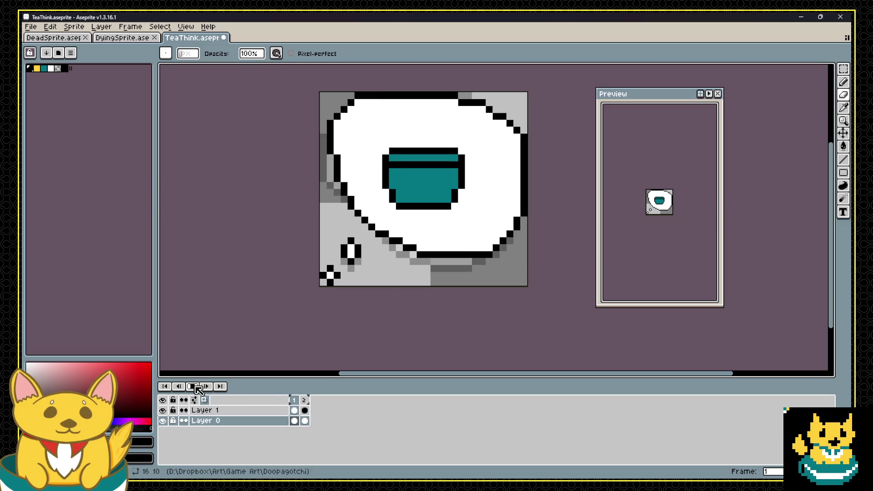
left_click(294, 420)
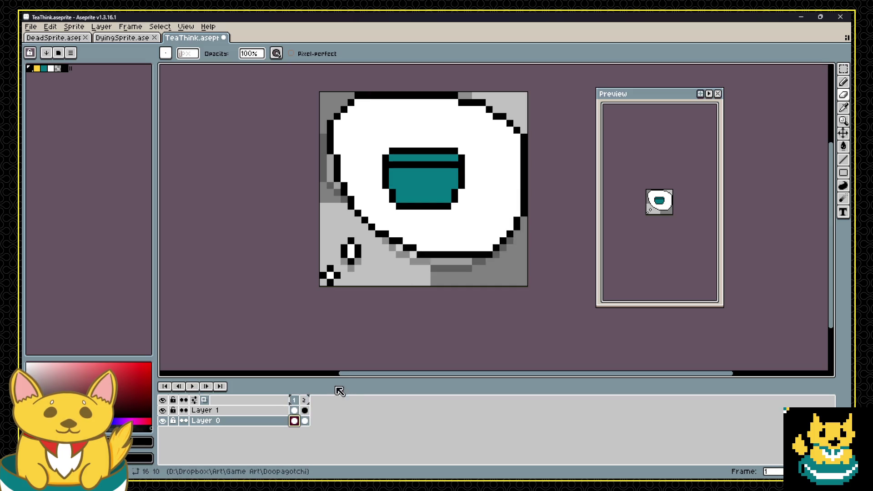
left_click(294, 410)
mouse_move(462, 151)
left_mouse_down()
mouse_move(372, 158)
mouse_move(372, 172)
mouse_move(447, 165)
left_mouse_up()
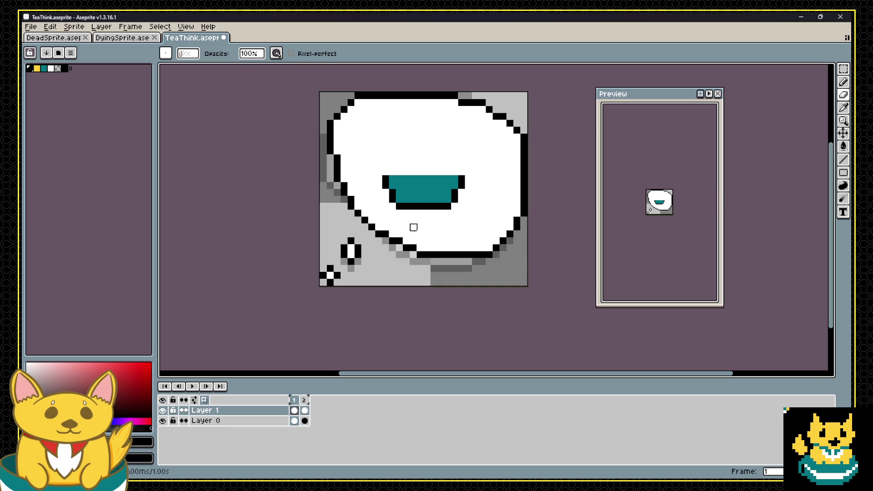
Redraw the frame 1 cup's black rim as a lid and fill its top with teal.
key("i")
key("b")
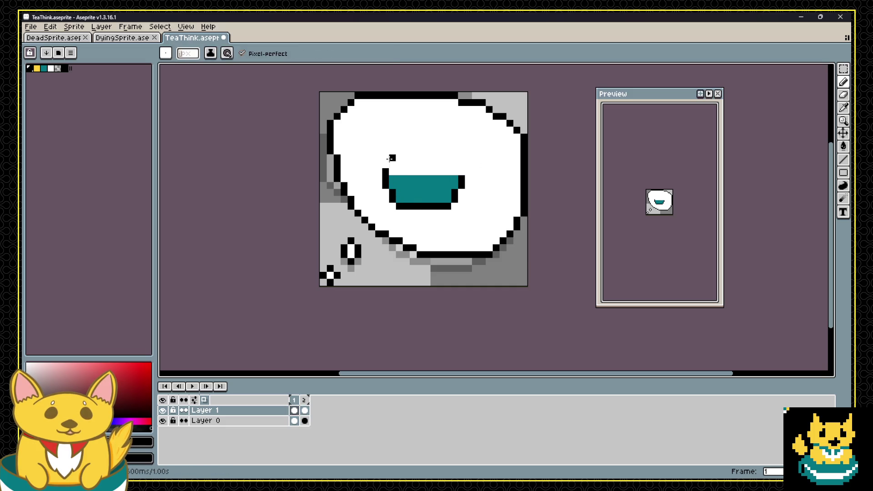
mouse_move(387, 164)
left_mouse_down()
mouse_move(448, 164)
mouse_move(390, 158)
left_mouse_up()
key("ctrl+z")
mouse_move(451, 161)
left_mouse_down()
mouse_move(462, 173)
mouse_move(402, 148)
mouse_move(426, 137)
mouse_move(452, 149)
left_mouse_up()
key("i")
left_click(449, 181, "alt")
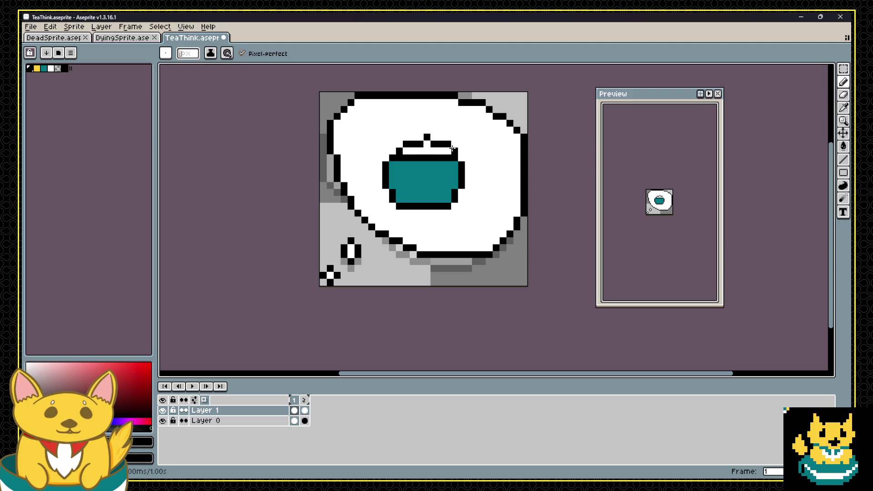
key("ctrl+z")
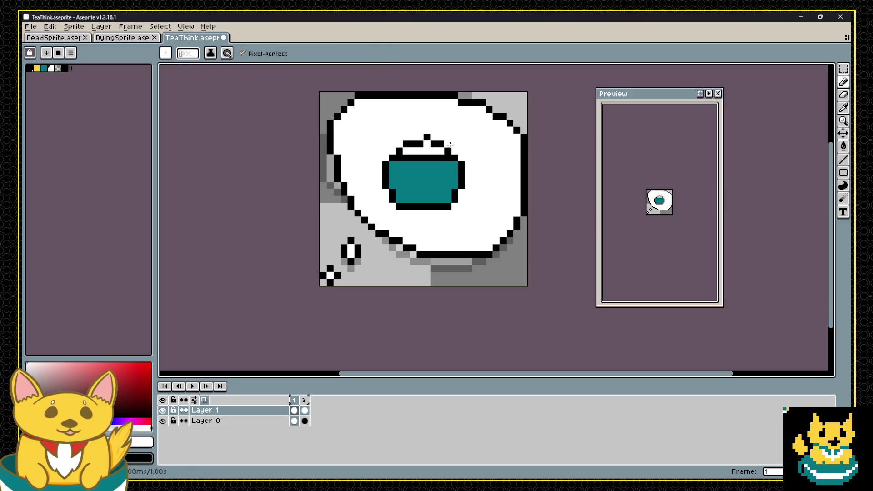
Add a pixel beside the lid knob and draw the teapot spout off the right side.
left_click(420, 136)
key("alt")
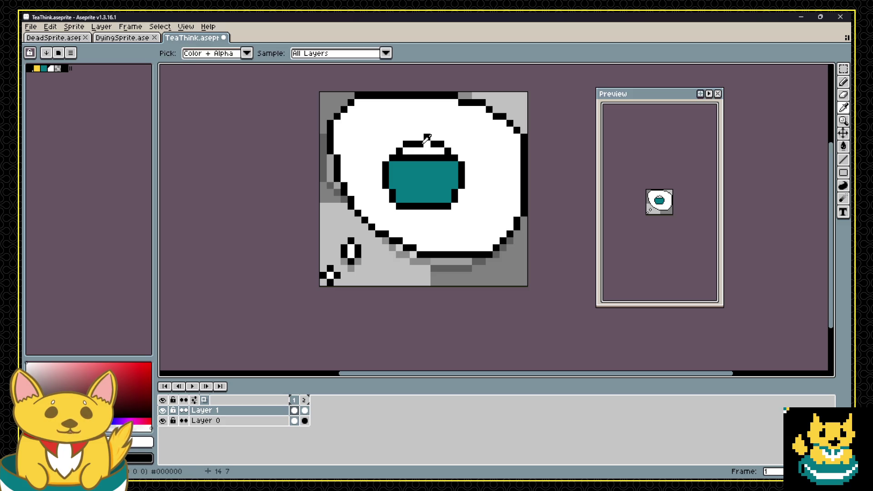
key("ctrl+z")
mouse_move(462, 166)
left_mouse_down()
mouse_move(482, 154)
mouse_move(489, 167)
mouse_move(480, 186)
mouse_move(466, 182)
mouse_move(483, 178)
mouse_move(503, 151)
mouse_move(497, 156)
left_mouse_up()
key("ctrl+z")
key("ctrl+z")
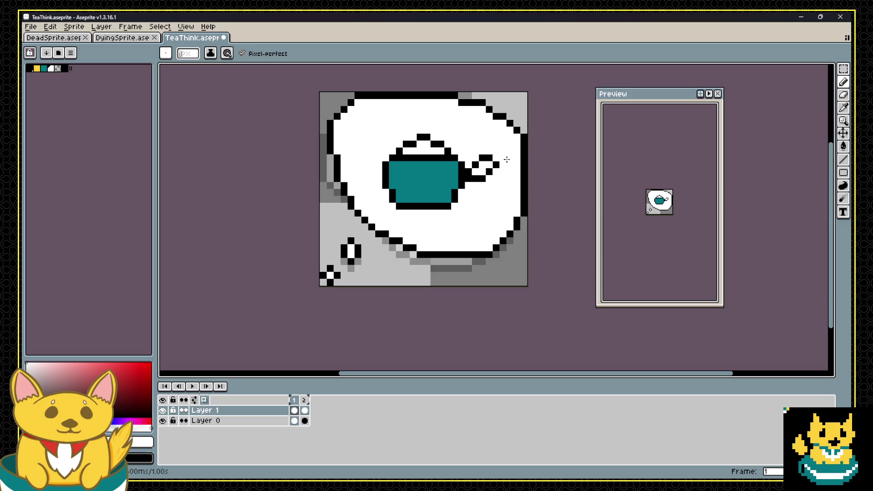
Outline the spout's right side in black and clean up its interior and tip pixels.
left_click(496, 164)
left_click(490, 165, "alt")
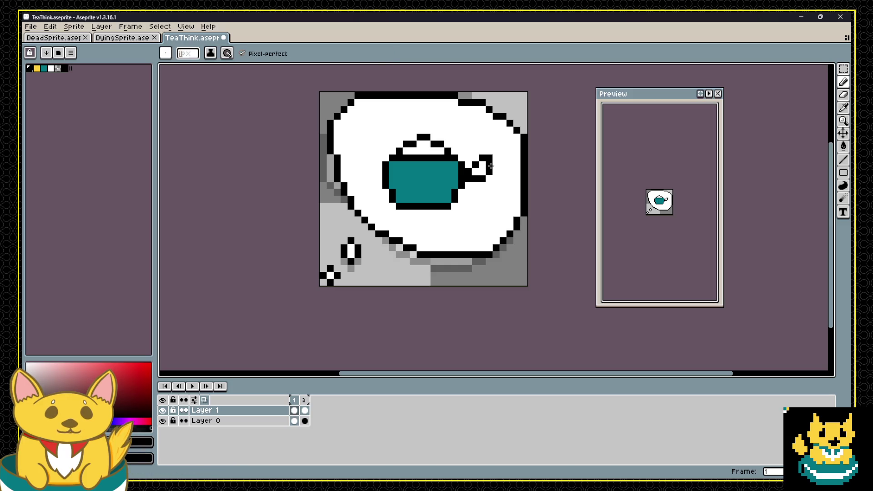
left_click_drag(490, 166, 489, 178)
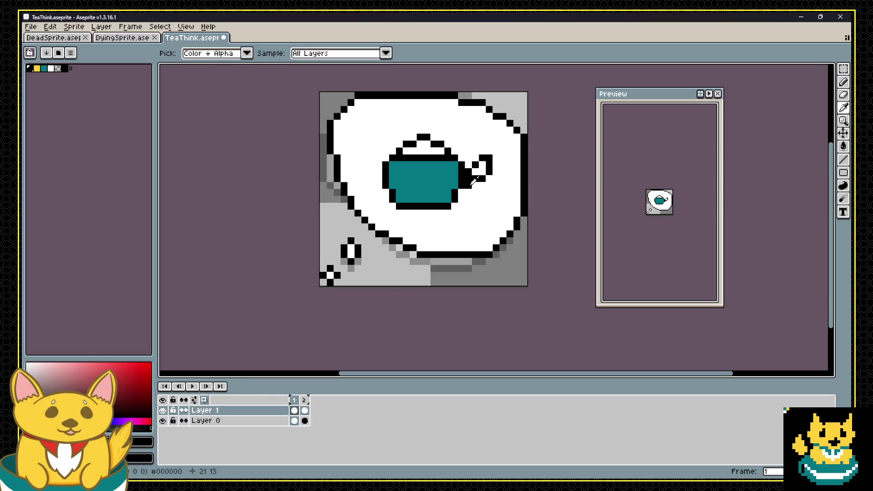
left_click(475, 184)
left_click(473, 177, "alt")
left_click_drag(473, 177, 468, 175)
left_click(489, 166)
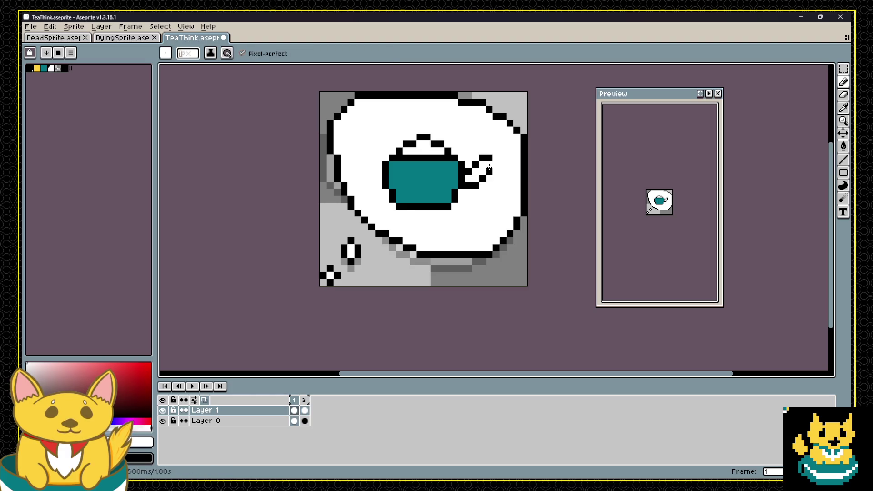
Fill the spout with teal using the Paint Bucket and turn the spout-tip pixel white.
left_click(434, 193, "alt")
key("g")
left_click(470, 179)
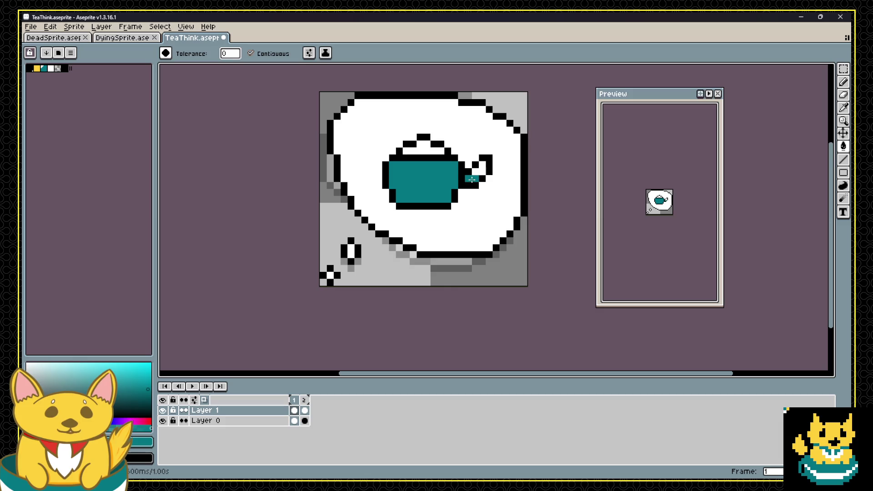
left_click(483, 168)
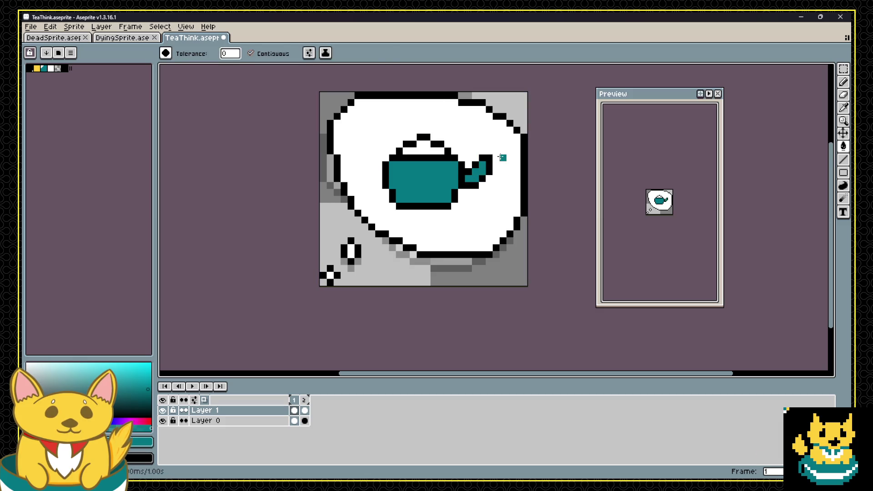
left_click(500, 157, "alt")
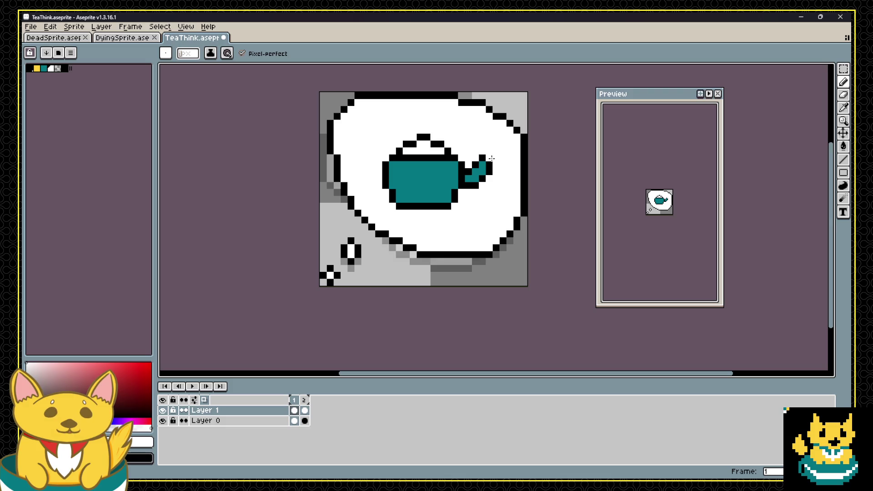
key("b")
left_click(482, 157)
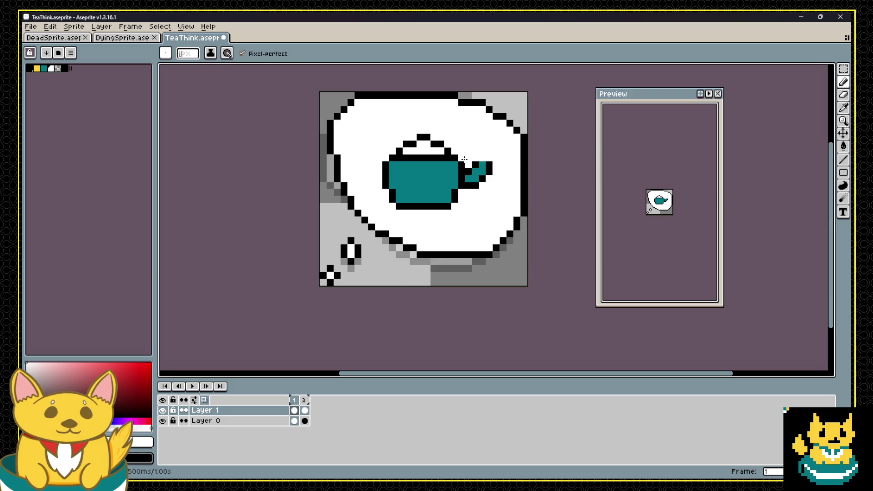
Fill the teapot lid with teal.
left_click(428, 171, "alt")
key("g")
left_click(425, 150)
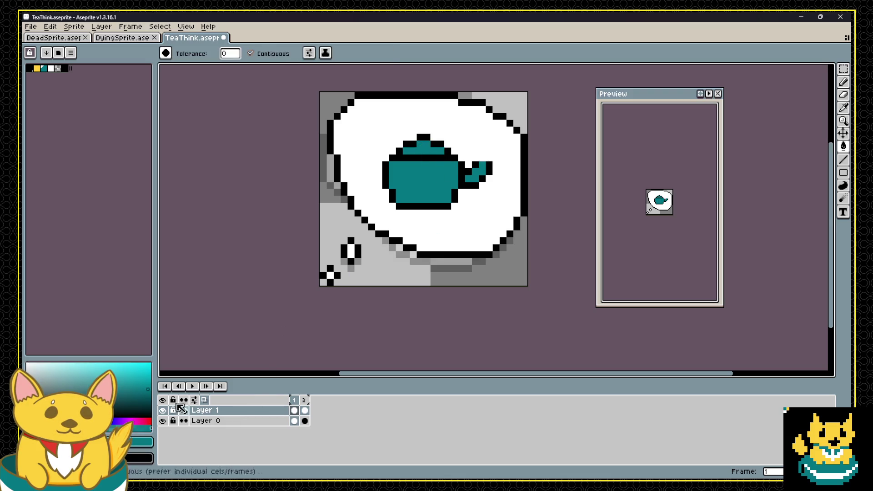
left_click(51, 68)
key("b")
left_click(392, 185)
key("ctrl+z")
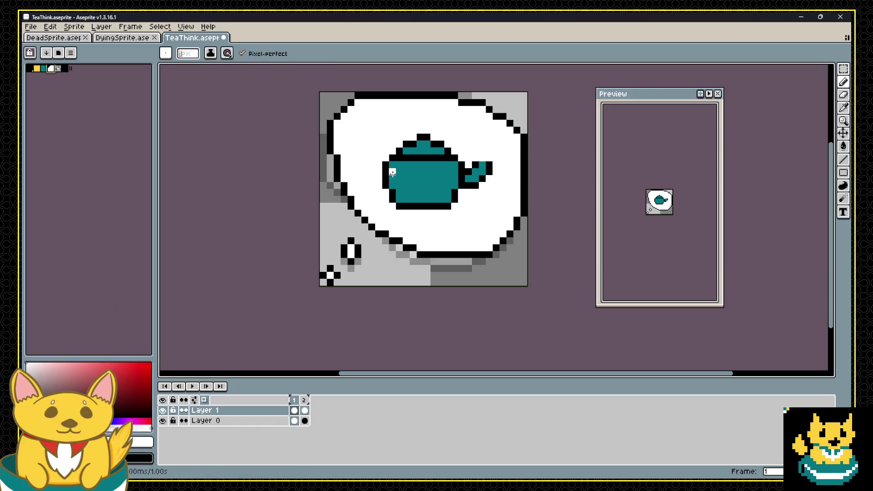
Draw a white band across the middle of the teapot body.
mouse_move(392, 178)
left_mouse_down()
mouse_move(455, 178)
mouse_move(391, 185)
left_mouse_up()
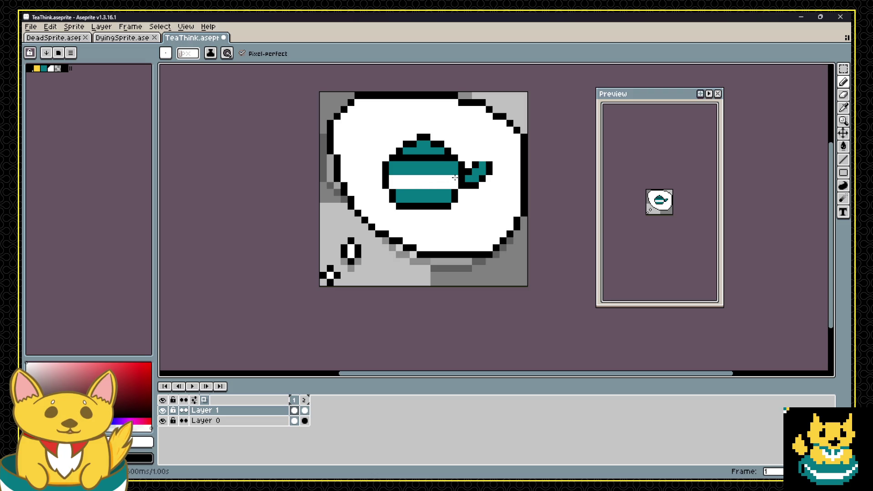
key("i")
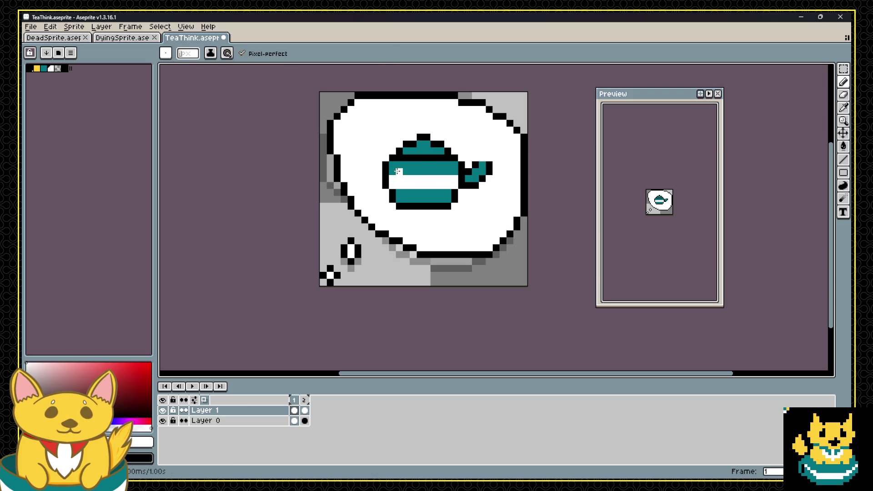
left_click(397, 172, "alt")
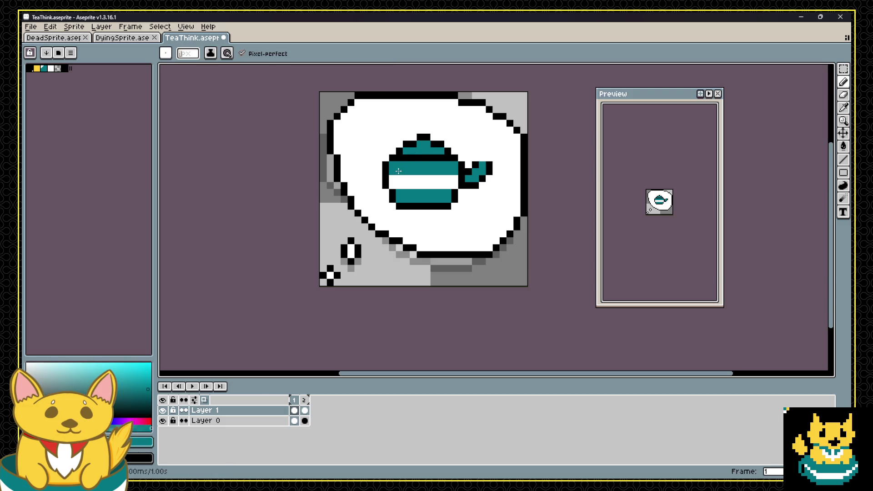
left_click(451, 151, "alt")
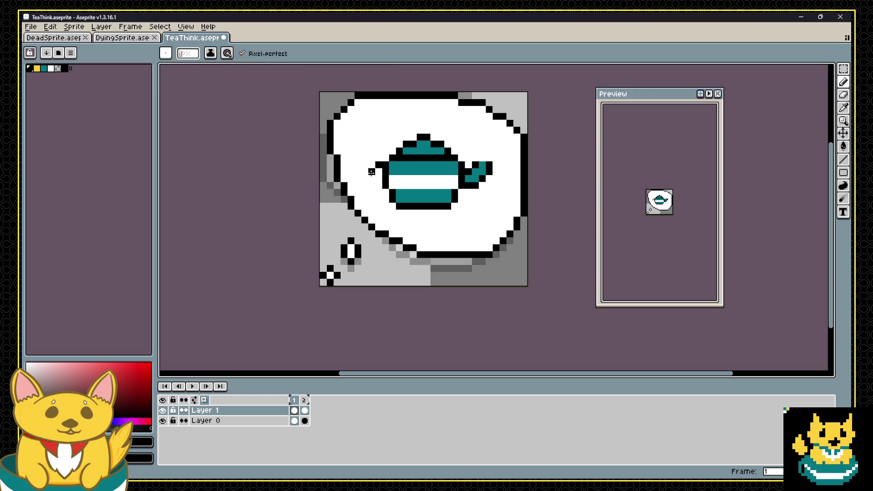
Draw a black handle on the teapot's left side and compare with frame 2's cup.
mouse_move(385, 193)
left_mouse_down()
mouse_move(370, 175)
mouse_move(386, 157)
left_mouse_up()
scroll(420, 142, "down", 4)
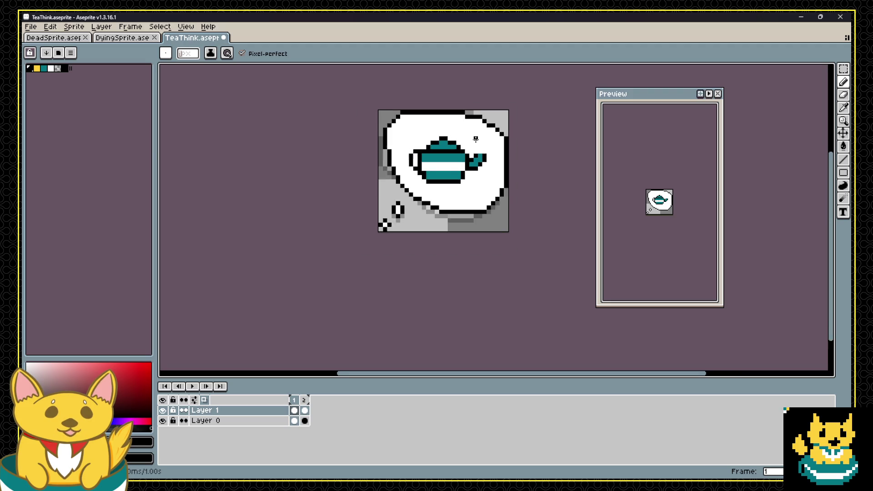
scroll(434, 142, "up", 4)
scroll(437, 141, "down", 4)
scroll(437, 141, "up", 3)
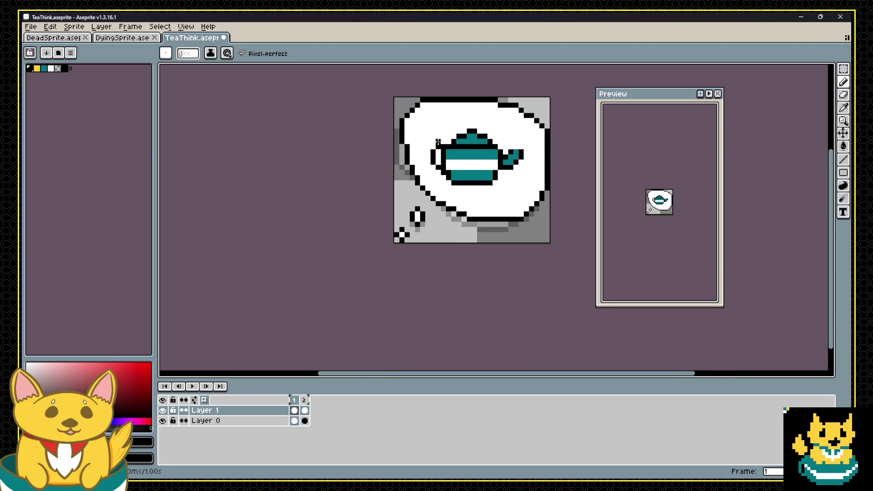
left_click(304, 410)
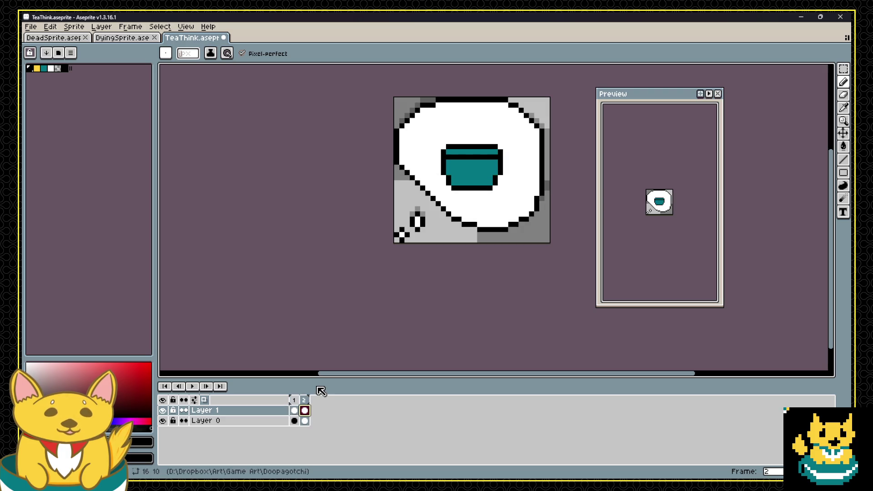
left_click(294, 411)
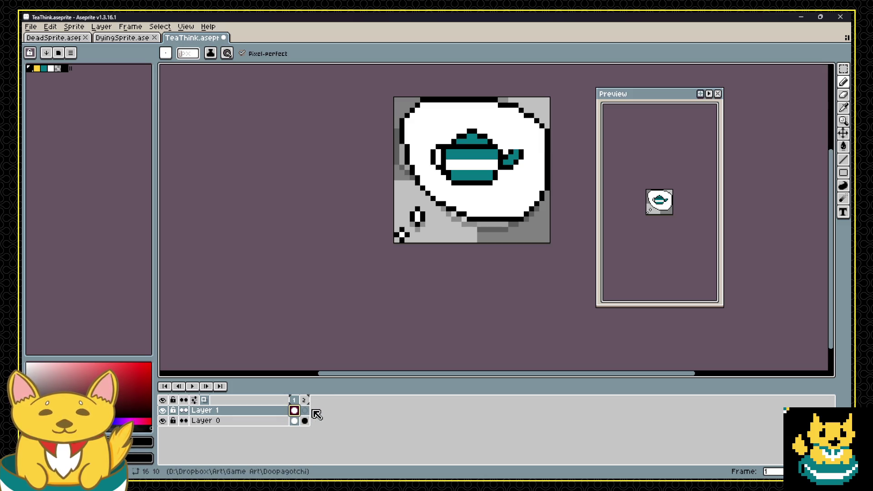
Lasso-copy the teapot into frame 2 and nudge it down one pixel.
key("v")
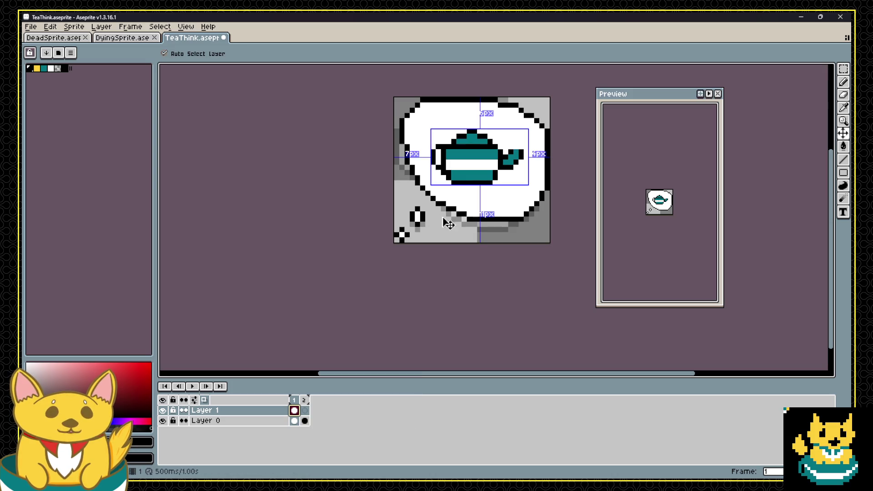
key("q")
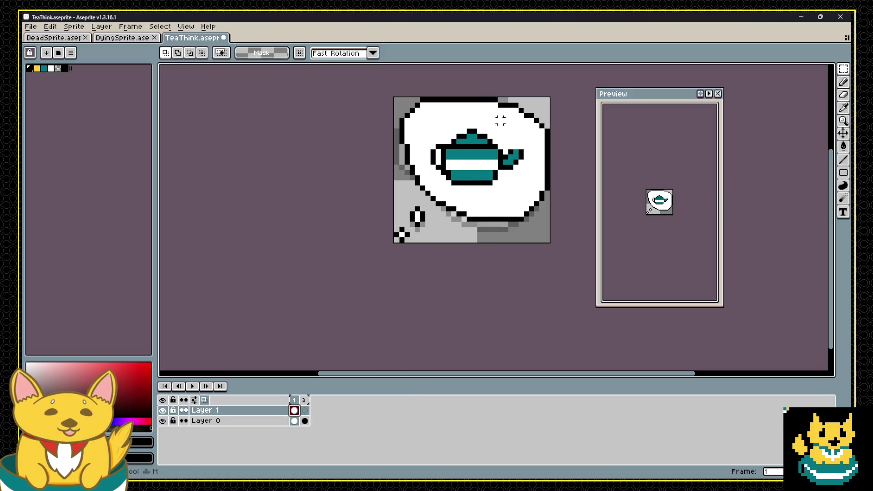
mouse_move(481, 119)
left_mouse_down()
mouse_move(527, 173)
mouse_move(433, 188)
mouse_move(462, 174)
left_mouse_up()
key("ctrl+c")
key(".")
key("ctrl+v")
key("comma")
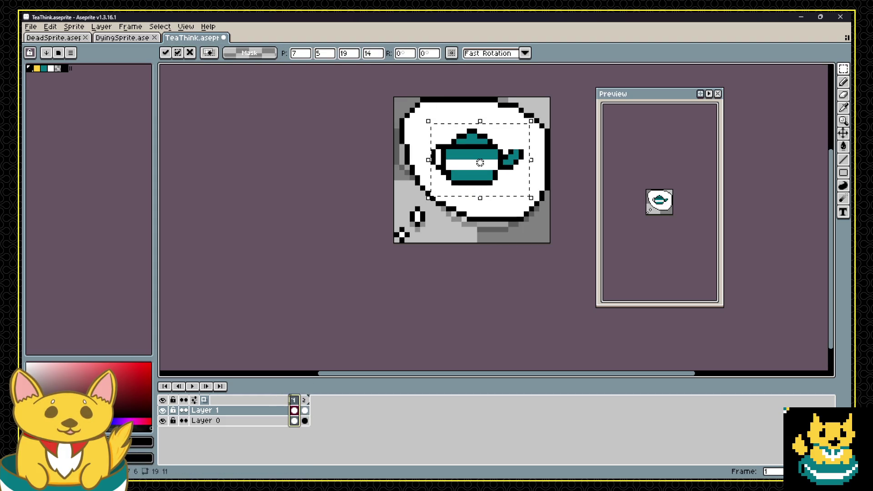
Preview the two-frame bobbing animation and save the sprite.
key("Return")
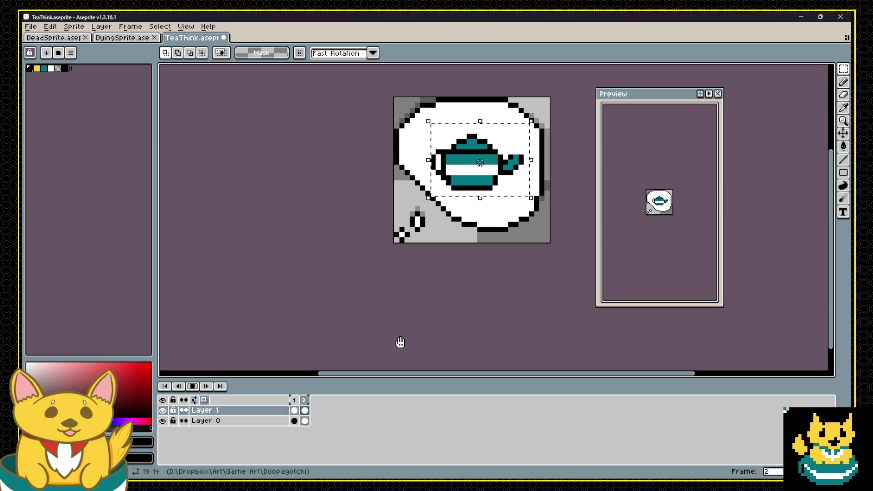
key("Return")
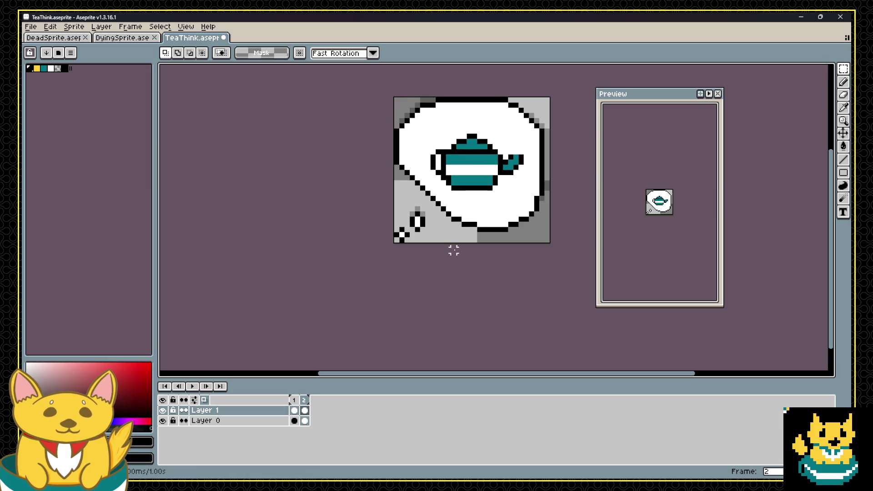
key("ctrl+s")
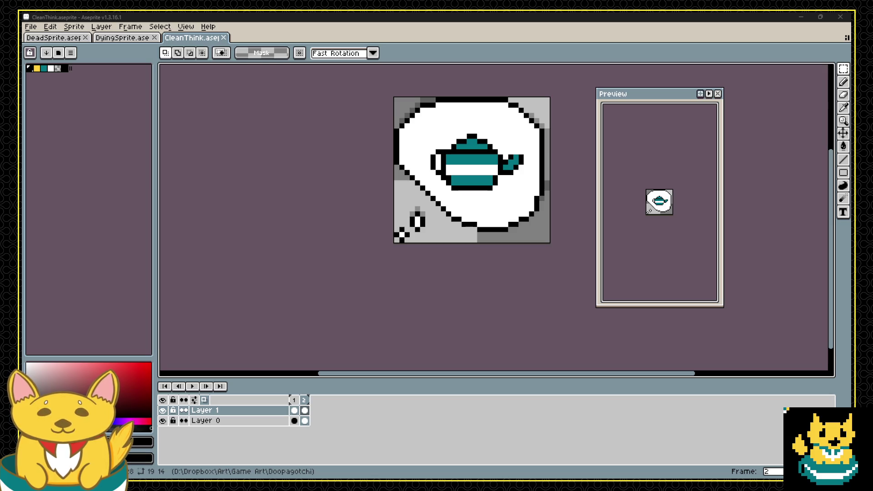
Bring the Aseprite window back into focus.
left_click(422, 53)
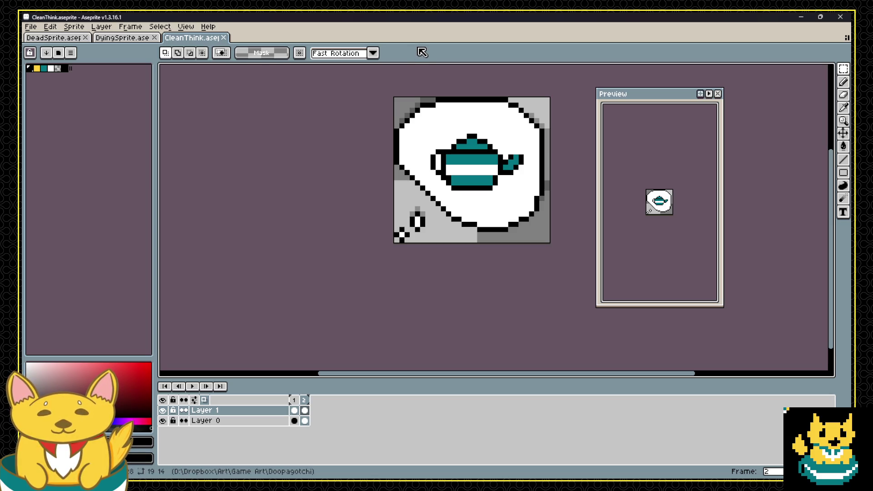
Sketch diagonal black strokes in the frame 1 bubble on Layer 1, then clear them.
scroll(500, 146, "up", 1)
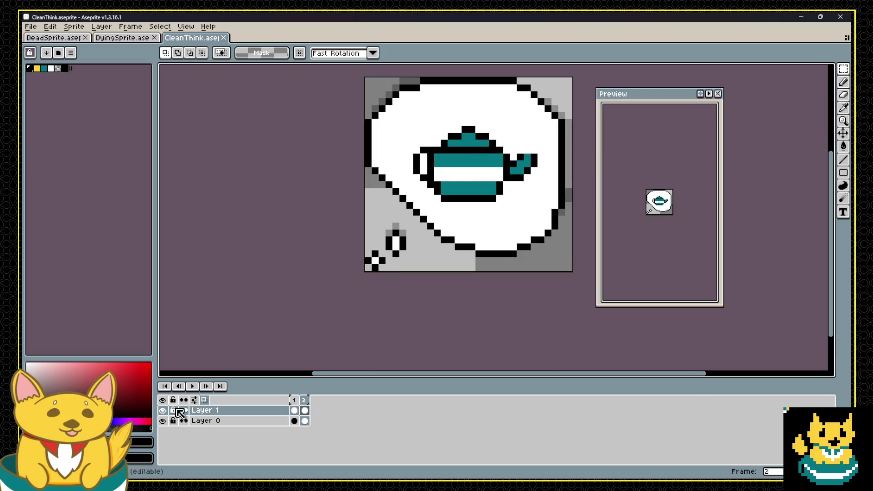
left_click_drag(298, 411, 299, 414)
left_click(295, 410)
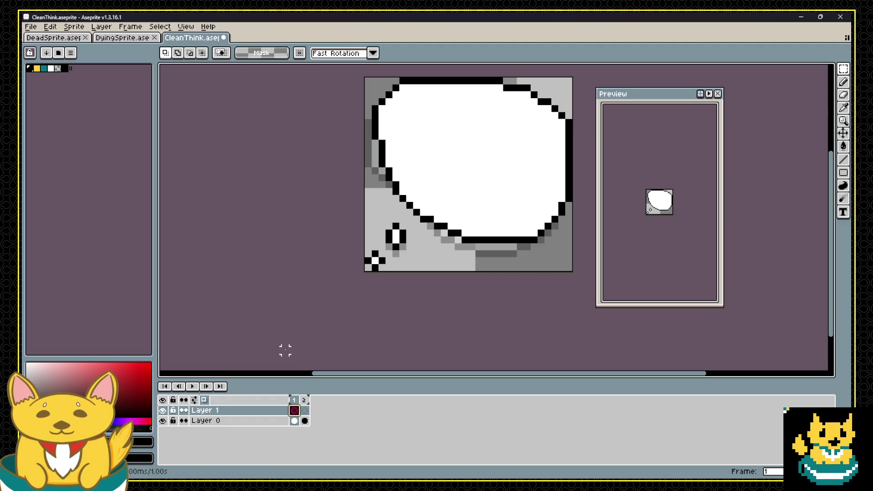
left_click(64, 69)
key("b")
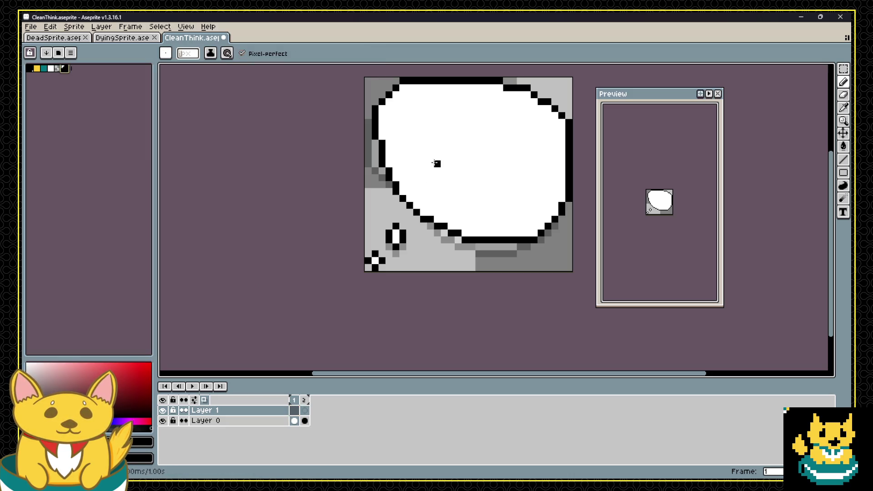
left_click_drag(430, 171, 466, 143)
key("ctrl+z")
mouse_move(430, 178)
left_mouse_down()
mouse_move(483, 132)
mouse_move(498, 139)
left_mouse_up()
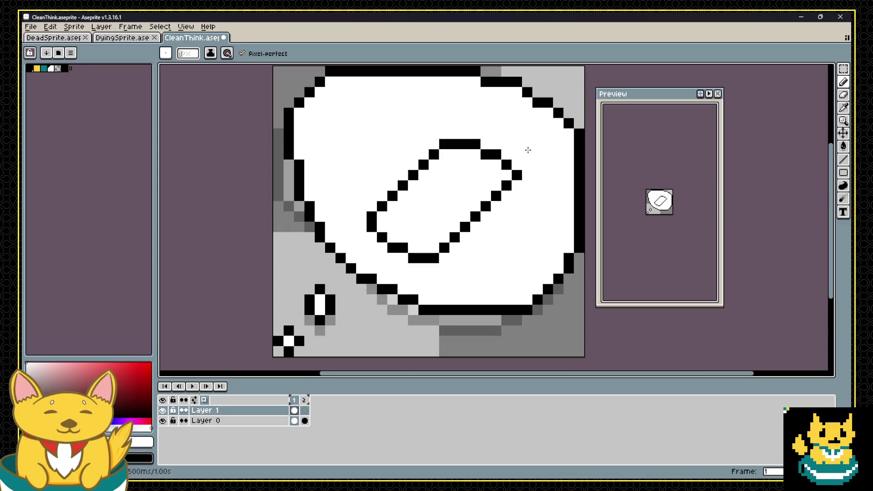
key("Delete")
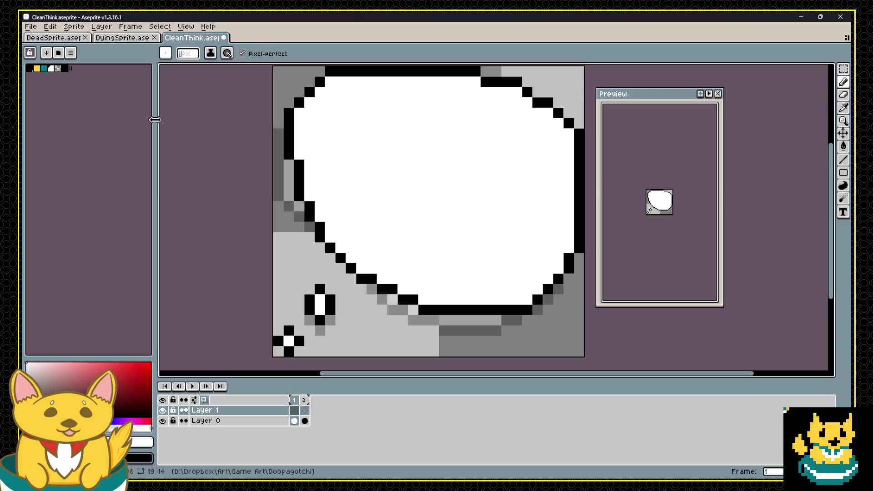
Draw a long black line across the bubble with a yellow block under its right end.
left_click(30, 68)
left_click(361, 164)
mouse_move(361, 165)
left_mouse_down()
mouse_move(523, 164)
mouse_move(537, 175)
mouse_move(511, 179)
mouse_move(521, 184)
mouse_move(495, 181)
mouse_move(506, 210)
left_mouse_up()
left_click(37, 68)
left_click(495, 216, "alt")
Carve white columns into the yellow block, undoing misplaced strokes.
key("alt")
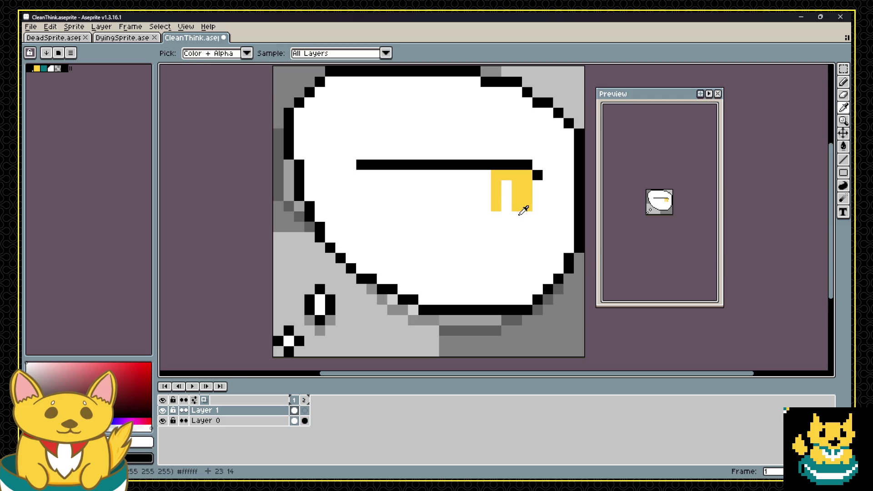
key("alt")
left_click_drag(518, 180, 515, 211)
left_click(527, 200, "alt")
key("ctrl")
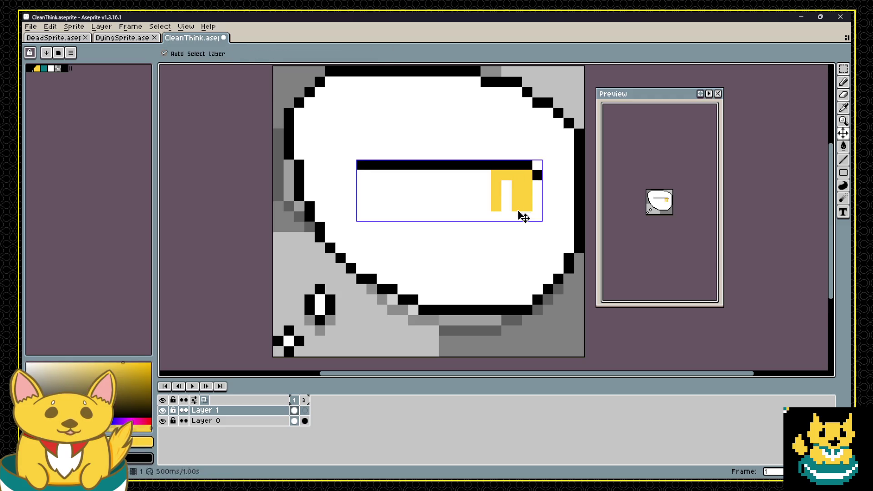
key("ctrl+z")
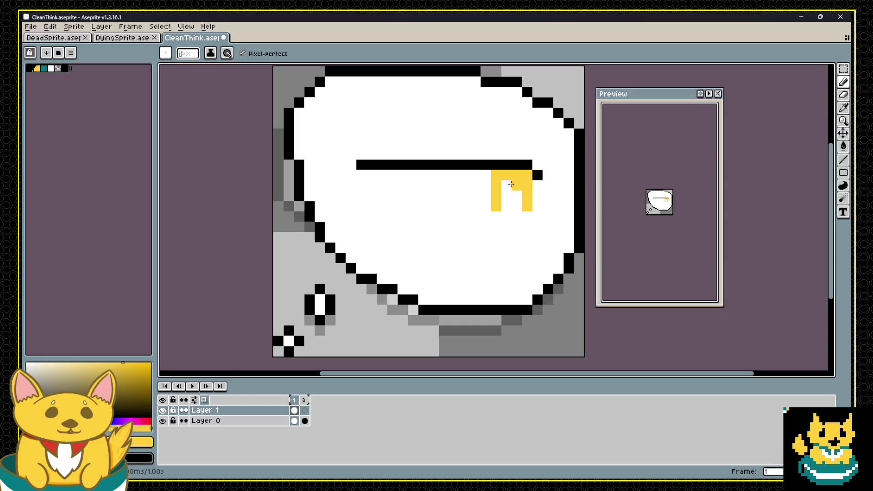
left_click_drag(507, 181, 507, 212)
key("ctrl+z")
Paint white over part of the yellow block, add a yellow finger column and a second black line.
mouse_move(506, 180)
left_mouse_down()
mouse_move(505, 200)
mouse_move(486, 193)
mouse_move(485, 209)
mouse_move(353, 177)
left_mouse_up()
left_click(495, 200, "alt")
left_click(493, 188)
left_click(496, 176, "alt")
left_click(486, 165, "alt")
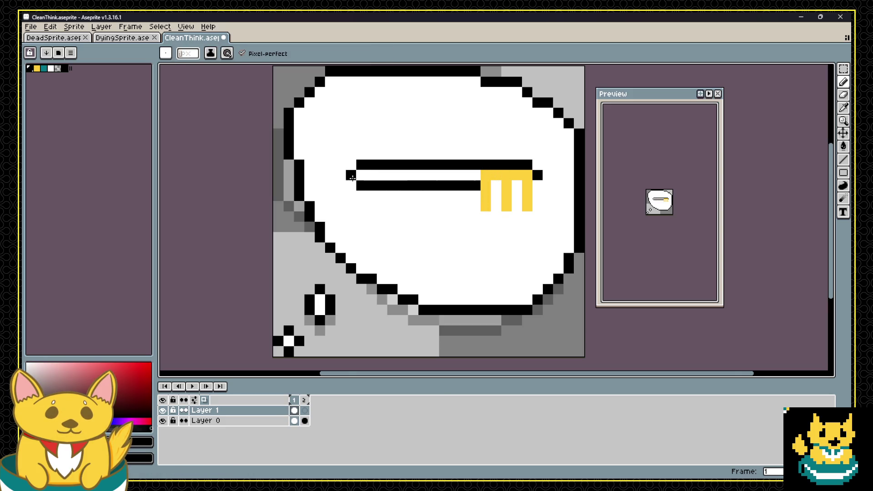
Clear the black bars and yellow finger drawing from Layer 1.
scroll(353, 177, "down", 5)
scroll(374, 165, "up", 1)
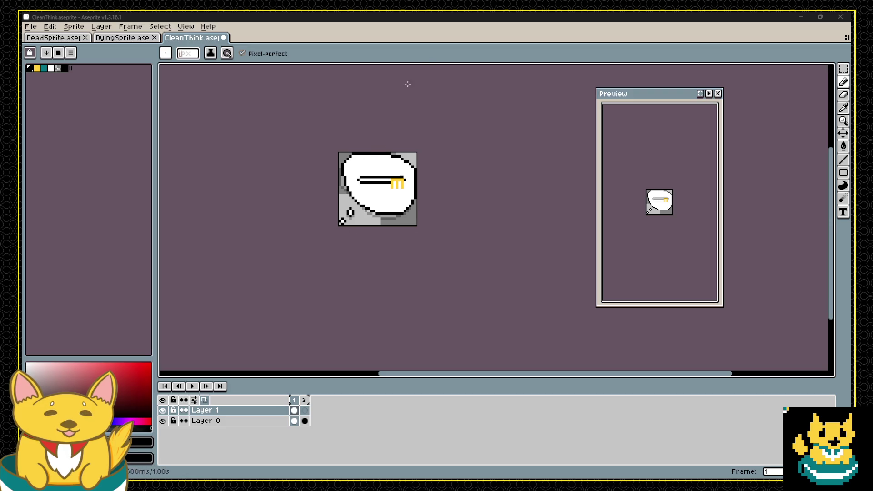
scroll(319, 211, "up", 1)
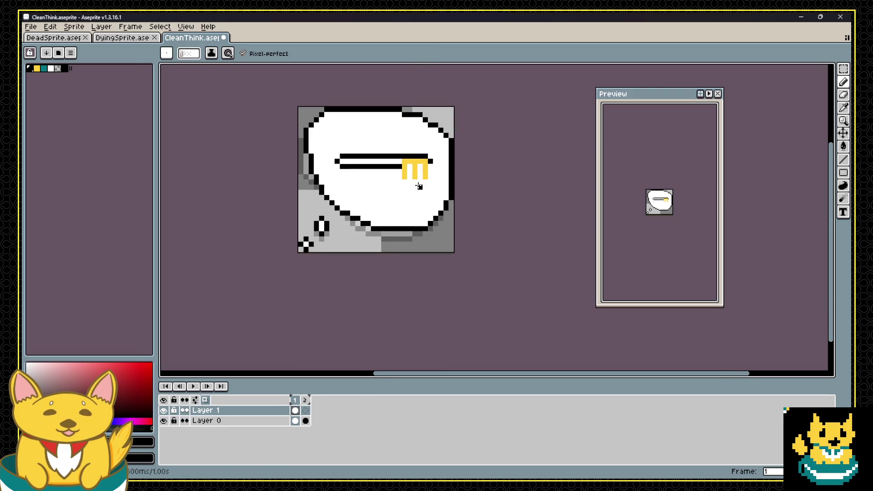
scroll(415, 186, "up", 1)
scroll(411, 171, "down", 1)
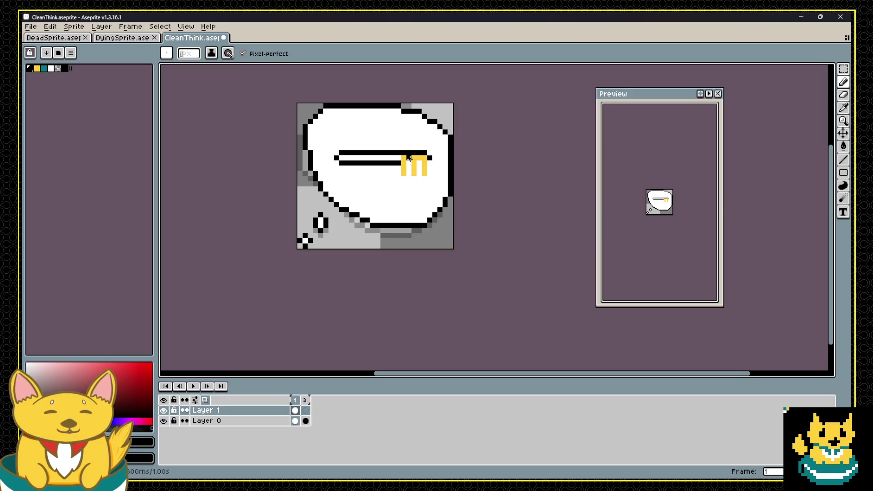
key("Delete")
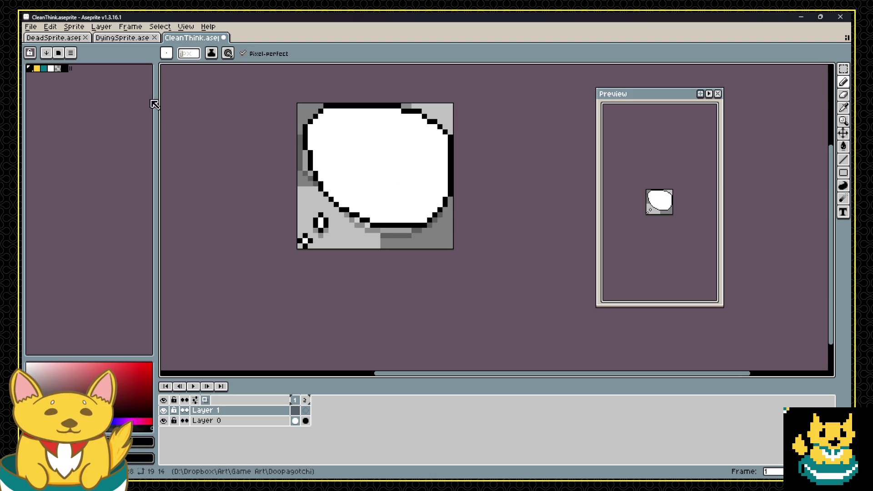
left_click(36, 68)
left_click_drag(385, 137, 377, 153)
key("ctrl+z")
key("plus")
key("plus")
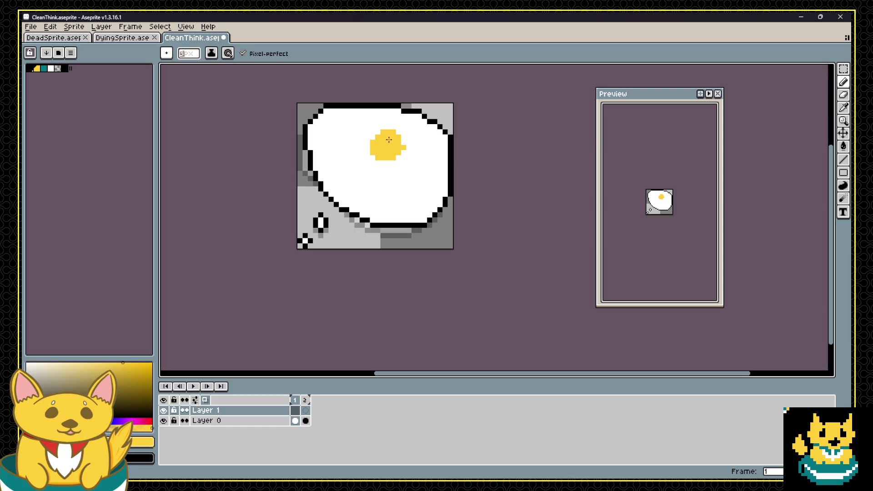
left_click(29, 68)
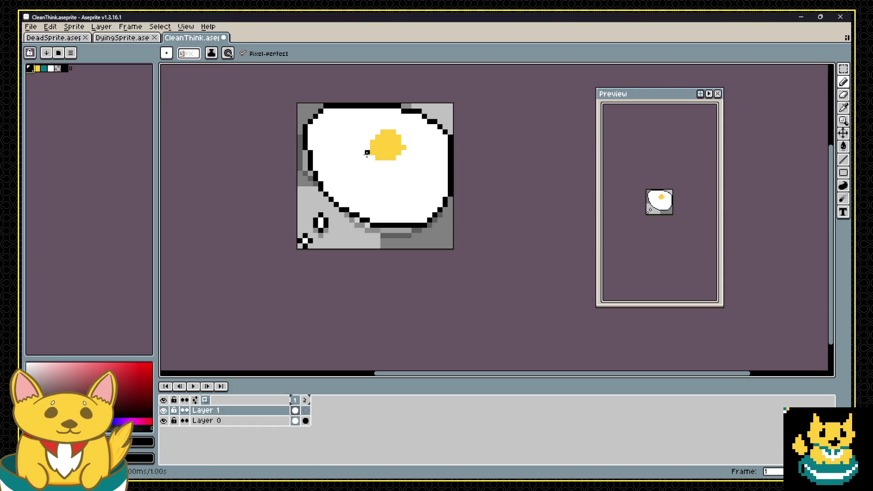
left_click_drag(366, 153, 345, 179)
key("ctrl+z")
left_click(187, 55)
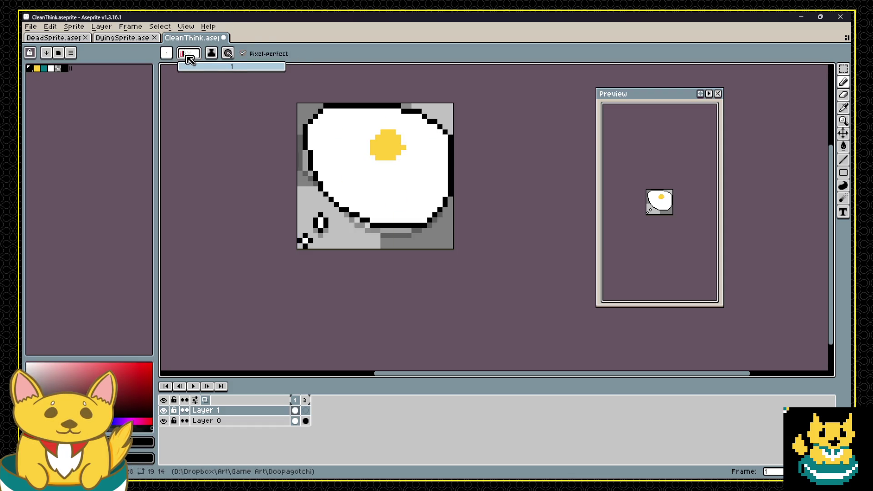
mouse_move(366, 157)
left_mouse_down()
mouse_move(347, 184)
mouse_move(378, 163)
left_mouse_up()
key("v")
key("b")
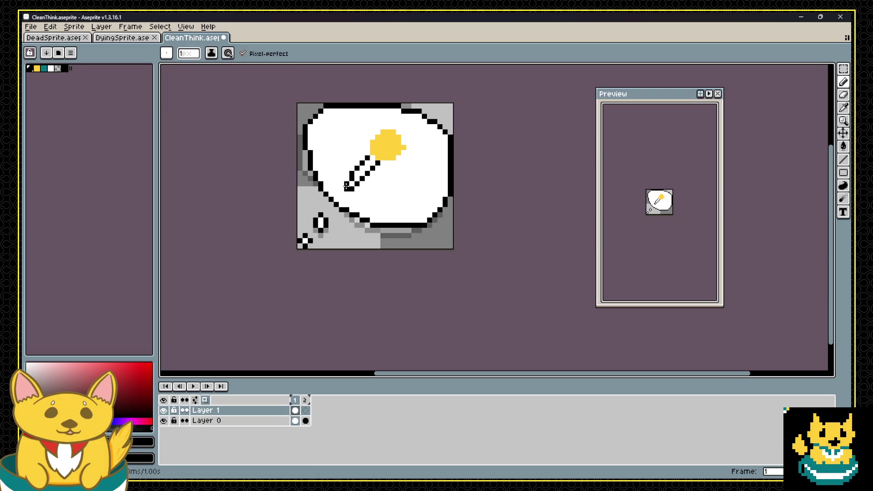
key("Delete")
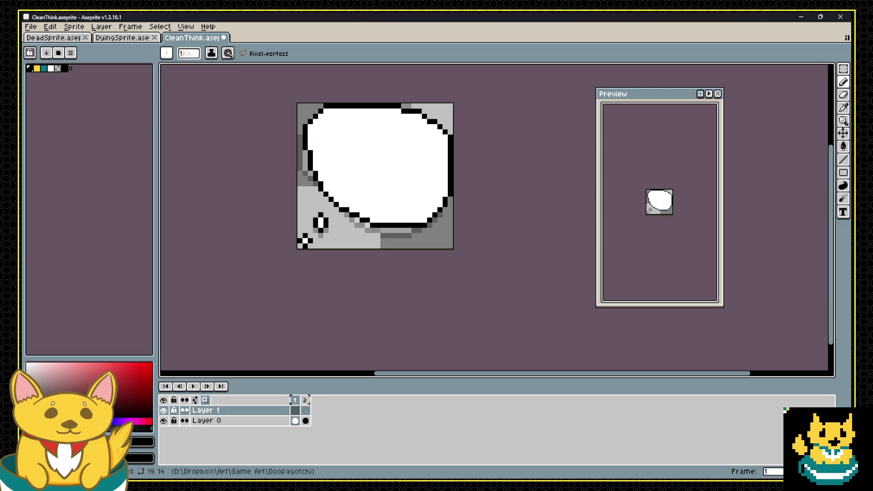
key("]")
key("]")
mouse_move(393, 152)
left_mouse_down()
mouse_move(403, 180)
mouse_move(388, 184)
left_mouse_up()
left_click_drag(351, 163, 368, 184)
key("ctrl+z")
key("ctrl+z")
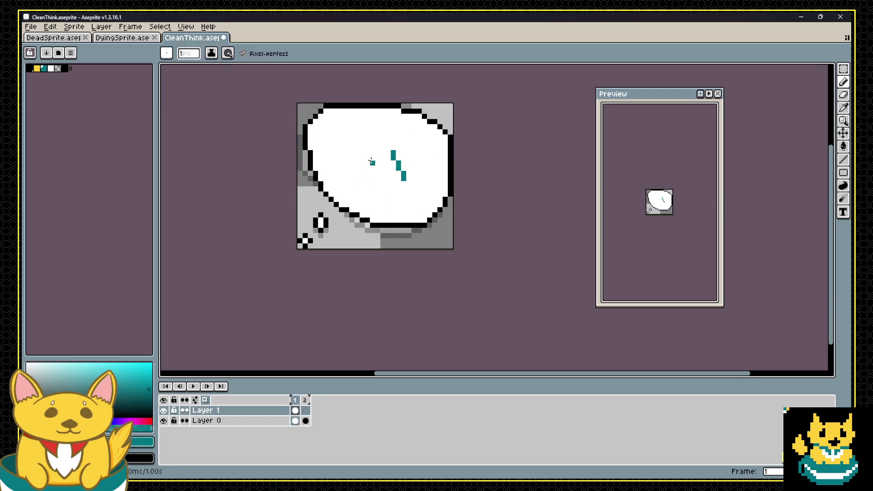
left_click_drag(377, 153, 389, 182)
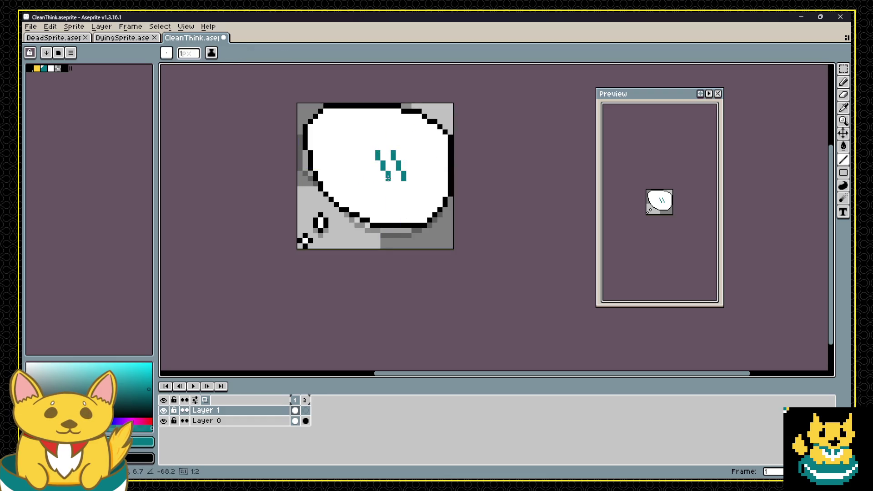
left_click(366, 157)
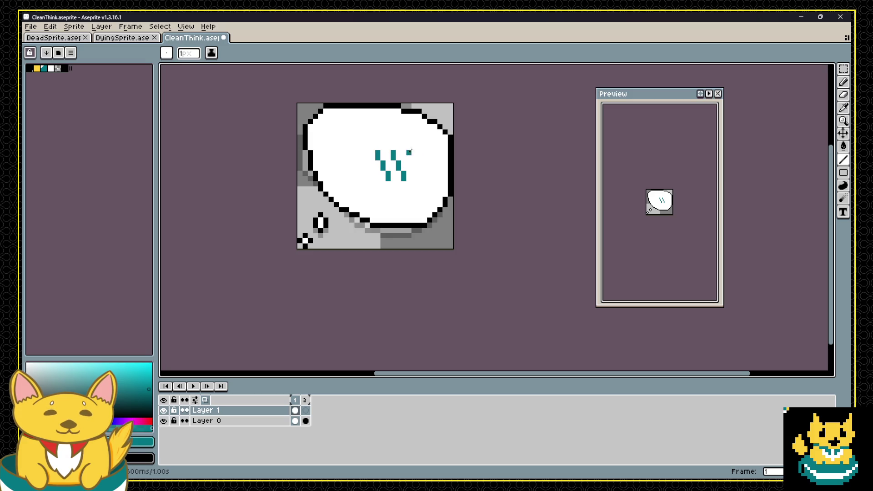
key("v")
mouse_move(413, 162)
left_mouse_down()
mouse_move(405, 184)
mouse_move(412, 192)
left_mouse_up()
key("ctrl+z")
left_click(255, 410)
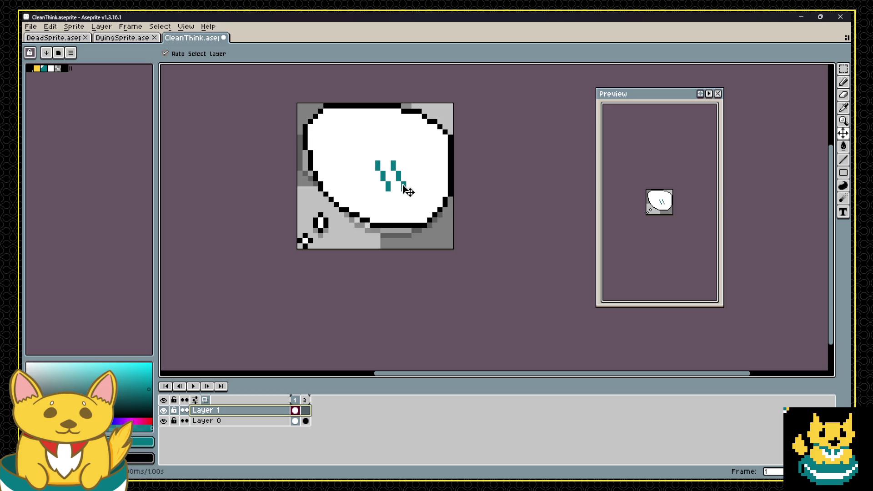
left_click(30, 69)
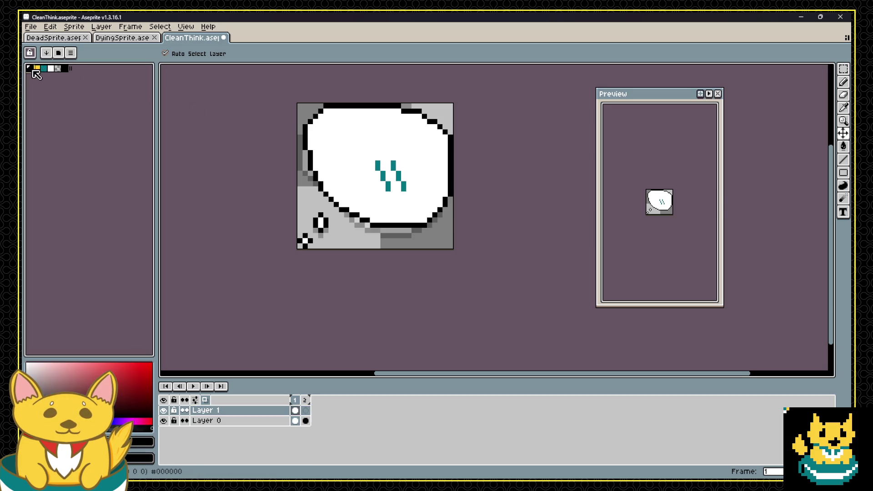
key("b")
mouse_move(326, 152)
left_mouse_down()
mouse_move(399, 131)
mouse_move(336, 162)
left_mouse_up()
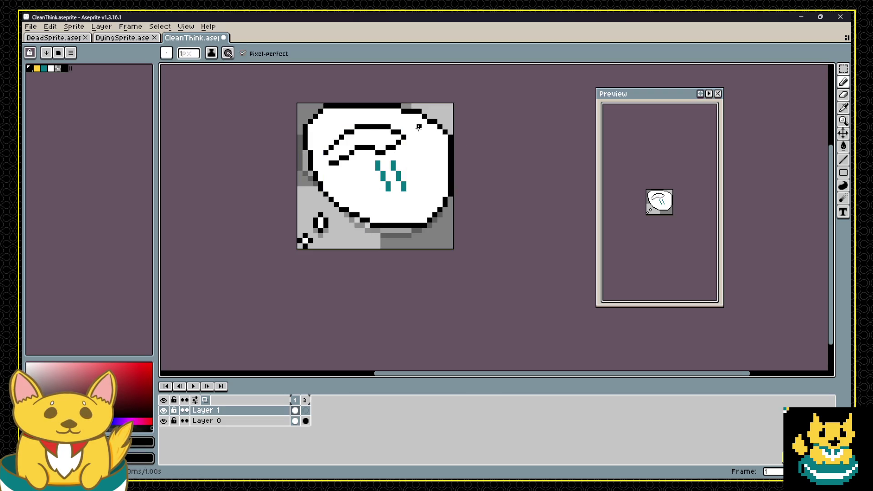
scroll(459, 153, "down", 5)
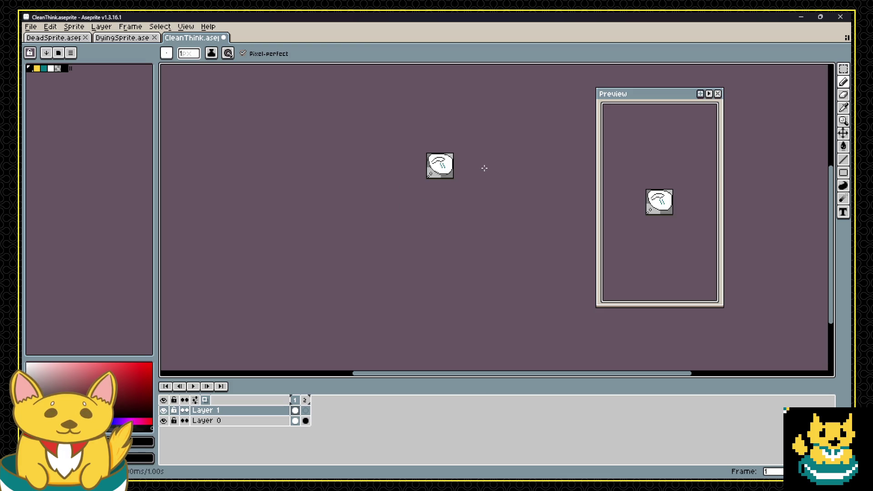
scroll(482, 150, "up", 6)
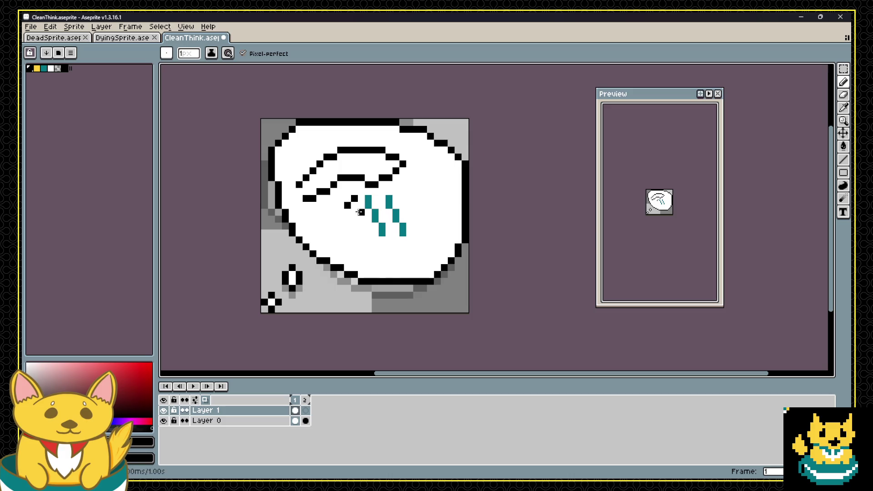
left_click_drag(359, 212, 357, 205)
right_click(354, 205)
left_click(423, 219)
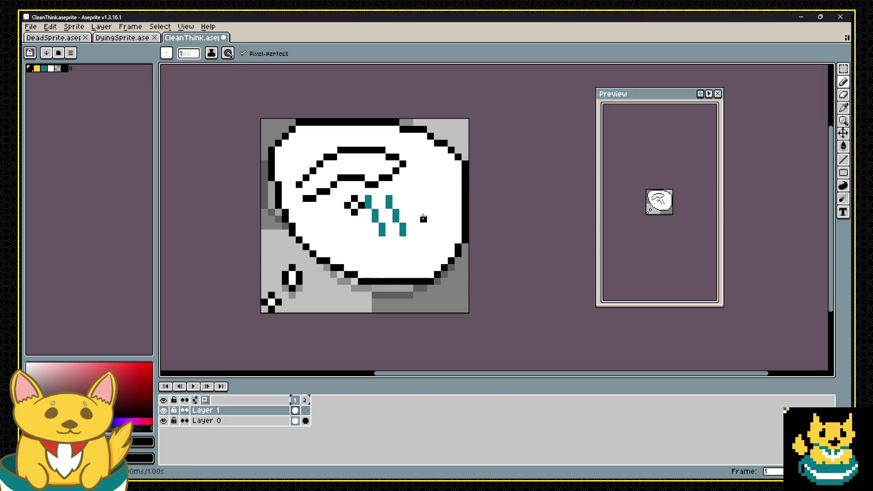
left_click(416, 226)
left_click(423, 232)
left_click(430, 226)
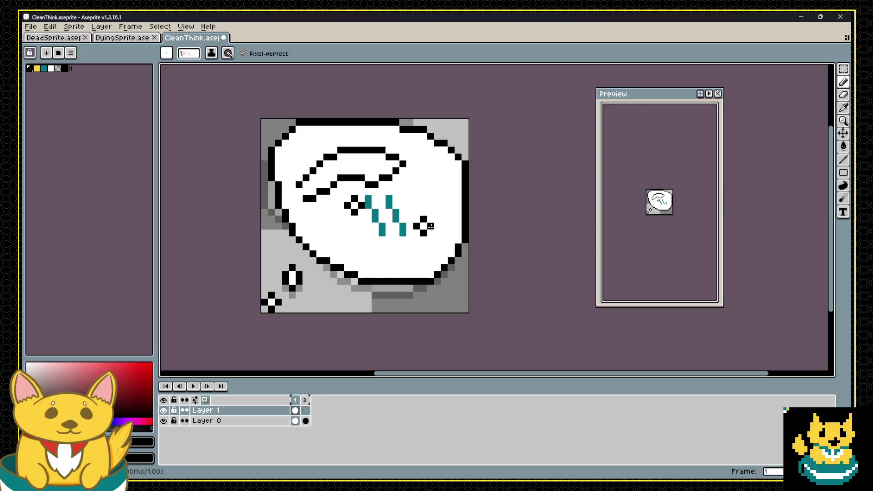
left_click(365, 194, "alt")
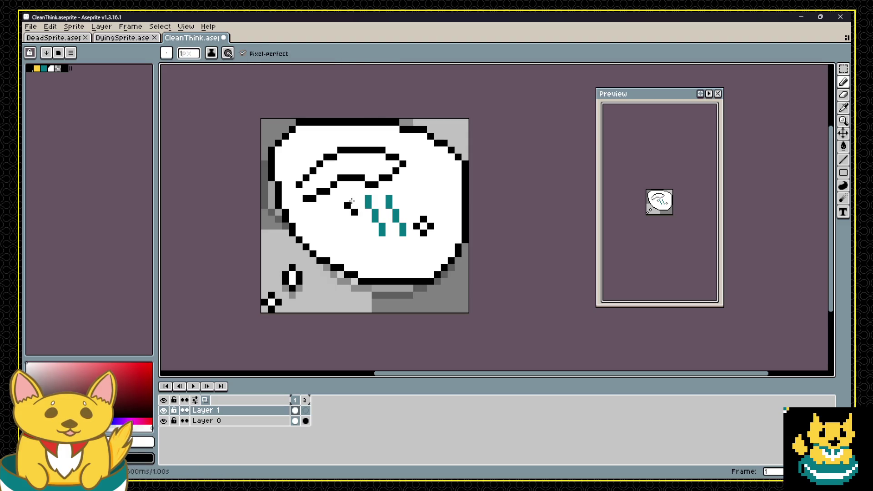
left_click(348, 205, "alt")
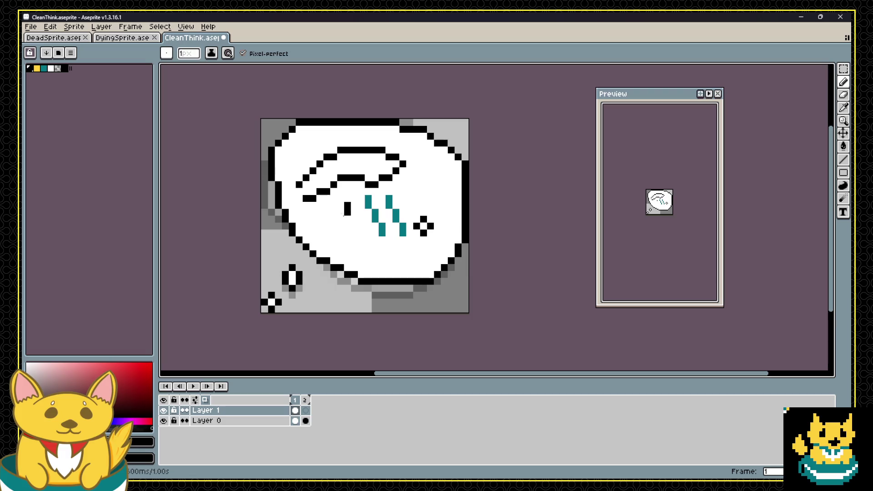
left_click(341, 212)
right_click(347, 212)
left_click(354, 213)
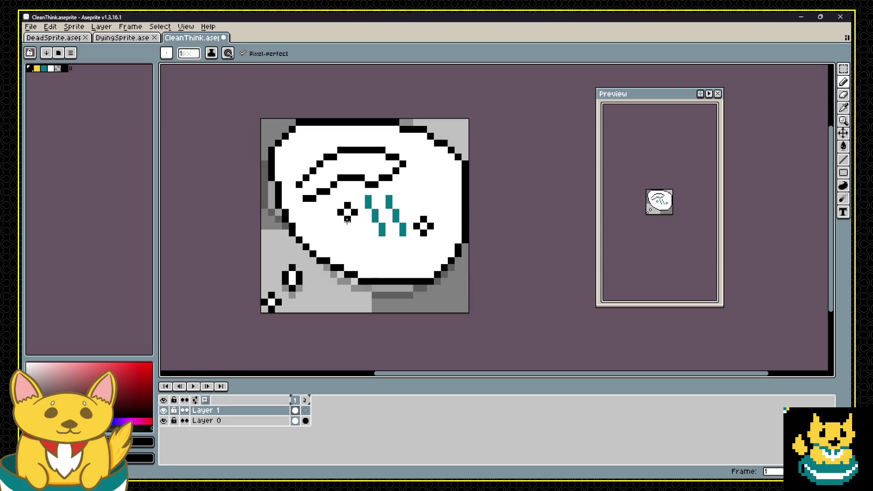
scroll(347, 220, "down", 8)
scroll(392, 177, "up", 4)
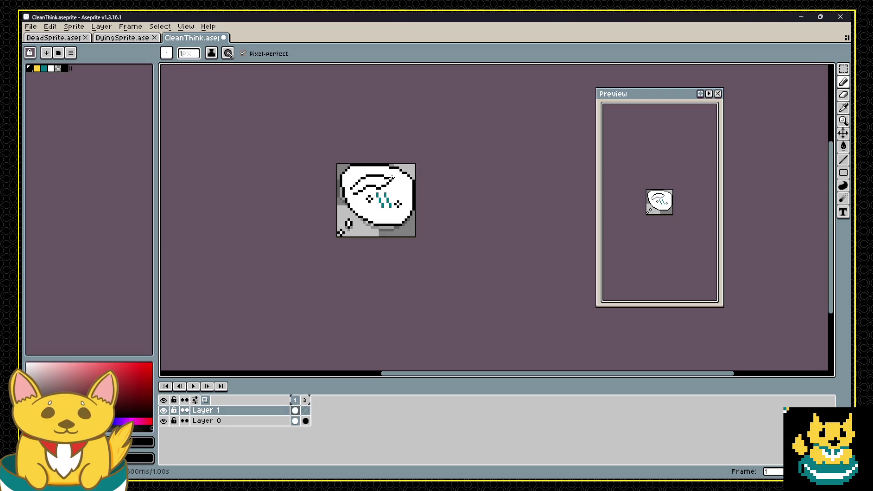
scroll(392, 177, "up", 1)
scroll(356, 195, "up", 1)
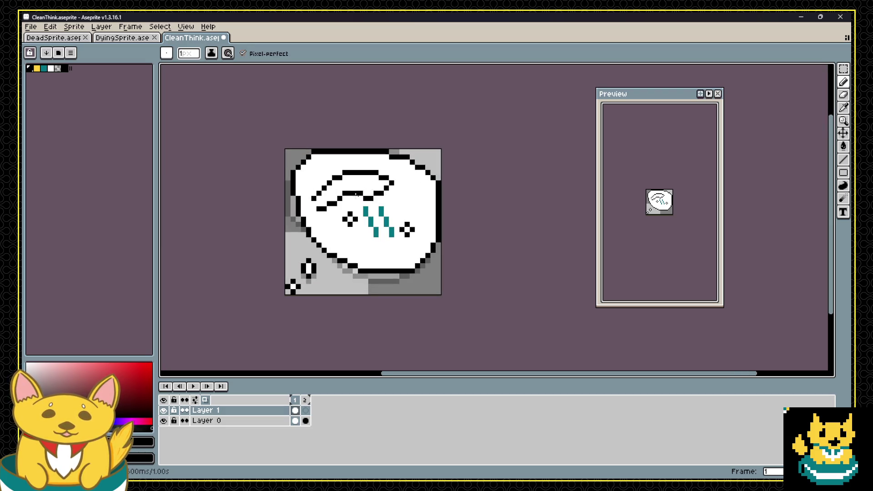
left_click(375, 199, "alt")
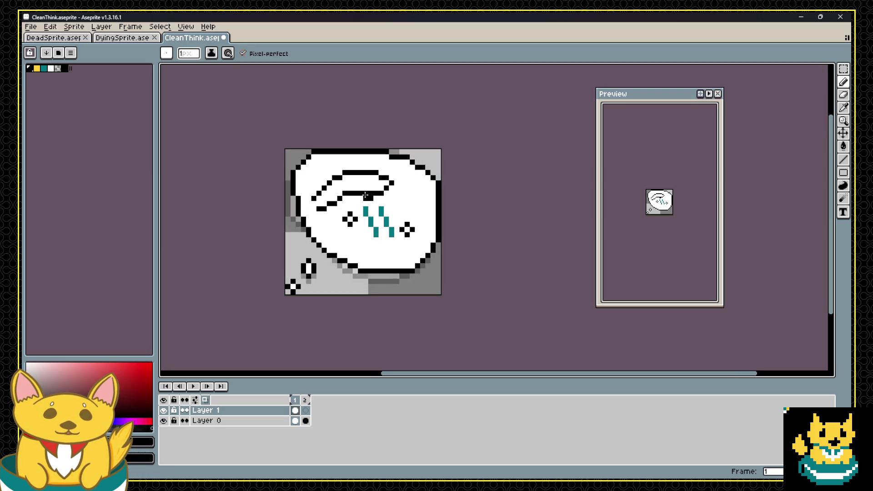
scroll(364, 195, "down", 1)
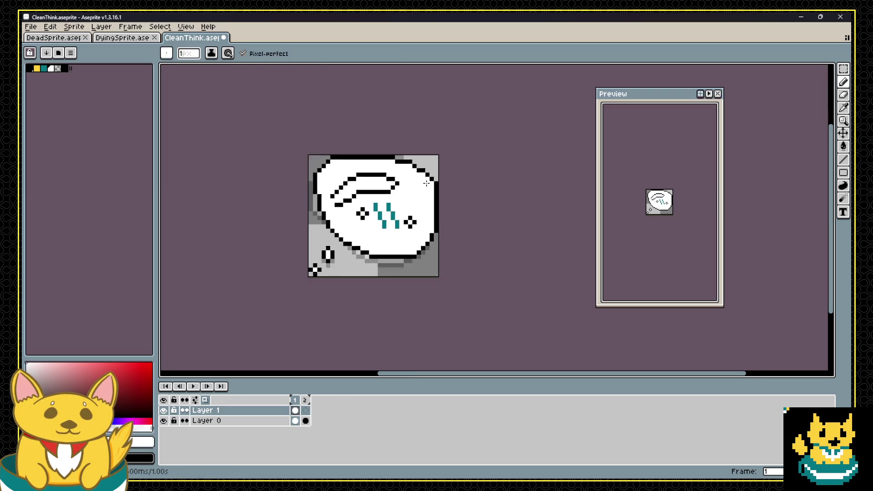
scroll(359, 193, "up", 1)
key("alt")
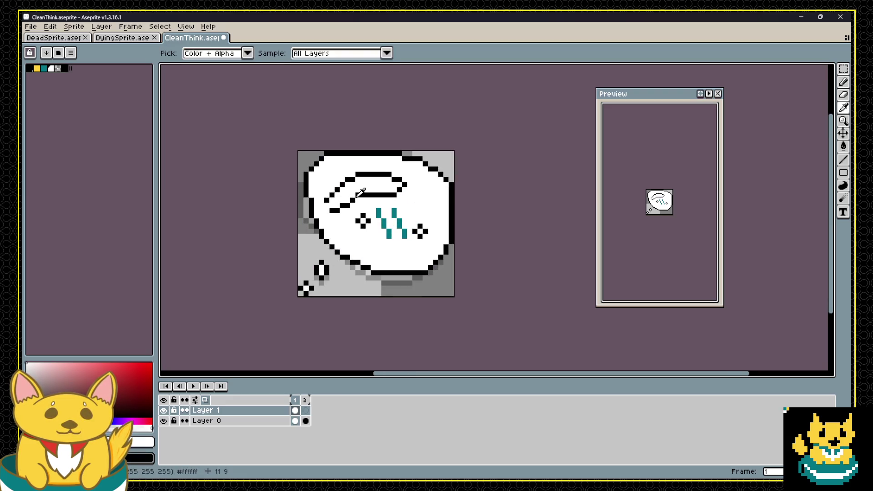
left_click(355, 194, "alt")
left_click(350, 197)
left_click(339, 205)
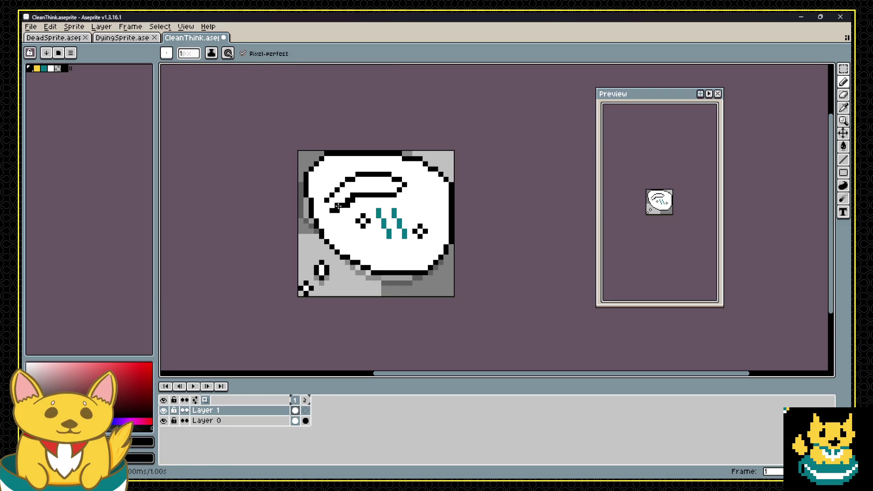
left_click(357, 200, "alt")
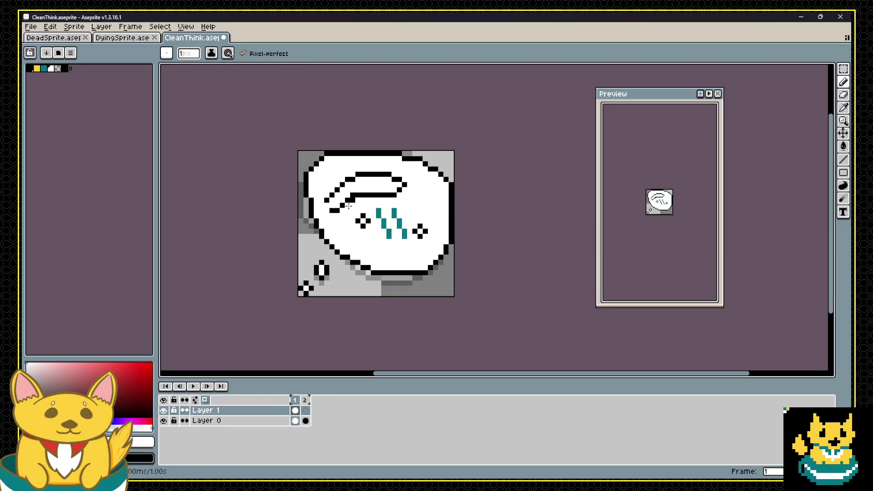
scroll(352, 179, "down", 3)
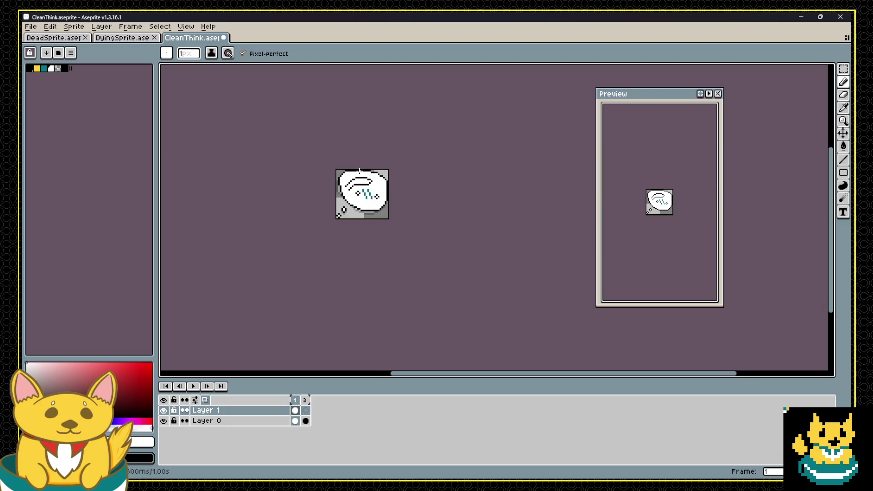
scroll(358, 180, "up", 2)
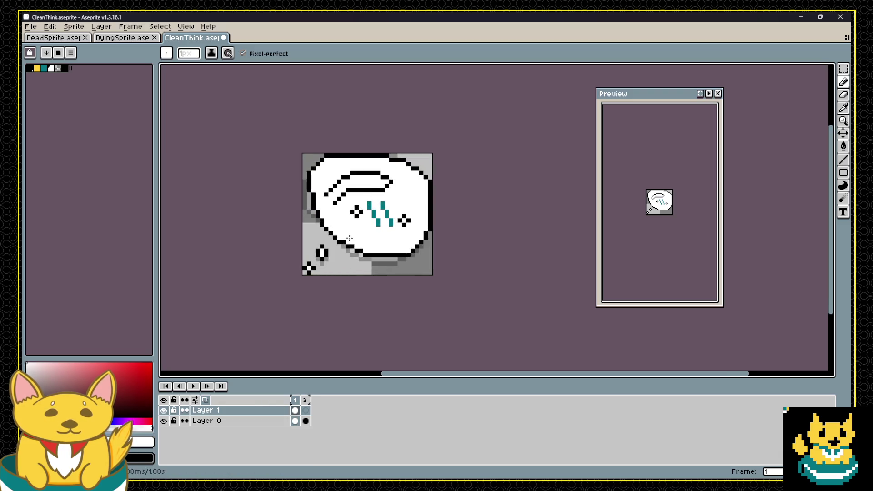
Select the teal marks inside the bubble and nudge them one pixel right.
key("m")
mouse_move(378, 194)
left_mouse_down()
mouse_move(400, 229)
mouse_move(395, 217)
left_mouse_up()
key("Return")
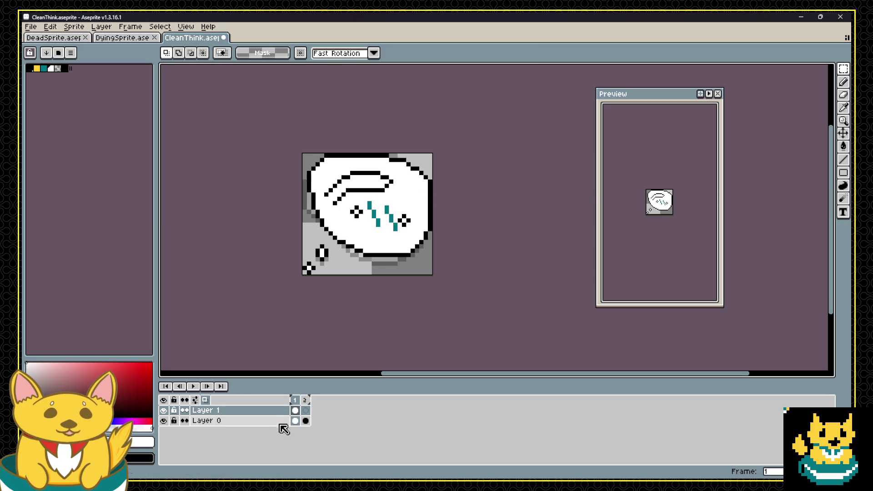
Copy frame 1's whole bubble drawing and paste it into frame 2.
left_click(295, 410)
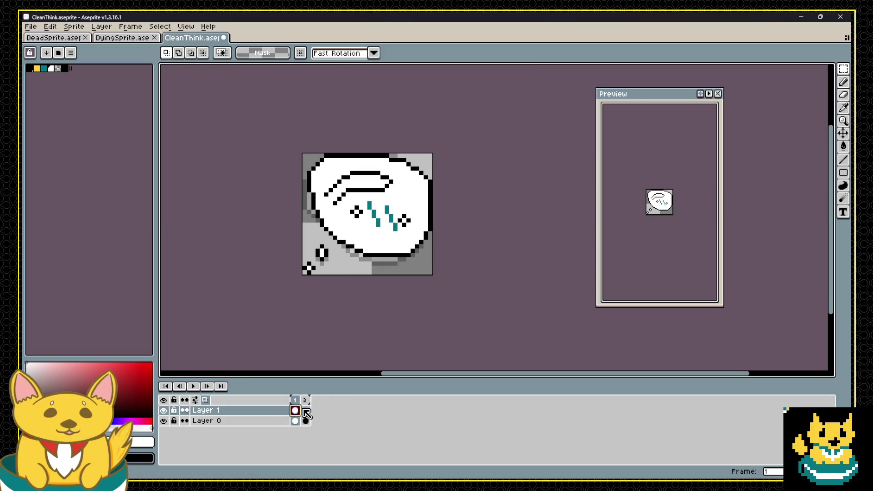
left_click_drag(434, 160, 305, 255)
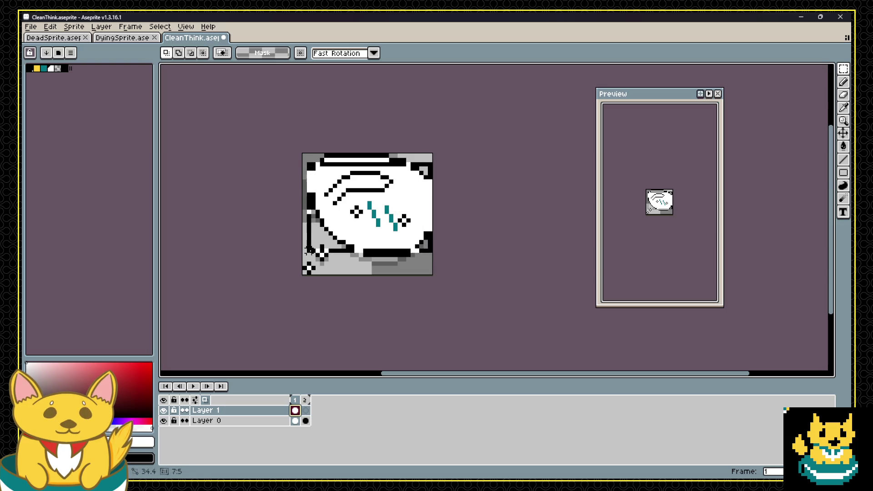
key("ctrl+c")
left_click(307, 410)
key("ctrl+v")
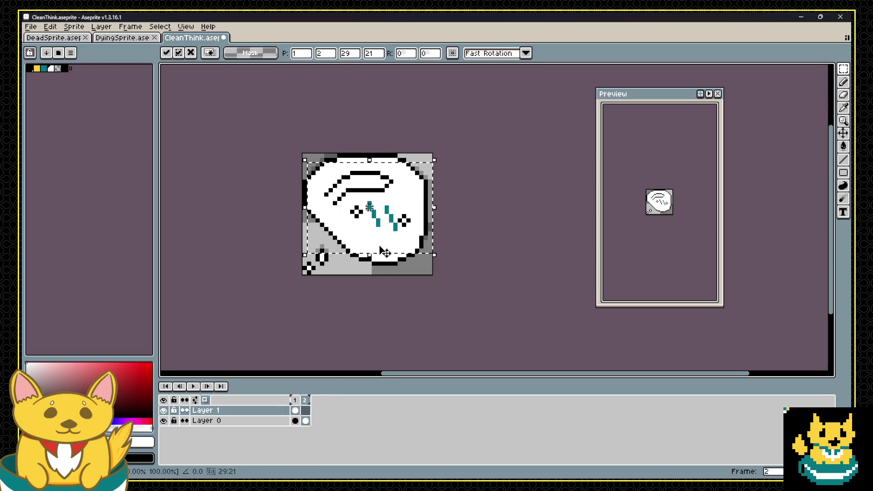
left_click(395, 281)
In frame 2, shift the teal marks one pixel left and down, and reposition the right-side marks.
mouse_move(382, 199)
left_mouse_down()
mouse_move(404, 238)
mouse_move(395, 213)
mouse_move(391, 237)
mouse_move(385, 224)
left_mouse_up()
key("Return")
left_click(385, 220)
key("Return")
key("ctrl+z")
key("ctrl+z")
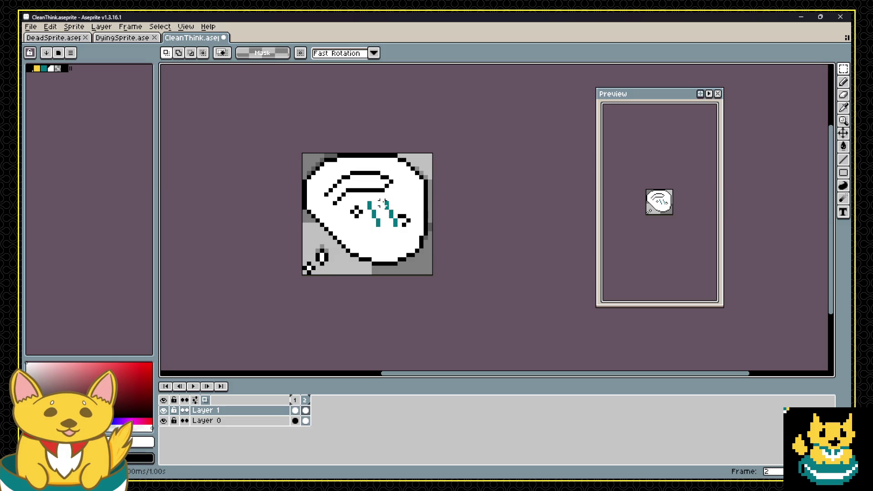
left_click_drag(378, 221, 374, 225)
key("Return")
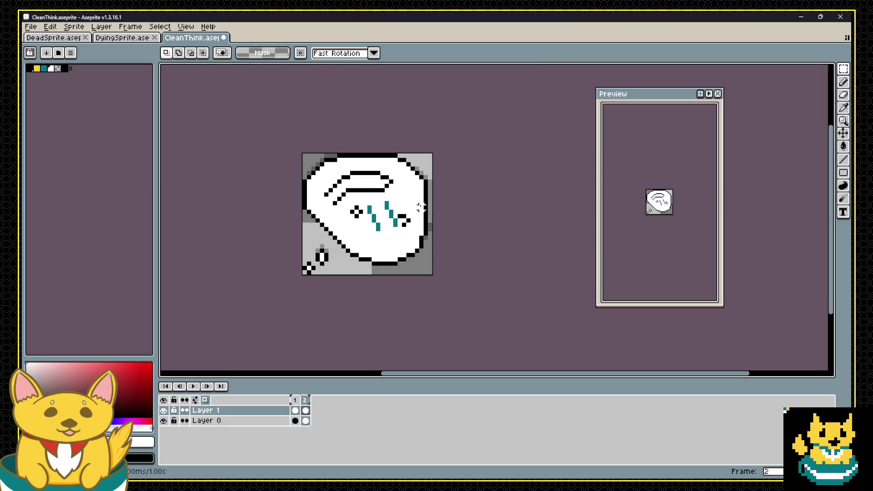
left_click_drag(417, 204, 395, 234)
left_click(407, 223)
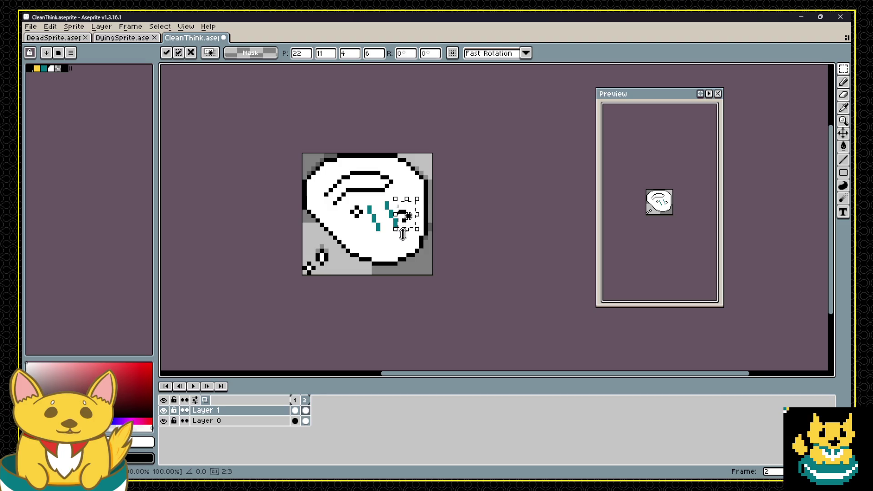
key("ctrl+d")
Reshape the left black mark with the pencil, painting its stray and top pixels white.
key("b")
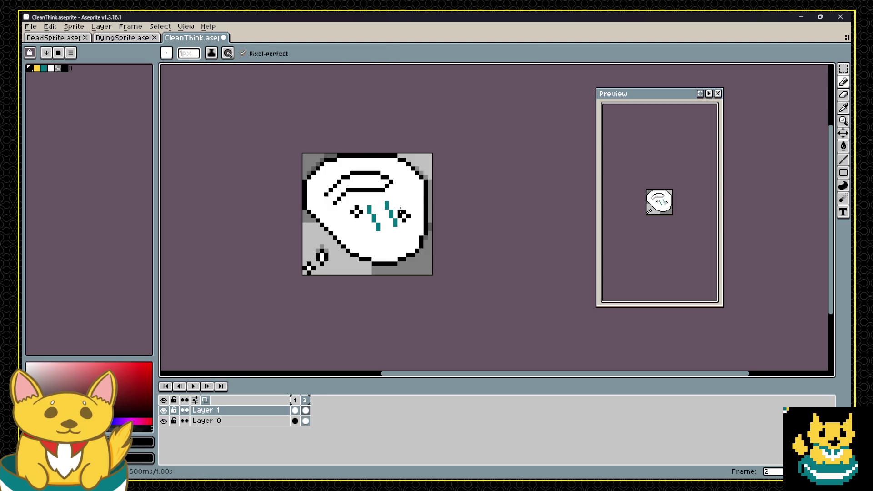
key("e")
left_click(356, 219, "alt")
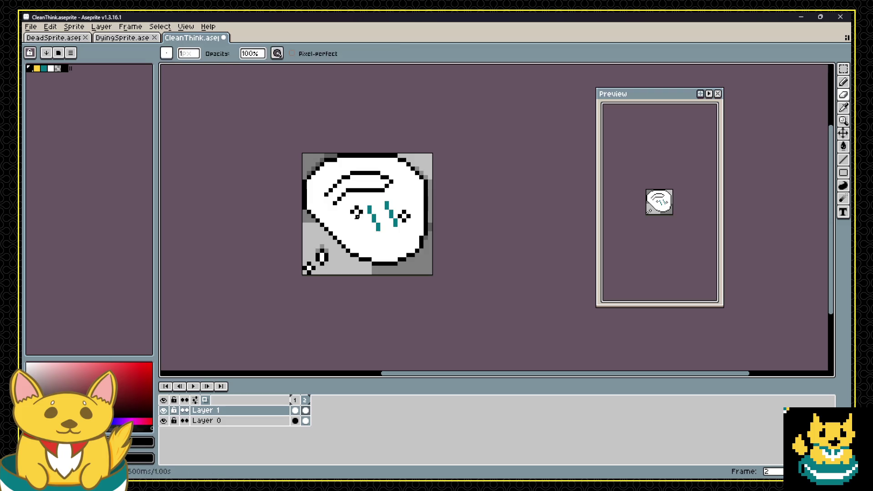
key("b")
left_click(357, 212)
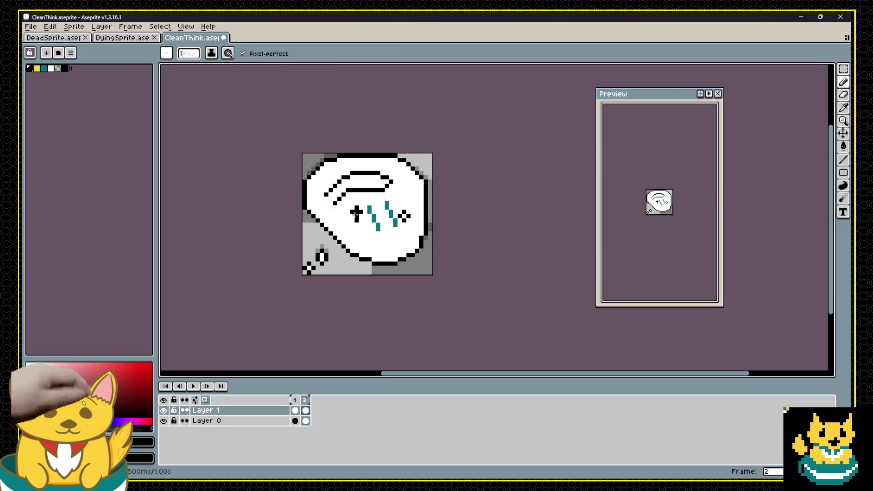
left_click(362, 212, "alt")
left_click(355, 215)
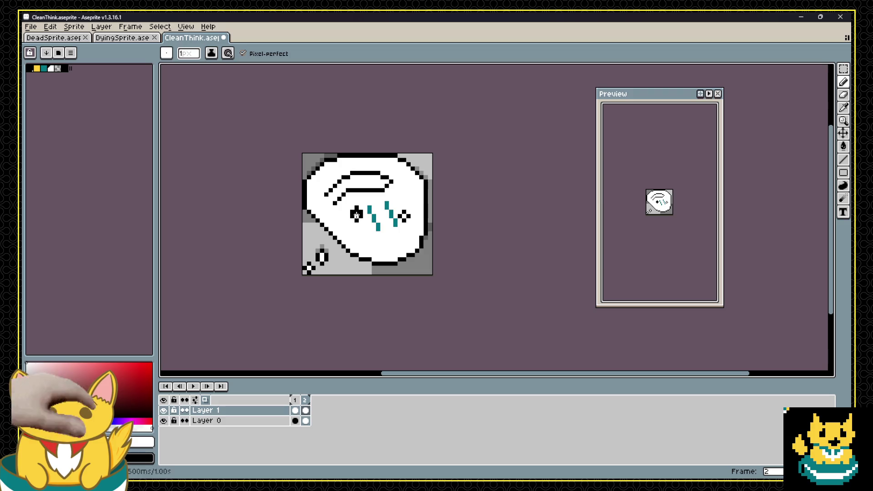
left_click(359, 212)
left_click(356, 206)
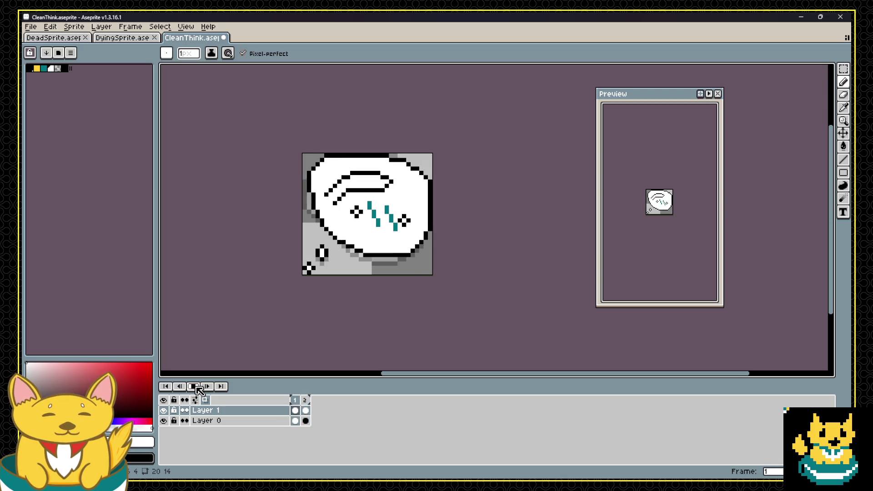
Stop playback, save, and save the sprite as PetThink.aseprite.
left_click(196, 387)
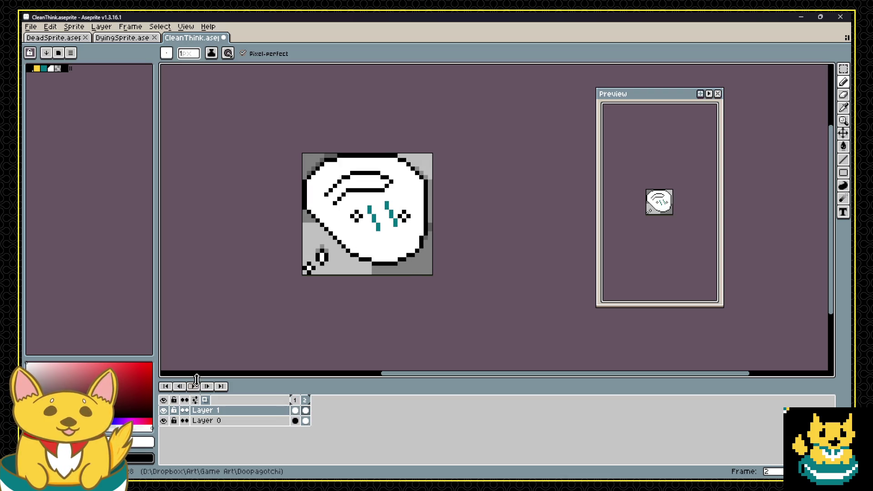
key("ctrl+s")
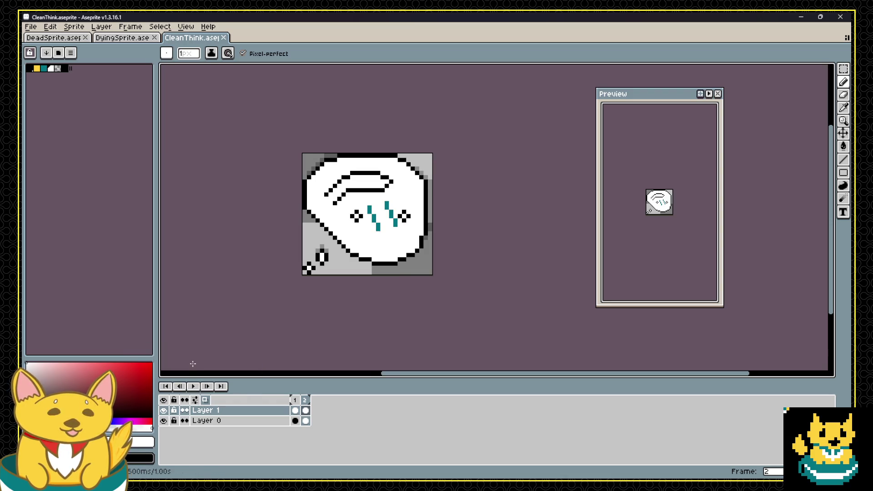
key("ctrl+q")
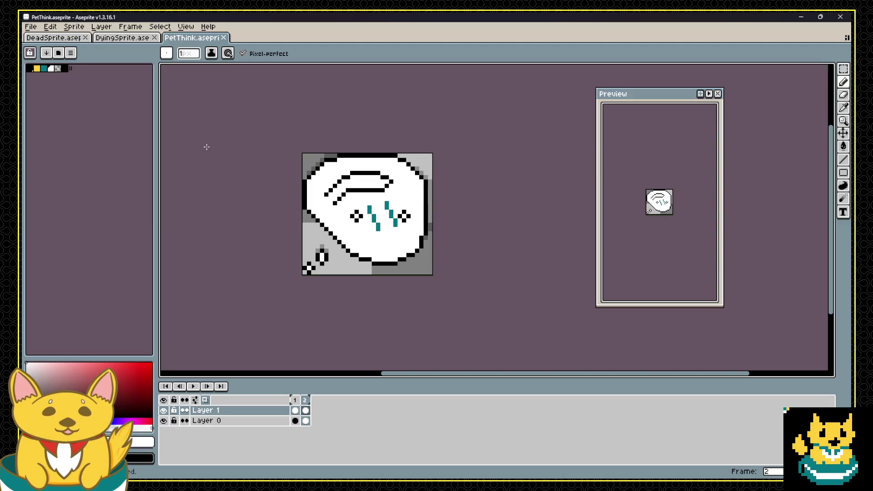
left_click_drag(295, 410, 309, 414)
Look at frame 2 for comparison, then return to frame 1.
left_click(308, 411)
left_click(300, 411)
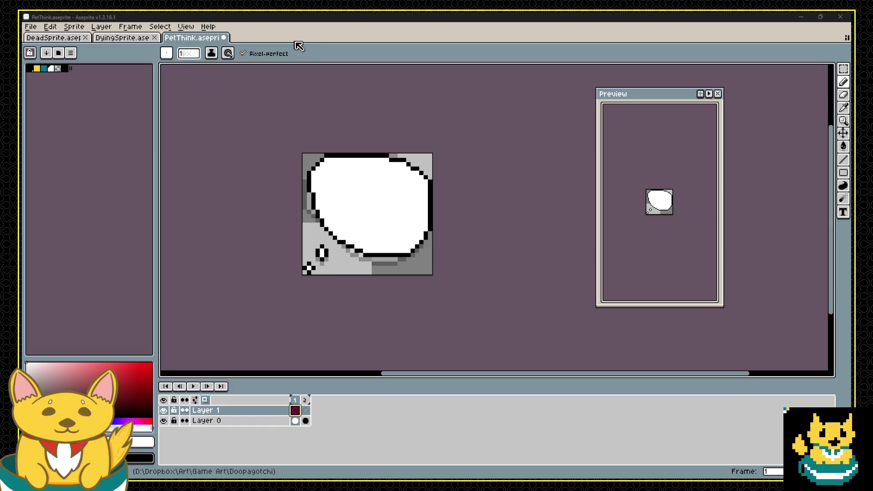
Save the sprite and view frame 1's timing settings, closing them unchanged.
key("v")
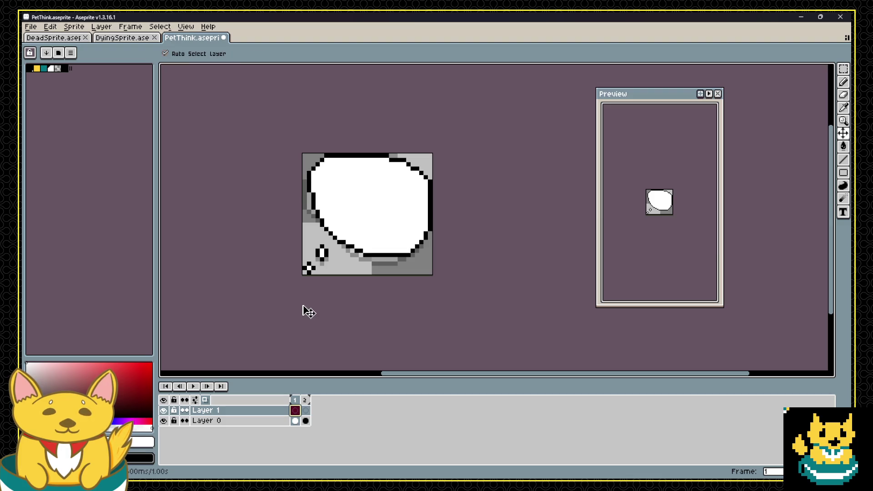
key("ctrl+s")
key("b")
key("p")
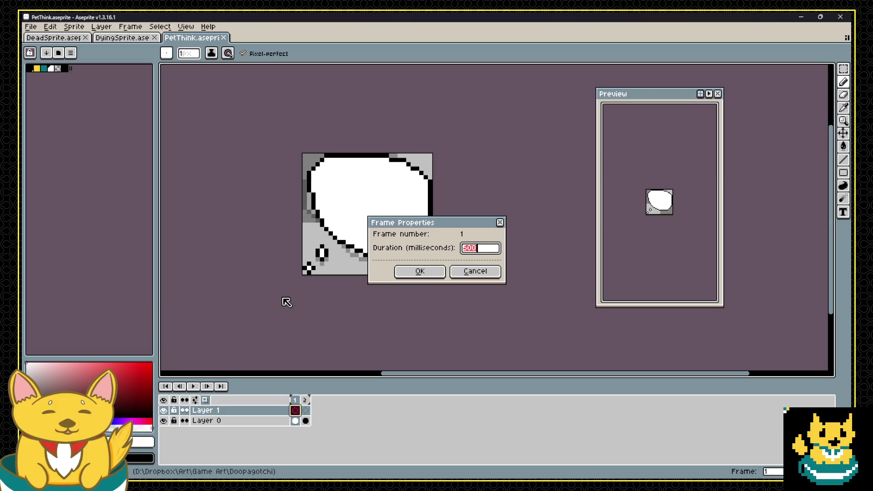
left_click(473, 272)
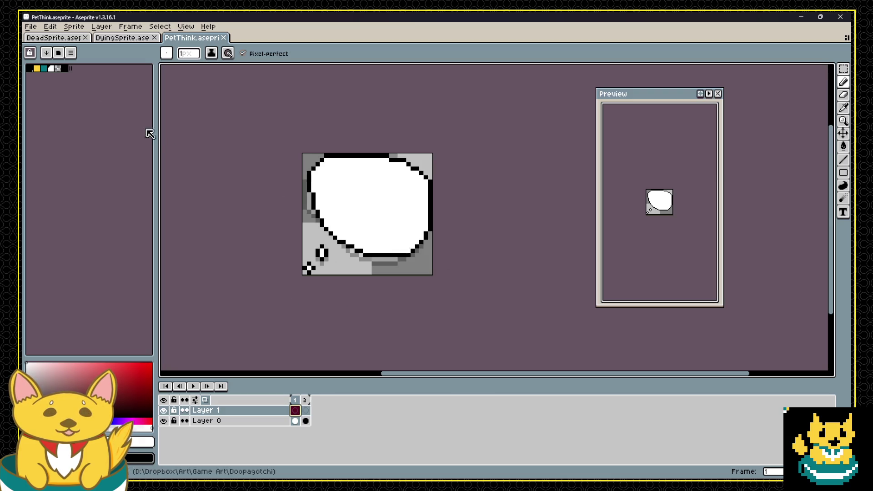
Pick black and draw an outline doodle inside frame 1's bubble.
left_click(29, 68)
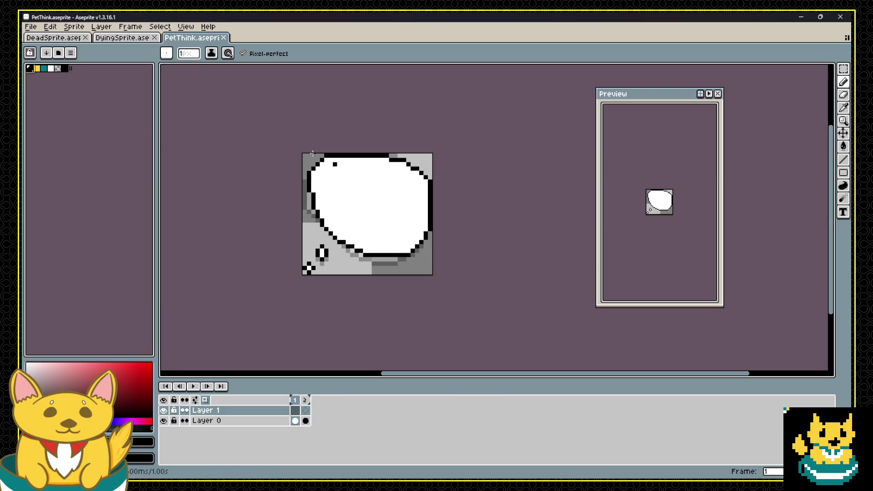
left_click(39, 69)
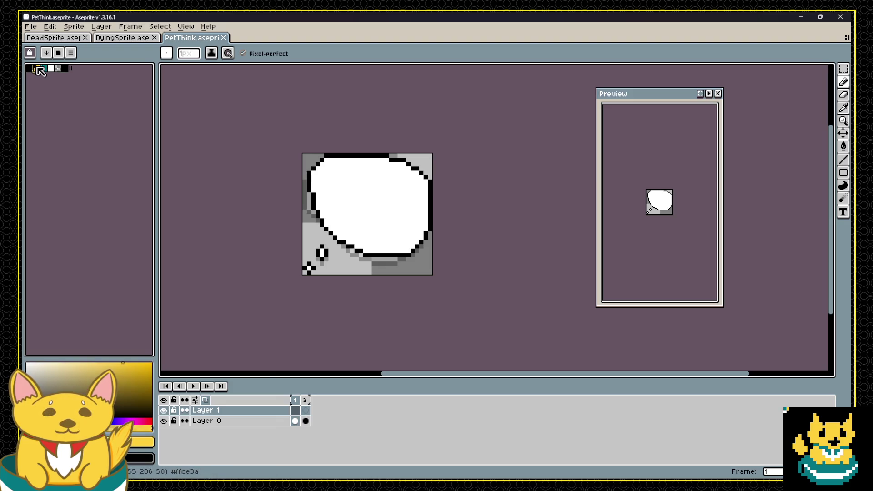
left_click(30, 68)
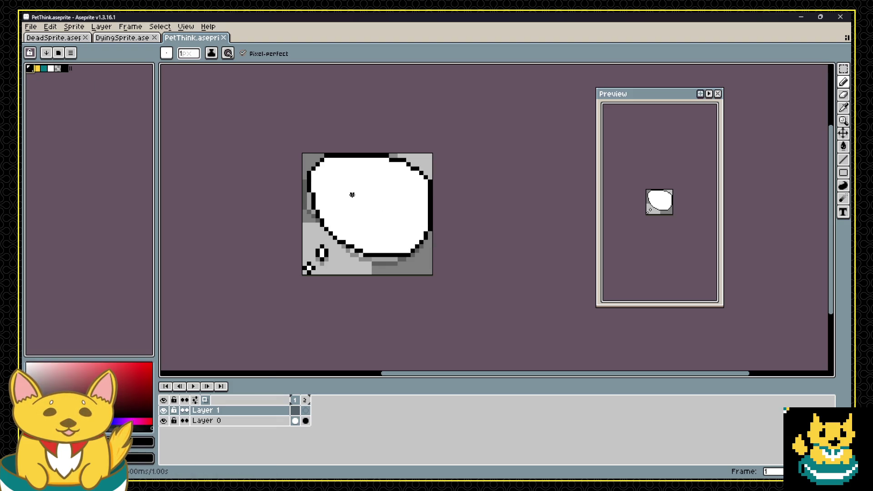
mouse_move(333, 208)
left_mouse_down()
mouse_move(370, 188)
mouse_move(403, 203)
mouse_move(383, 208)
left_mouse_up()
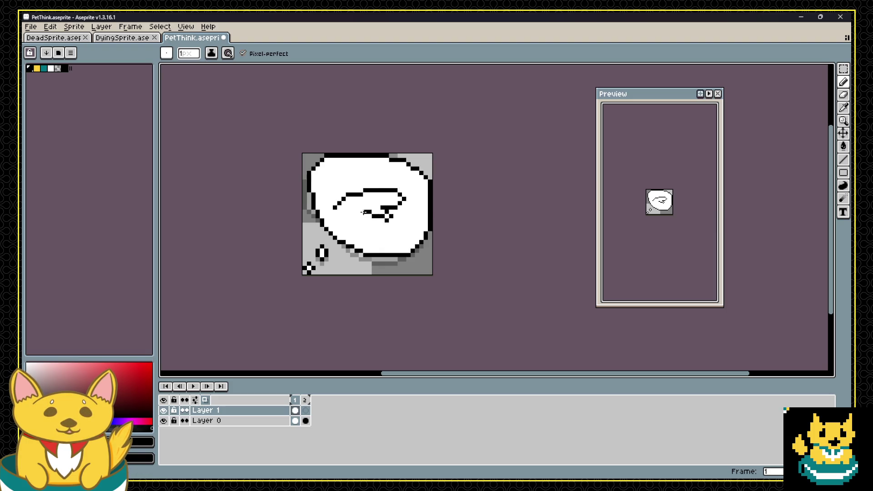
left_click(337, 211)
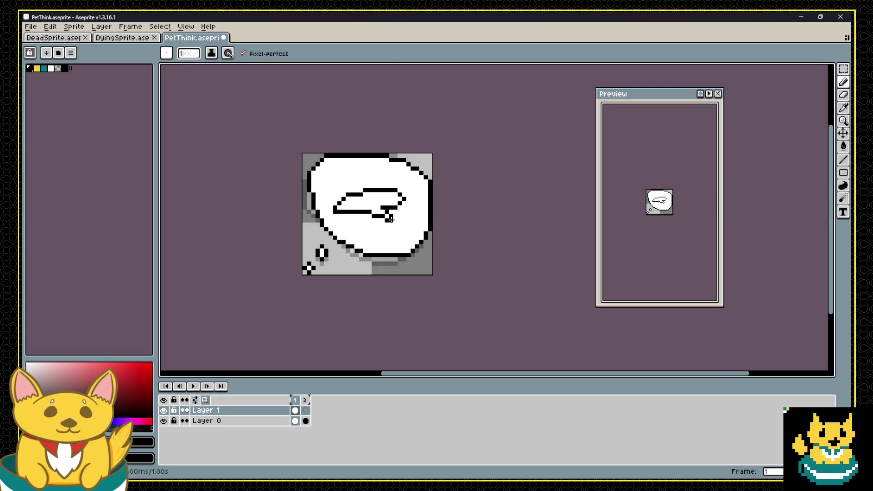
left_click(391, 220)
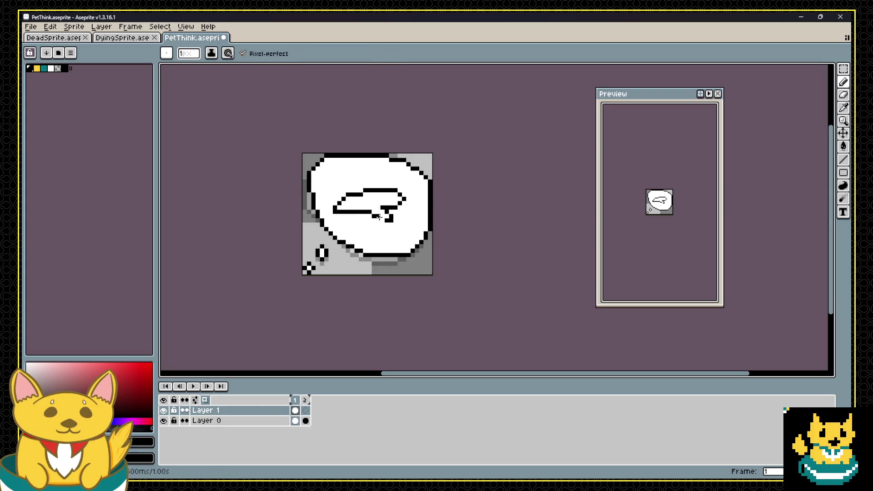
Add more black pixels to the doodle, including a small block below it.
key("alt")
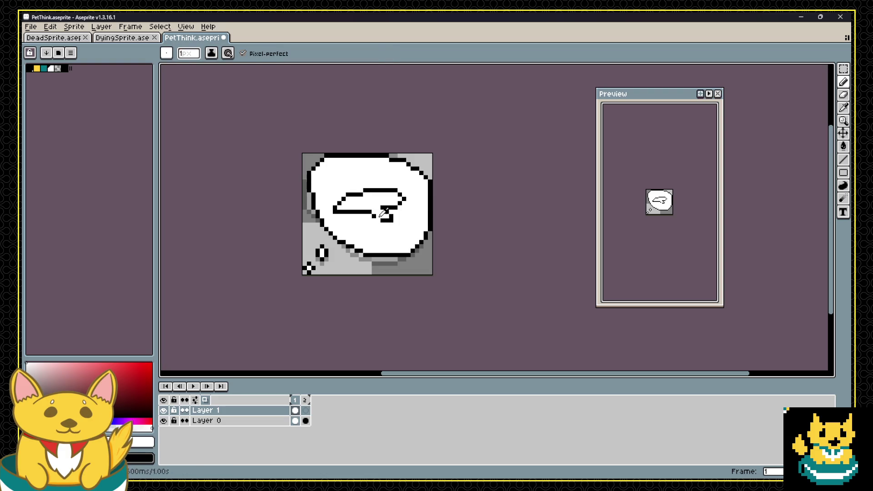
key("alt")
key("alt")
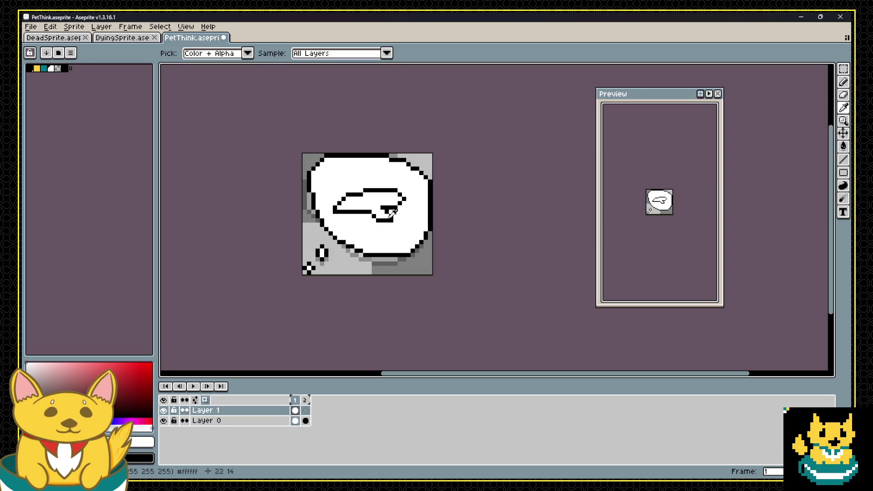
mouse_move(367, 214)
left_mouse_down()
mouse_move(353, 214)
mouse_move(368, 212)
left_mouse_up()
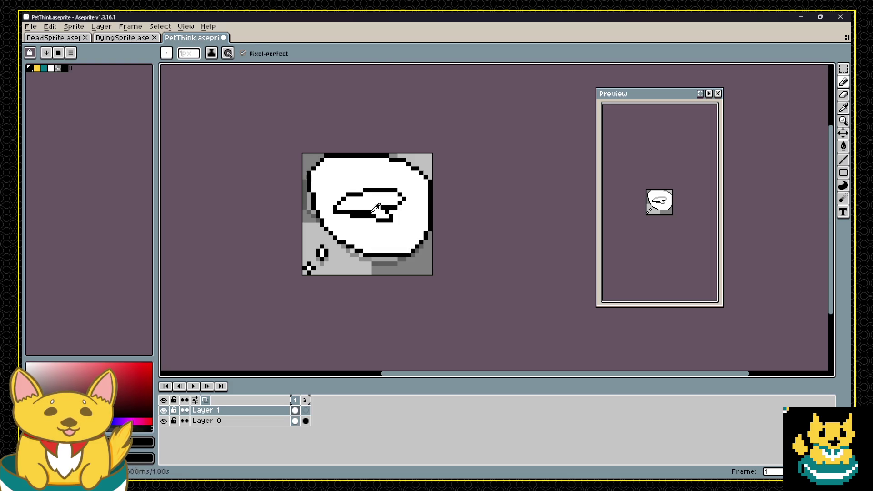
key("alt")
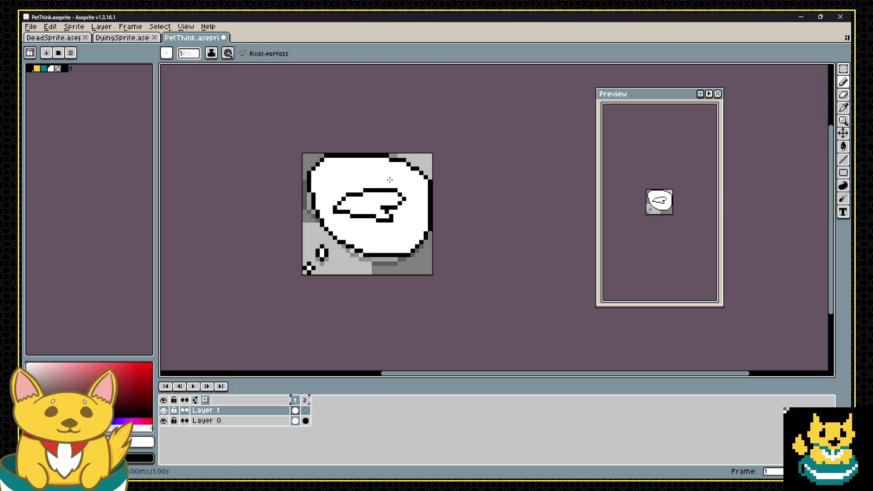
scroll(389, 177, "down", 2)
scroll(407, 206, "up", 4)
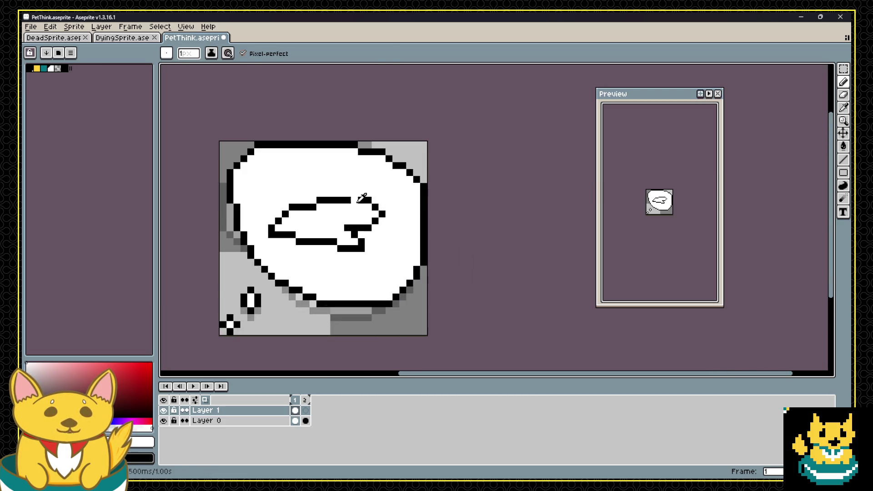
left_click(355, 200, "alt")
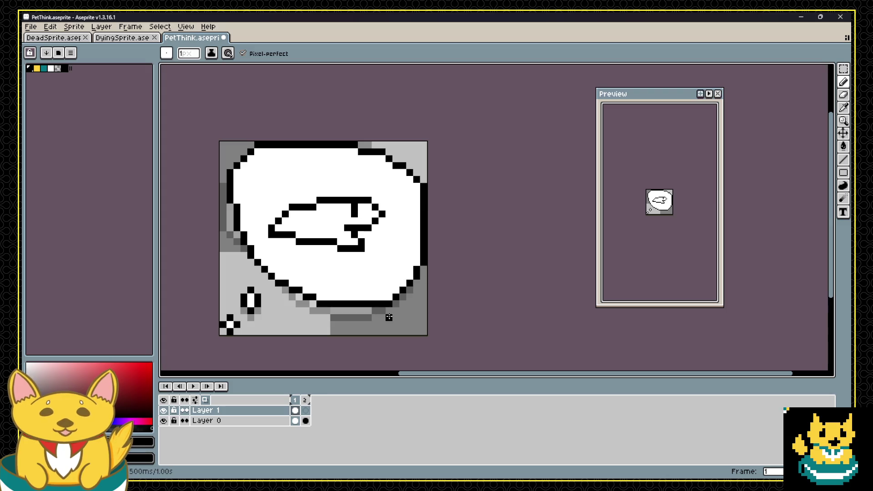
left_click_drag(319, 242, 320, 256)
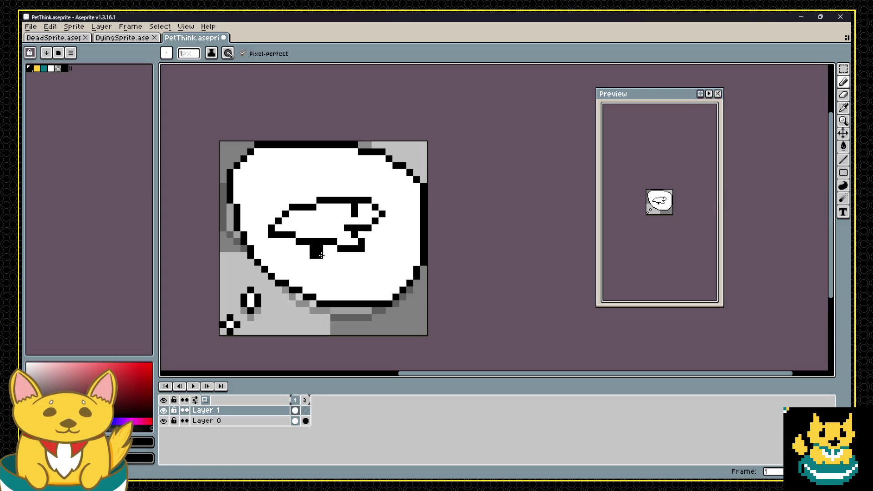
Undo the fish strokes until frame 1's bubble is blank again.
key("v")
key("ctrl+z")
key("ctrl+z")
key("ctrl+z")
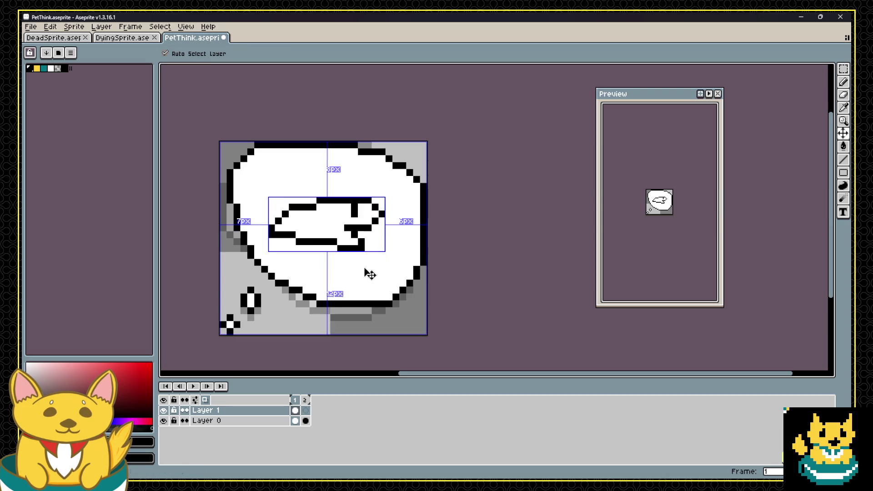
key("ctrl+z")
key("ctrl+z")
key("ctrl+z")
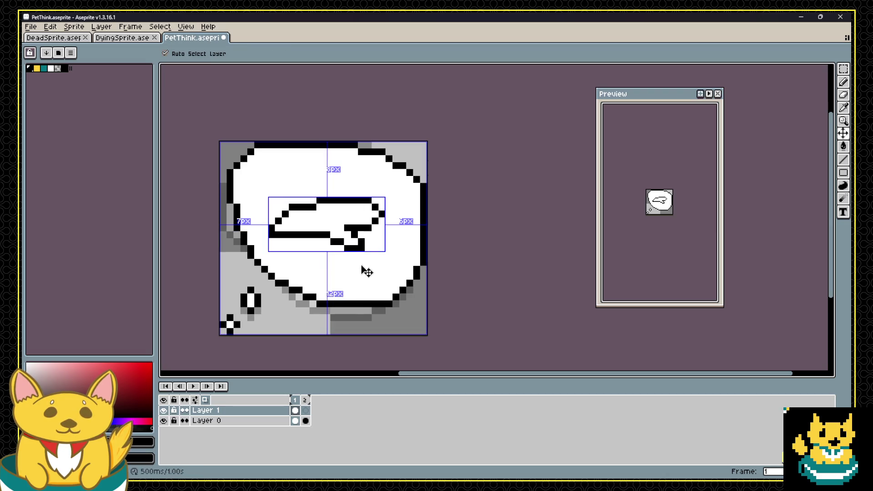
key("b")
key("ctrl+z")
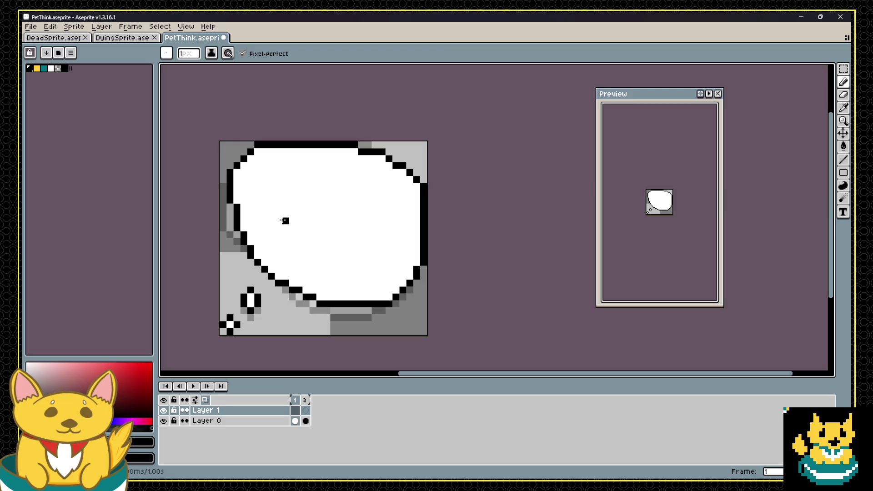
Draw a black mitten-shaped hand outline in frame 1's bubble, undoing a stray bottom stroke.
mouse_move(285, 220)
left_mouse_down()
mouse_move(299, 256)
mouse_move(301, 216)
mouse_move(307, 229)
mouse_move(338, 178)
mouse_move(371, 210)
mouse_move(353, 264)
mouse_move(316, 269)
mouse_move(299, 260)
mouse_move(326, 290)
left_mouse_up()
left_click(314, 267)
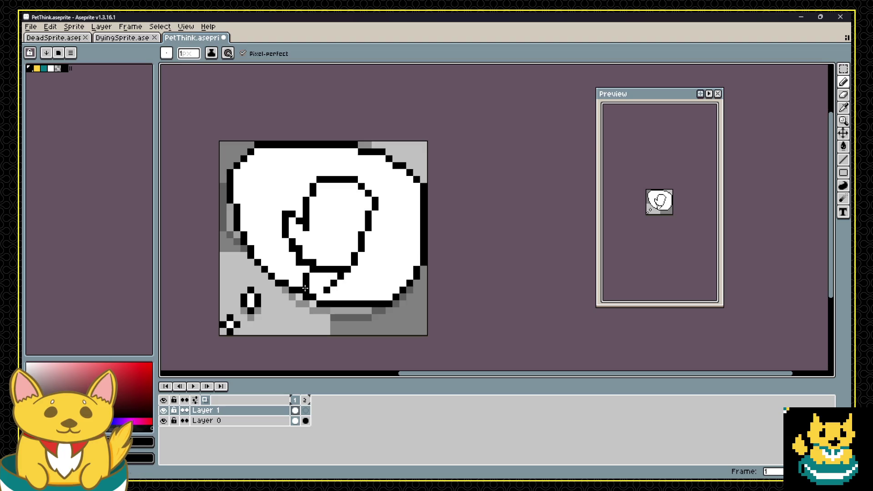
key("ctrl+z")
scroll(368, 220, "down", 2)
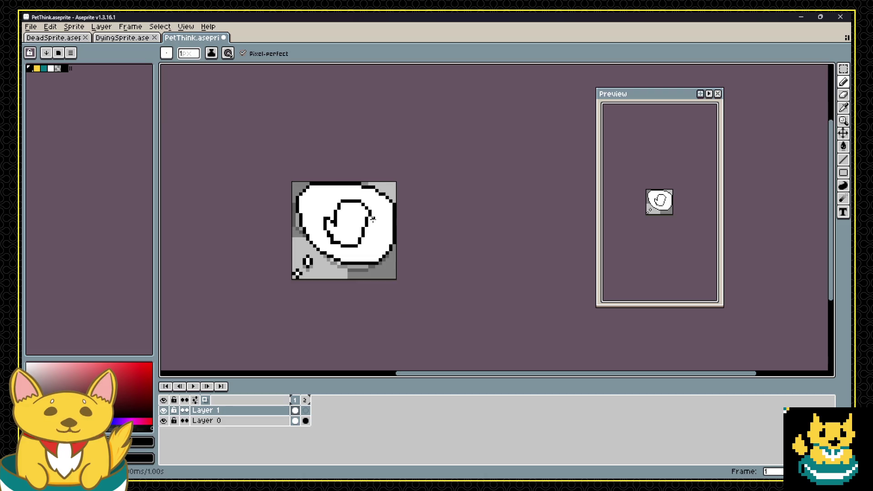
scroll(373, 219, "up", 2)
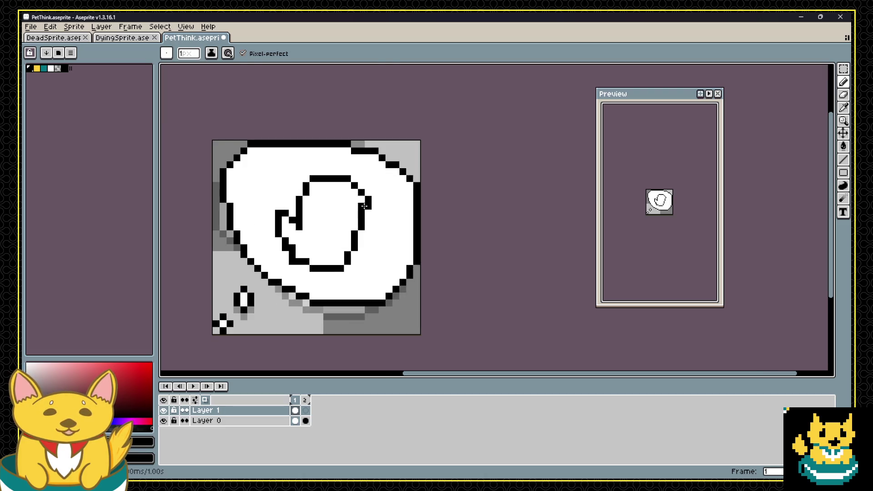
Paint the stray black pixels beside the hand's loop white, then go to frame 2.
left_click(391, 178, "alt")
left_click(368, 206)
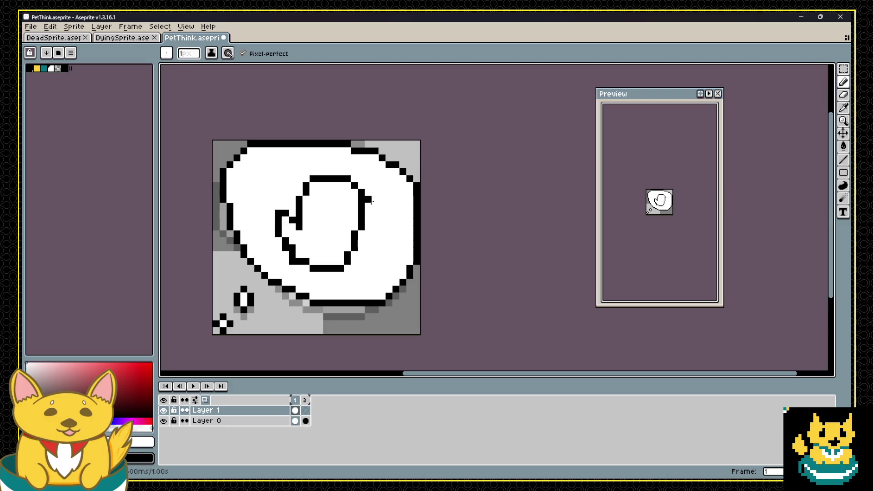
left_click(371, 201)
scroll(374, 209, "down", 2)
scroll(377, 211, "up", 1)
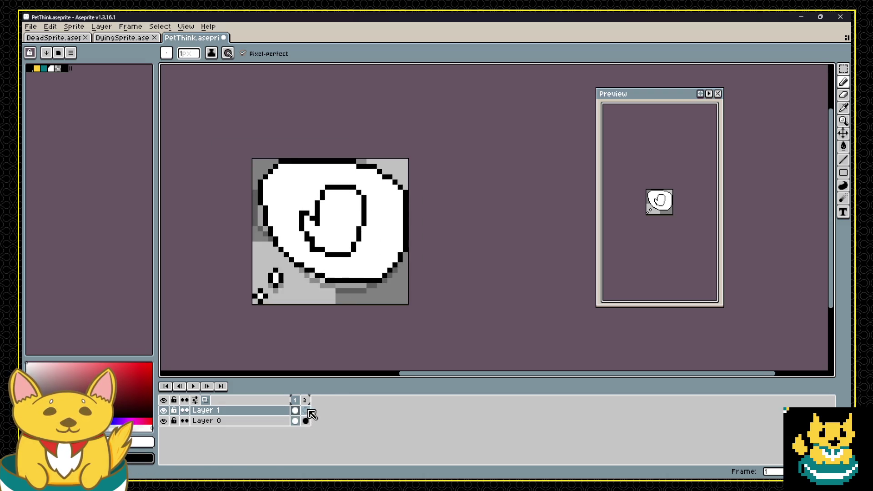
left_click(309, 411)
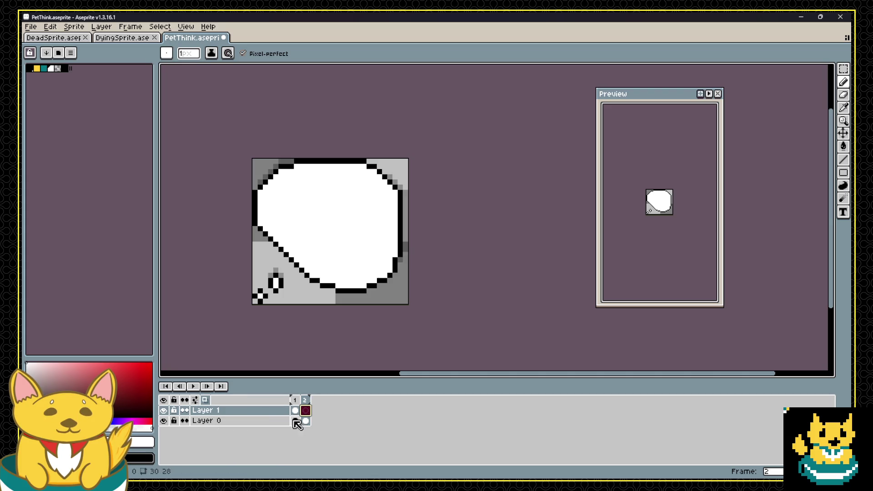
Hide Layer 0, pick black, and try first strokes of the second hand, undoing them.
left_click(164, 421)
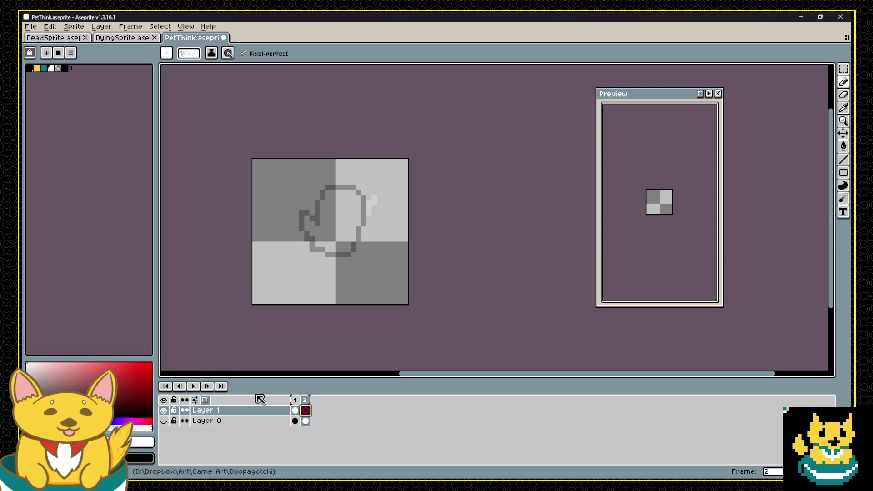
left_click(64, 69)
left_click(312, 232)
mouse_move(313, 229)
left_mouse_down()
mouse_move(318, 214)
mouse_move(322, 230)
mouse_move(306, 236)
mouse_move(332, 228)
mouse_move(378, 244)
left_mouse_up()
key("ctrl+z")
key("ctrl+z")
key("ctrl+z")
left_click_drag(356, 271, 317, 270)
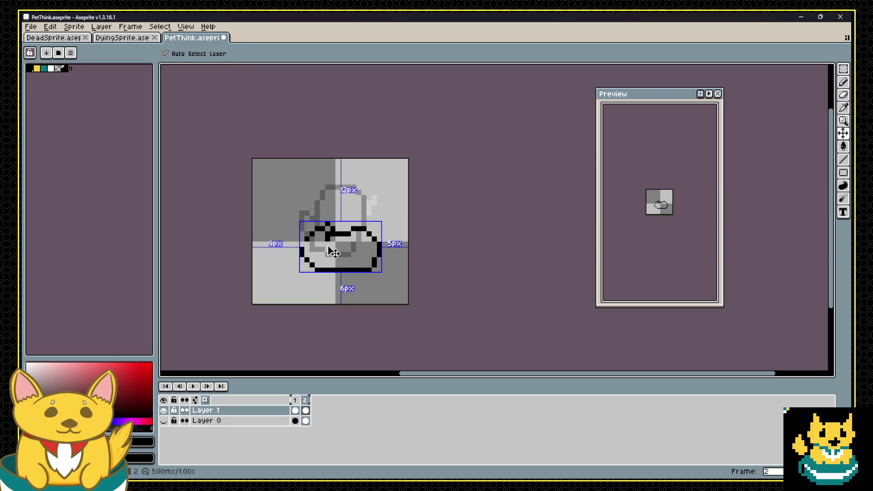
key("ctrl+z")
key("ctrl+z")
Draw the tilted hand's top edge curving down-left, then show Layer 0 again.
mouse_move(327, 241)
left_mouse_down()
mouse_move(367, 229)
mouse_move(353, 273)
left_mouse_up()
key("ctrl+z")
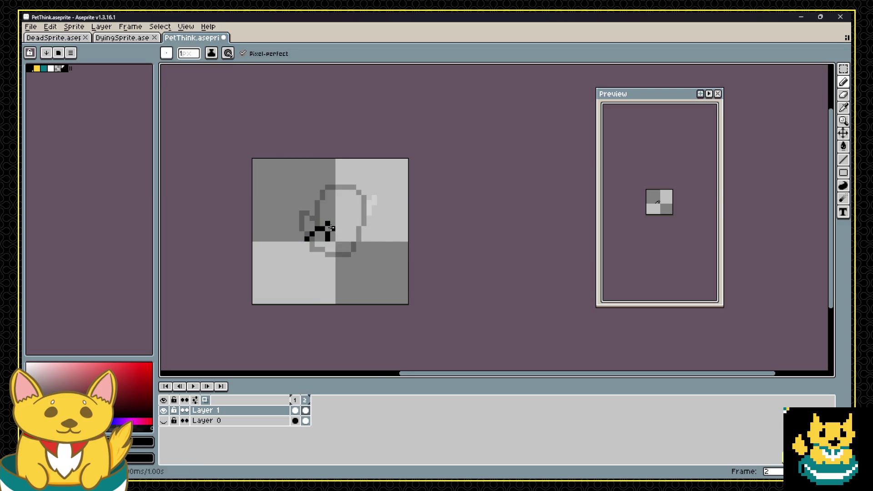
mouse_move(301, 239)
left_mouse_down()
mouse_move(317, 223)
mouse_move(323, 244)
mouse_move(360, 229)
mouse_move(368, 264)
left_mouse_up()
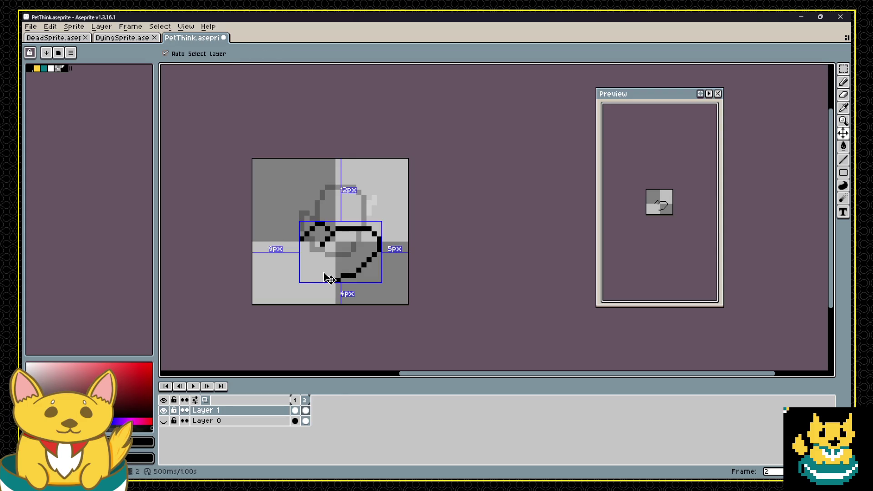
key("ctrl+z")
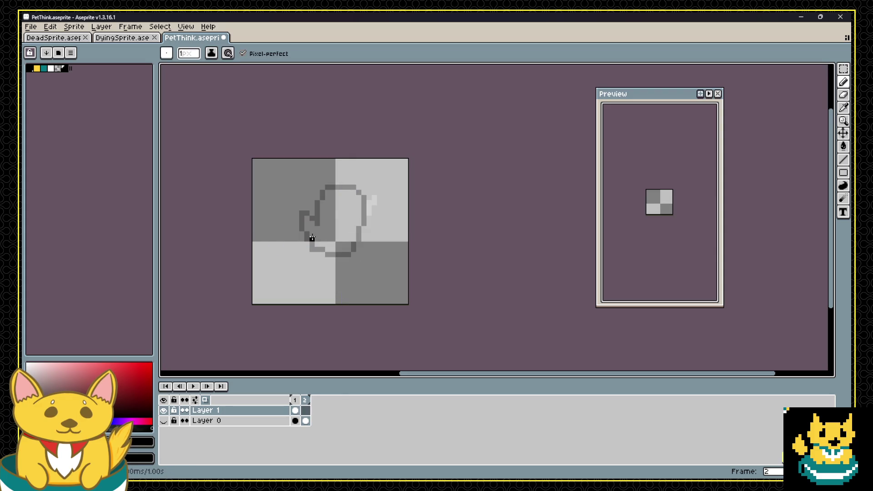
mouse_move(296, 227)
left_mouse_down()
mouse_move(335, 224)
mouse_move(323, 239)
mouse_move(364, 260)
mouse_move(336, 279)
mouse_move(285, 259)
mouse_move(292, 233)
left_mouse_up()
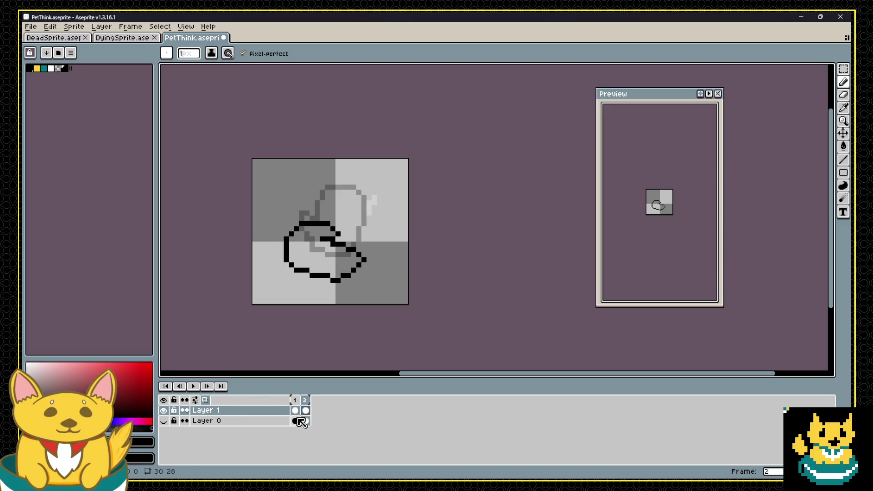
left_click(163, 421)
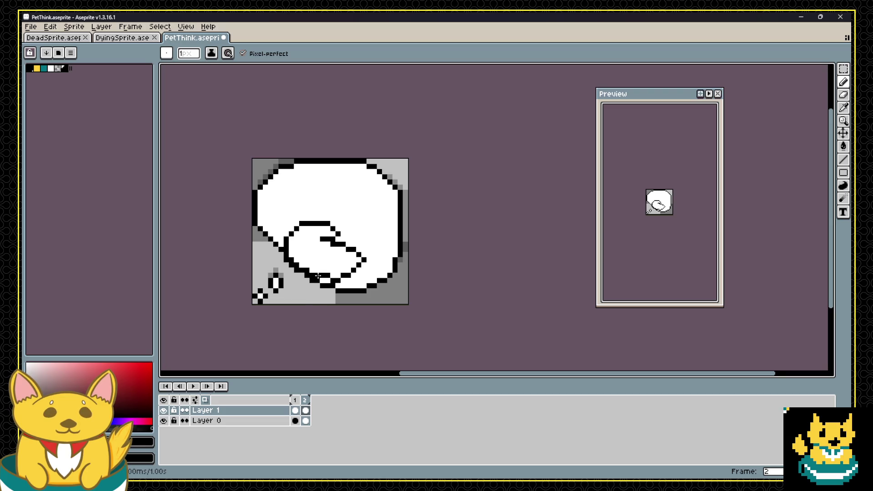
Move frame 2's hand 2 px right and 5 px up, then loop-play the animation.
key("v")
left_click_drag(324, 280, 334, 255)
left_click(193, 386)
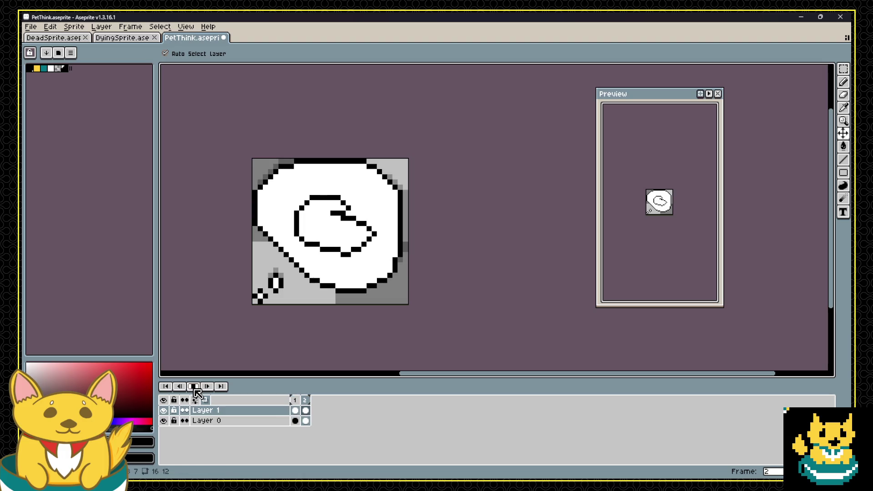
left_click(206, 382)
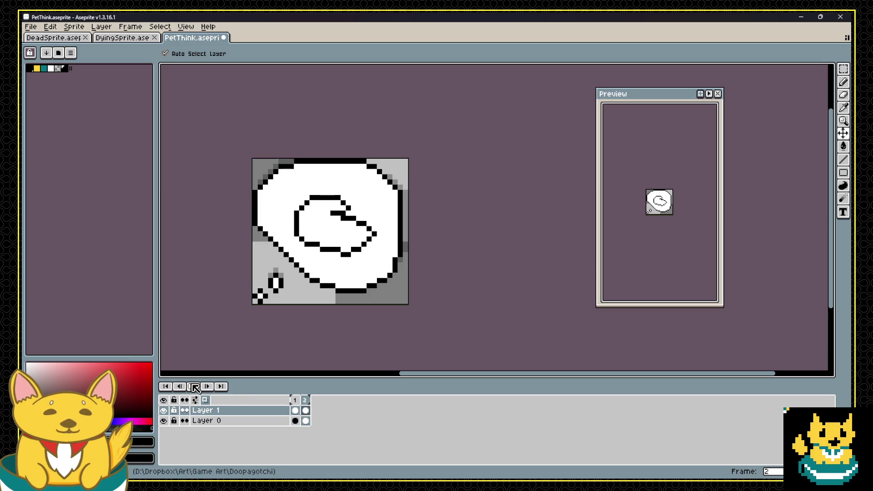
key("Return")
Redraw the right end of the hand outline and replay the animation to check it.
key("b")
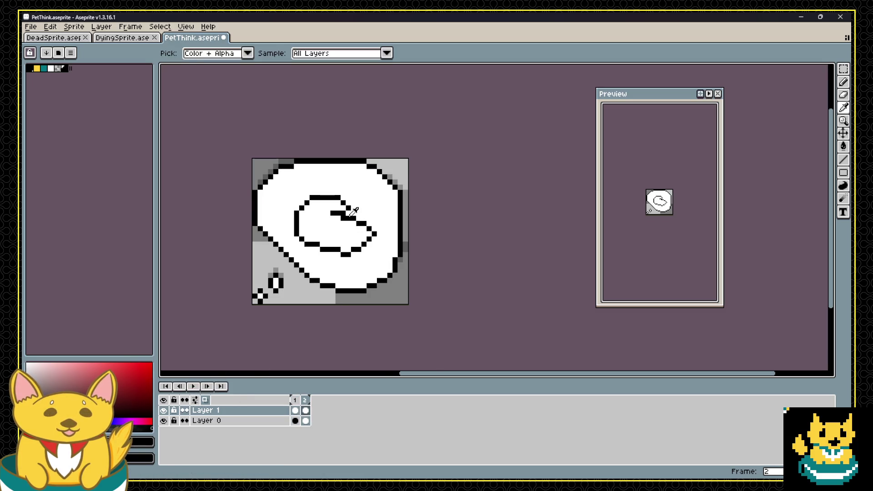
mouse_move(359, 217)
left_mouse_down()
mouse_move(374, 227)
mouse_move(372, 241)
left_mouse_up()
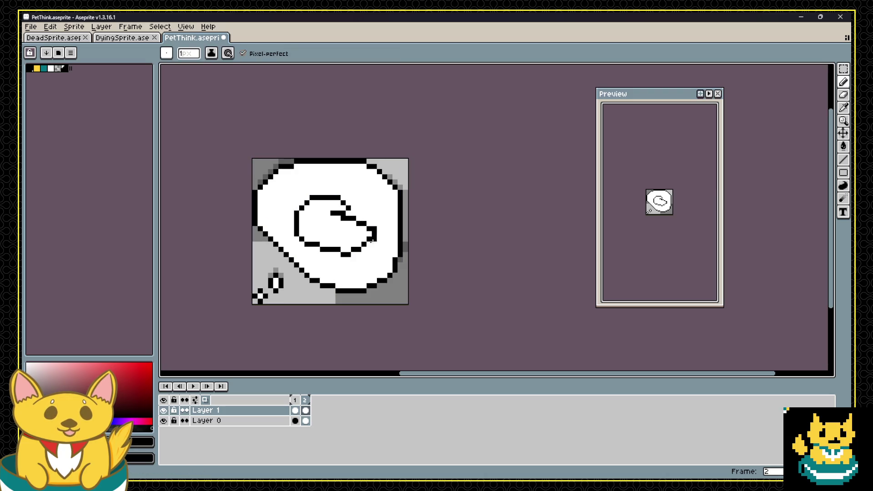
left_click(348, 249, "alt")
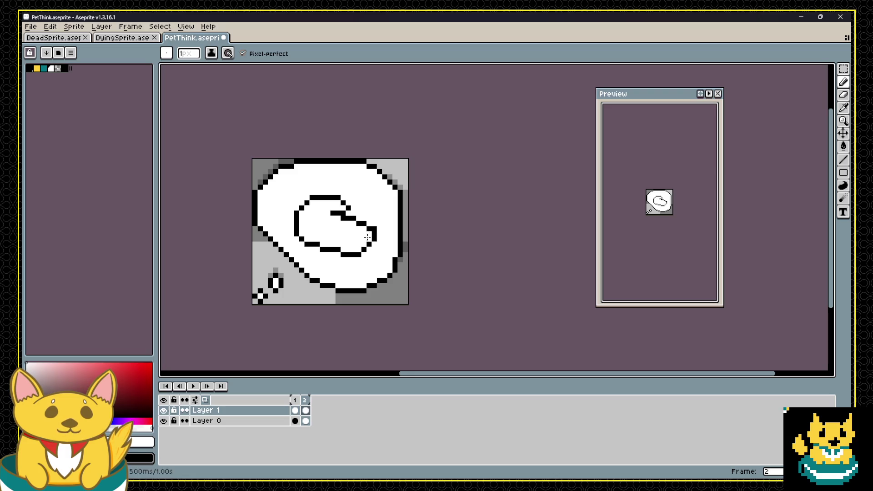
left_click(198, 386)
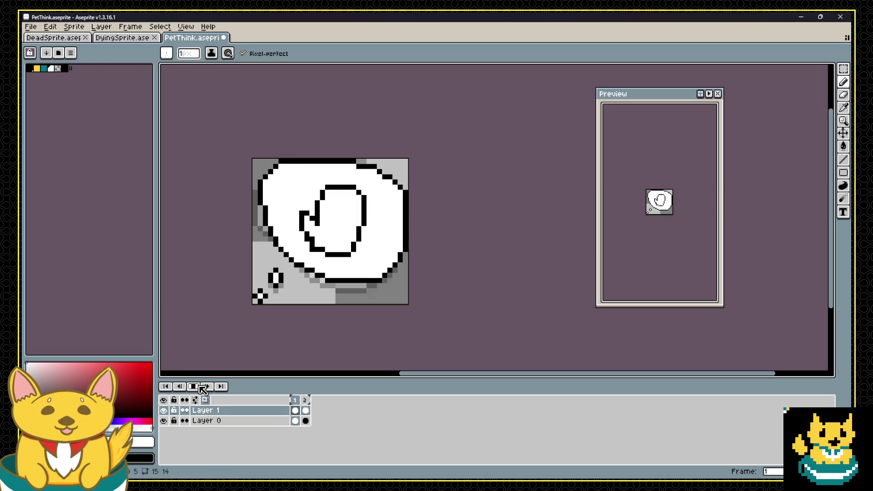
left_click(200, 386)
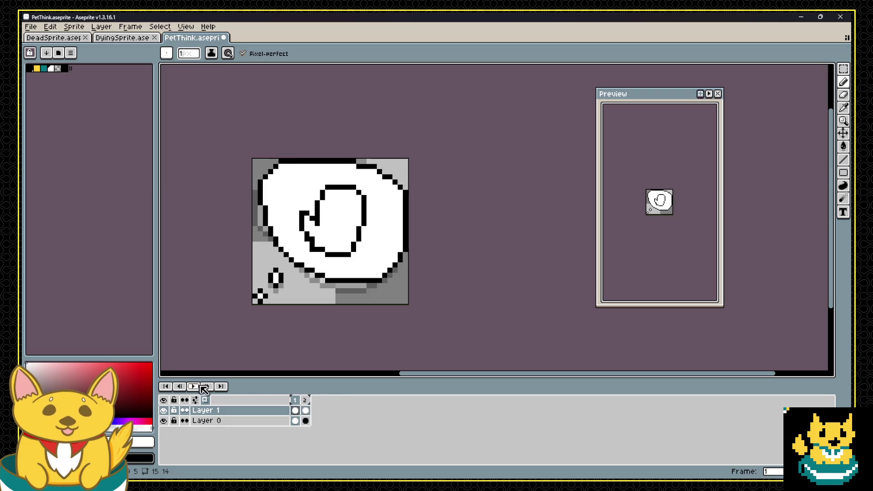
Copy the spiral from frame 1 and return to frame 2.
left_click(306, 410)
left_click(295, 410)
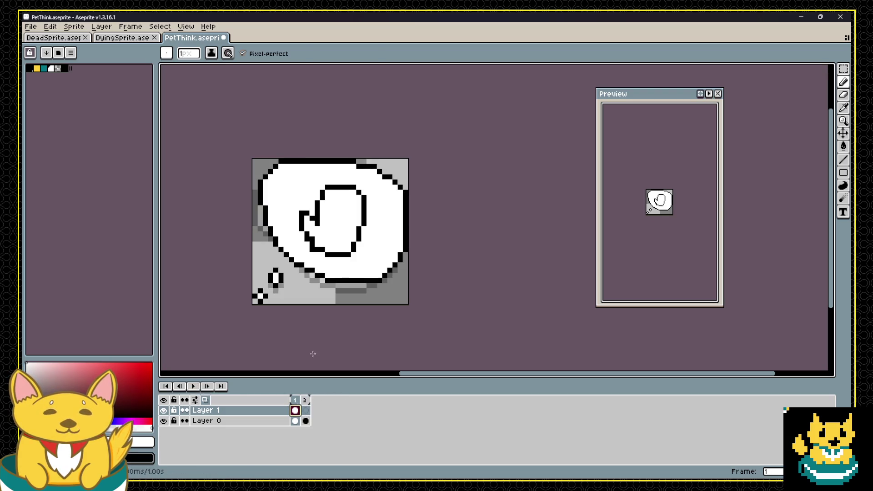
key("ctrl+v")
left_click(305, 410)
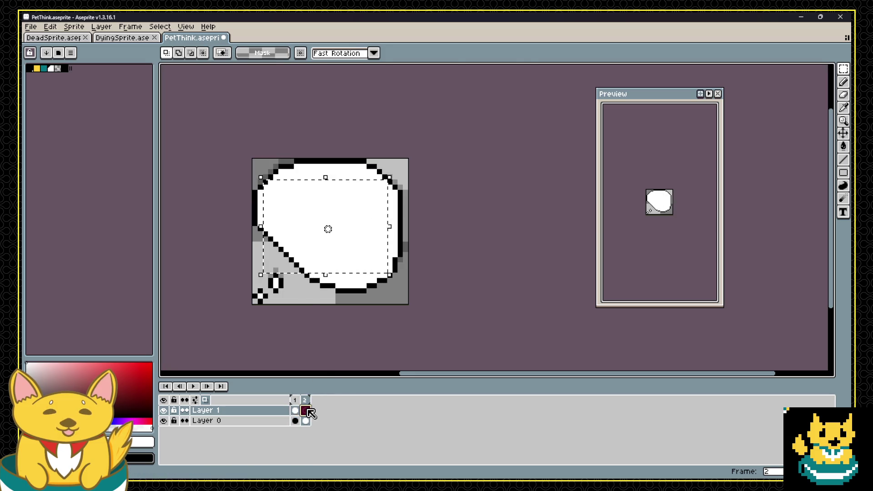
Paste the spiral into frame 2, nudge it down one pixel, and preview the animation.
key("ctrl+v")
key("Return")
key("ctrl+d")
key("ctrl+a")
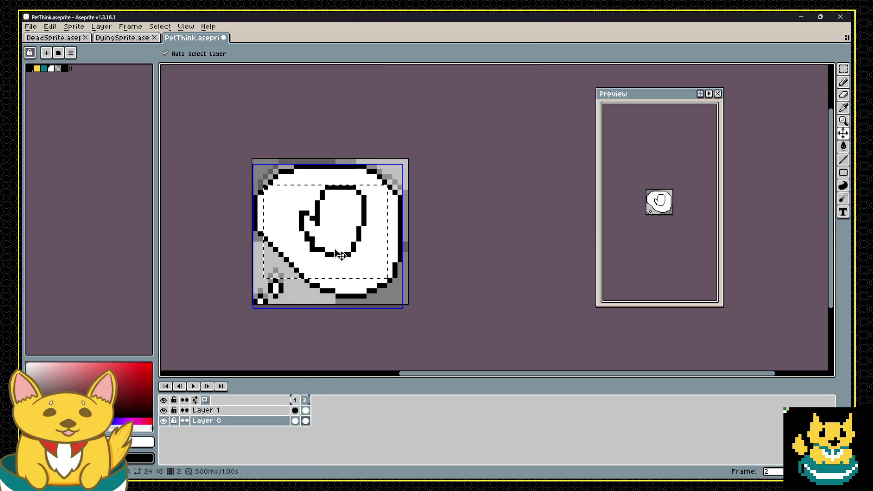
left_click_drag(357, 248, 364, 248)
left_click(194, 386)
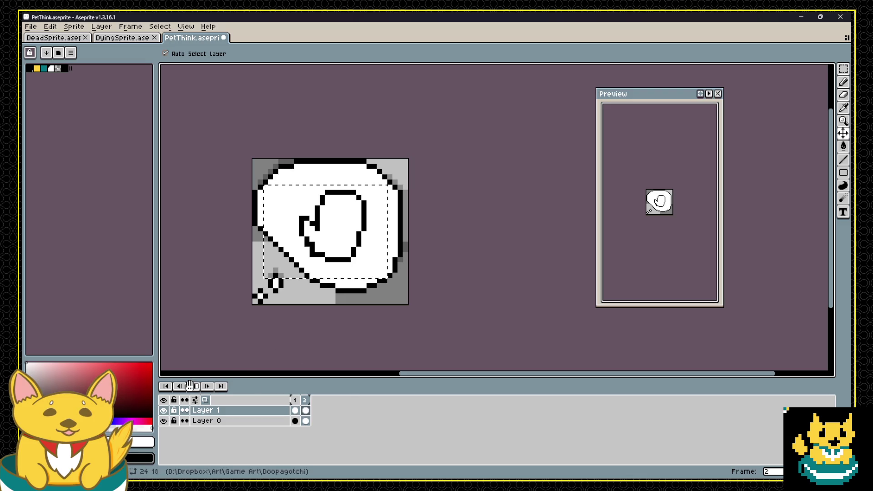
key("ctrl+s")
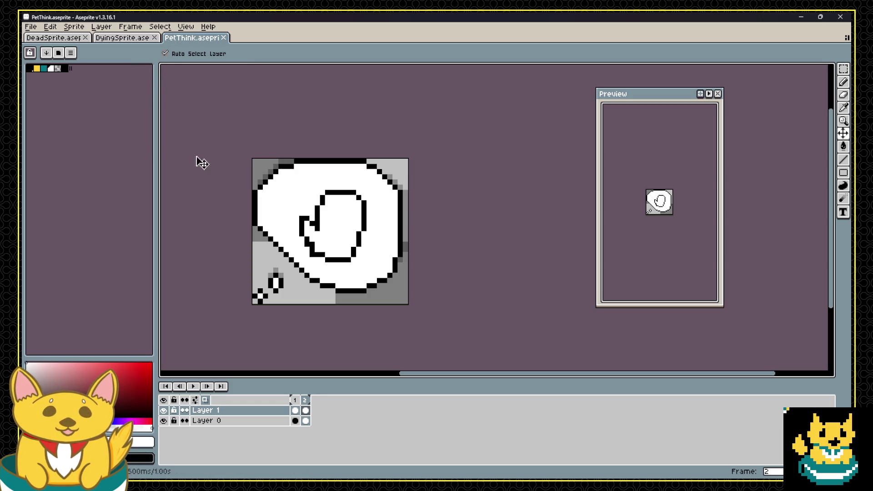
On frame 1, draw black vertical finger lines across the top of the hand with the pencil.
left_click(295, 411)
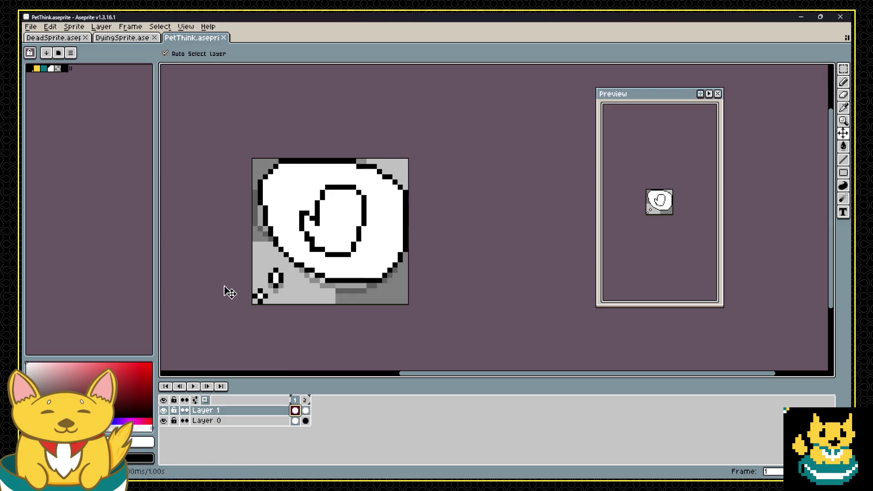
key("i")
key("b")
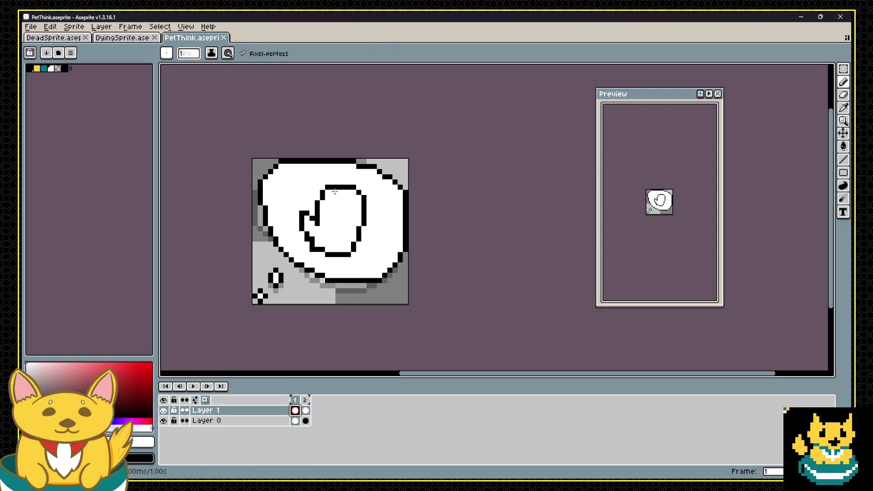
left_click(333, 195)
left_click(337, 186, "alt")
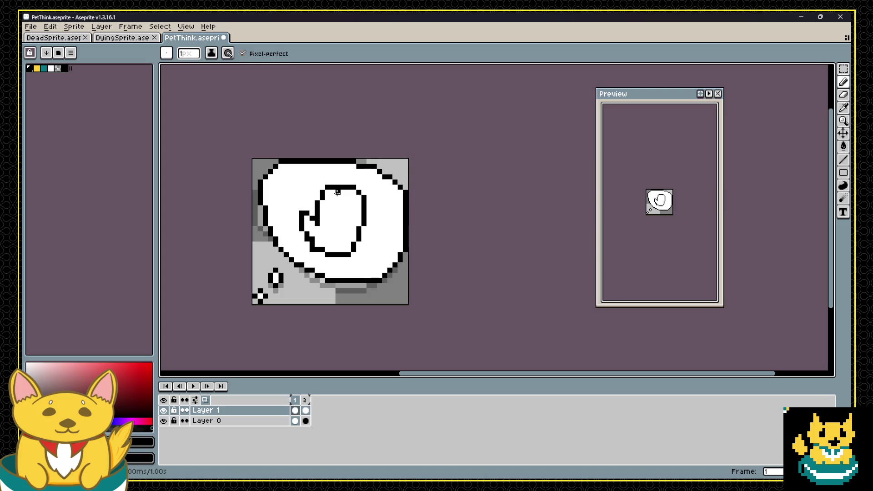
mouse_move(335, 213)
left_mouse_down()
mouse_move(332, 192)
mouse_move(327, 221)
mouse_move(335, 208)
mouse_move(337, 225)
mouse_move(349, 226)
left_mouse_up()
left_click(331, 216, "alt")
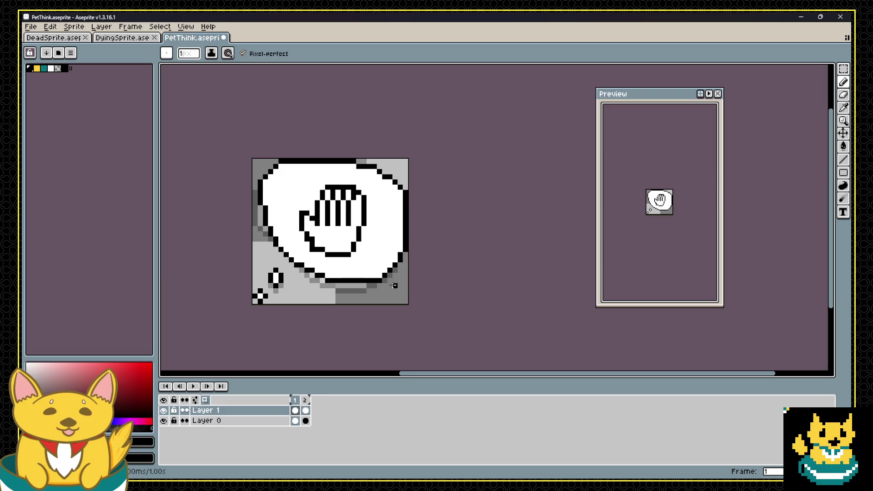
key("ctrl+z")
key("ctrl+z")
key("ctrl+z")
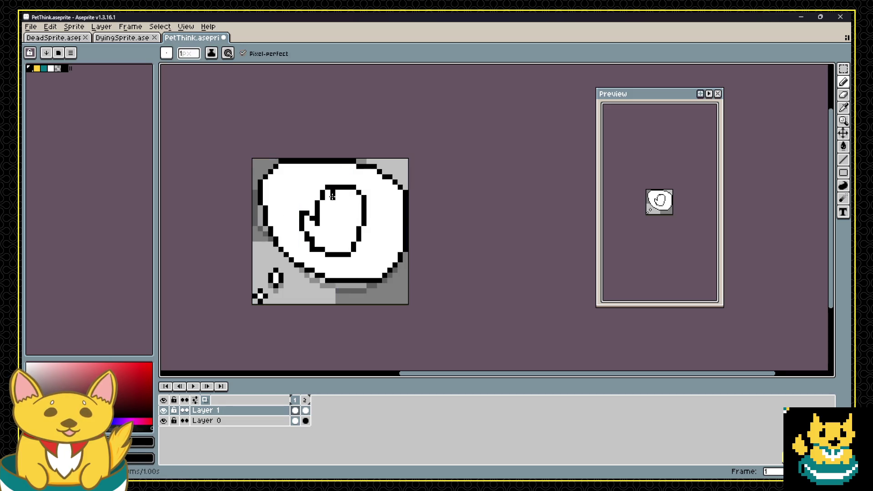
mouse_move(332, 190)
left_mouse_down()
mouse_move(332, 230)
mouse_move(343, 226)
left_mouse_up()
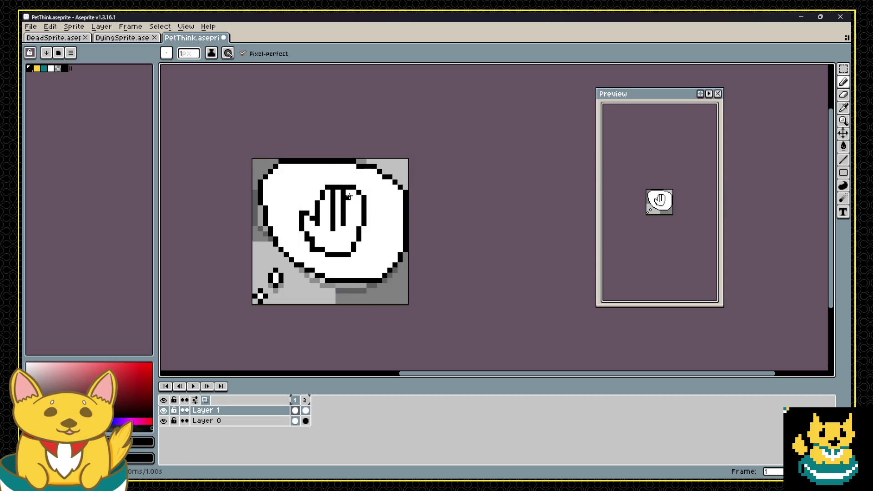
left_click_drag(353, 197, 353, 228)
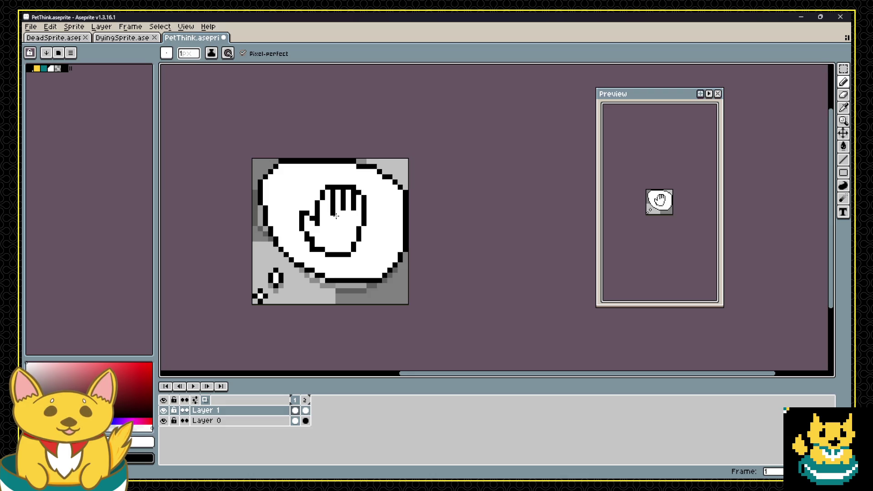
scroll(423, 210, "down", 5)
scroll(390, 217, "up", 2)
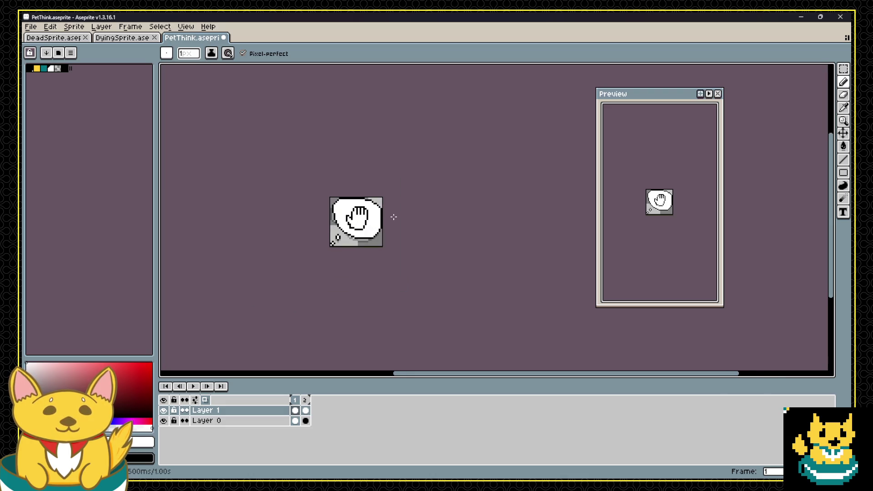
Undo the finger strokes on frame 1's hand and save the sprite.
key("ctrl")
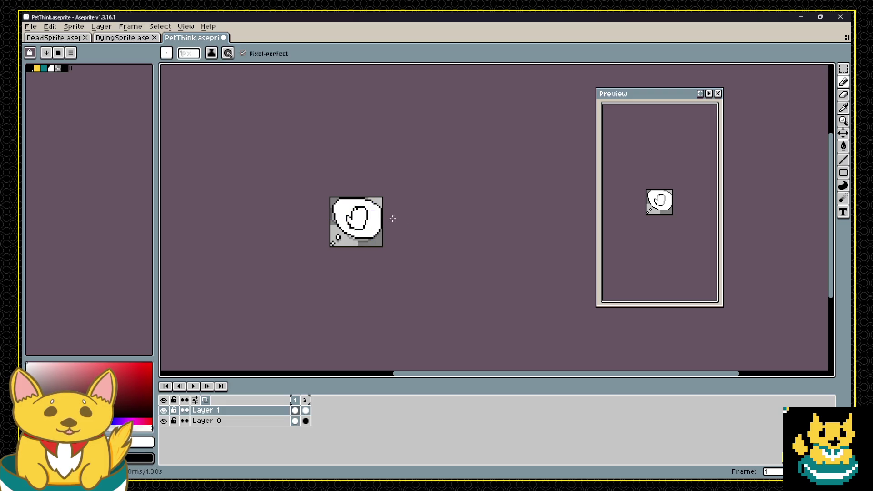
key("ctrl+z")
key("ctrl+z")
key("ctrl+z")
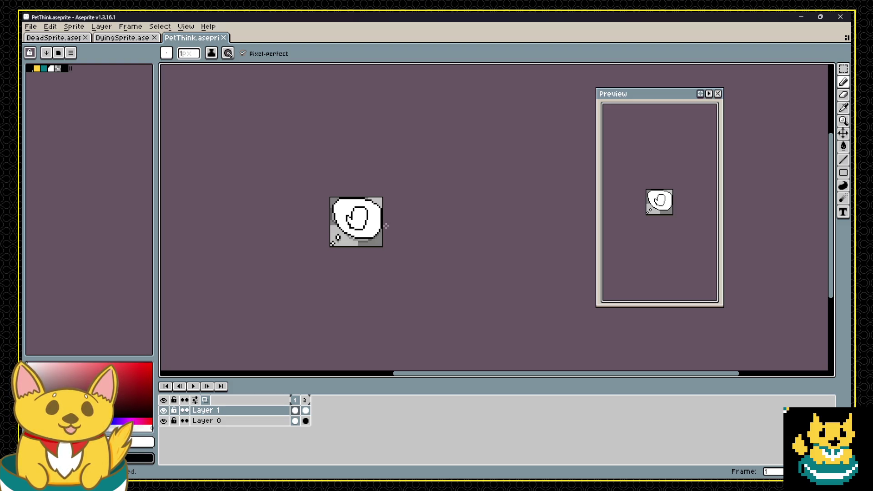
scroll(370, 217, "up", 3)
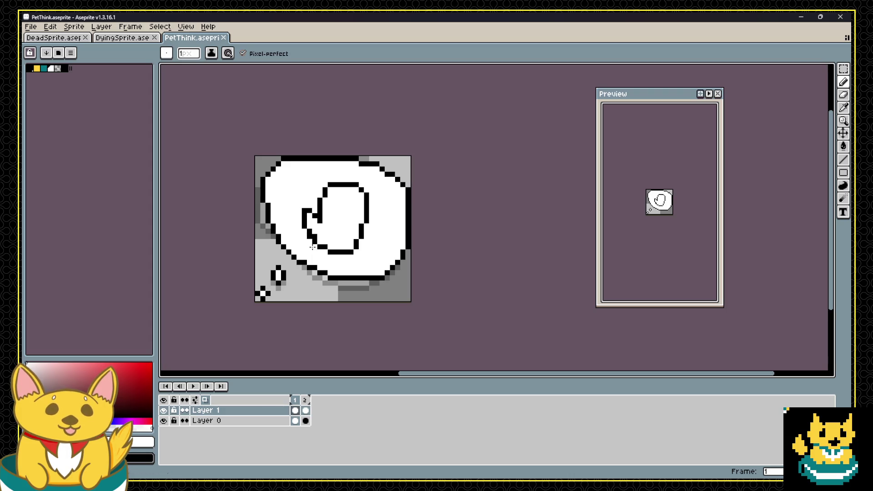
key("ctrl+s")
scroll(325, 217, "up", 1)
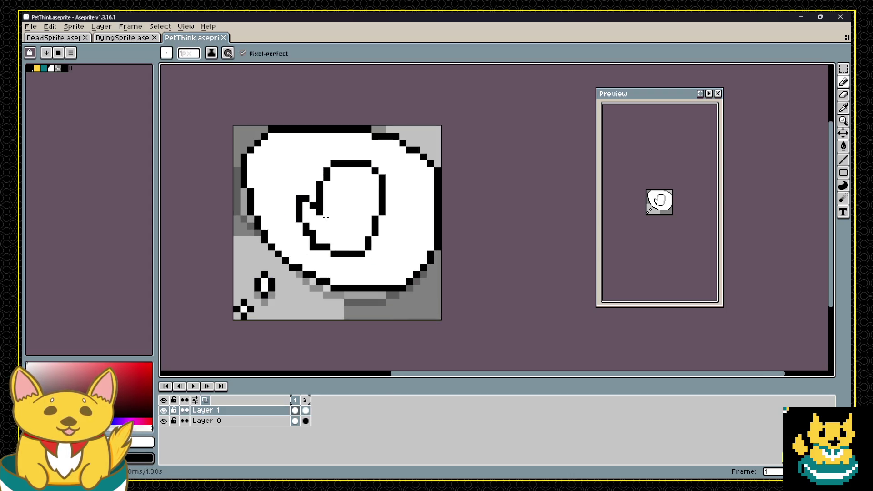
scroll(318, 220, "down", 4)
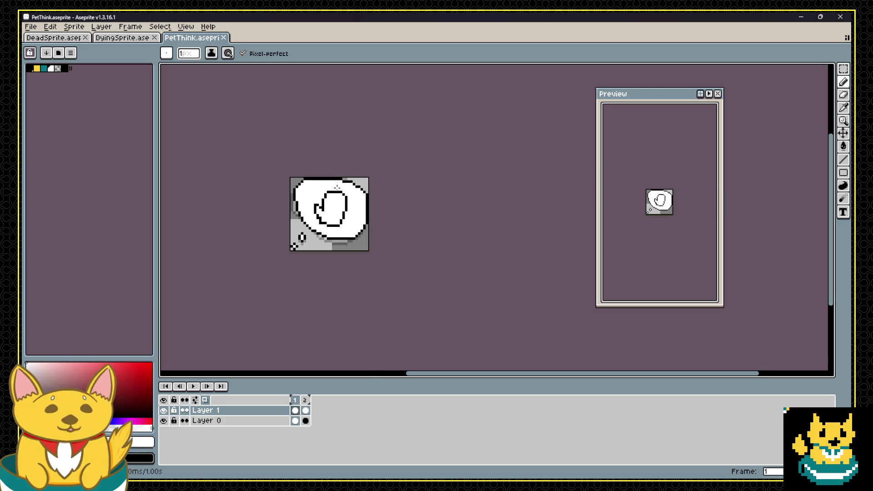
scroll(310, 235, "up", 3)
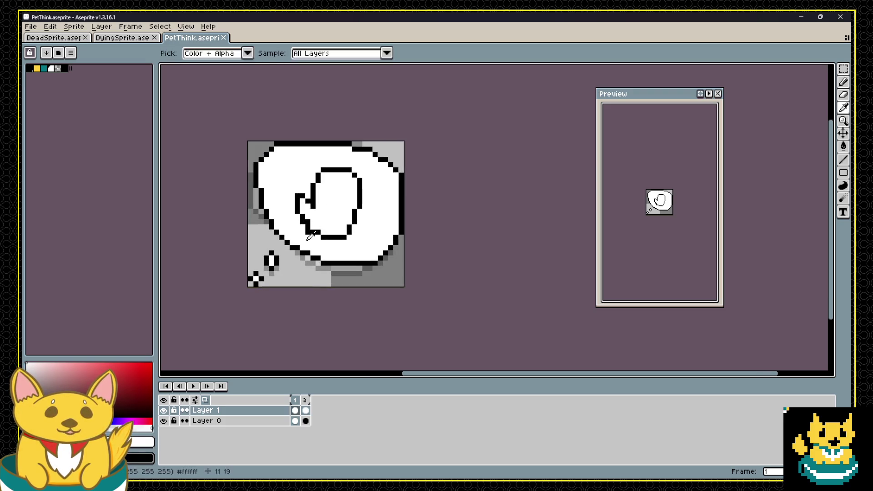
Sample white from inside frame 1's bubble while inspecting the hand.
left_click(306, 230)
key("alt")
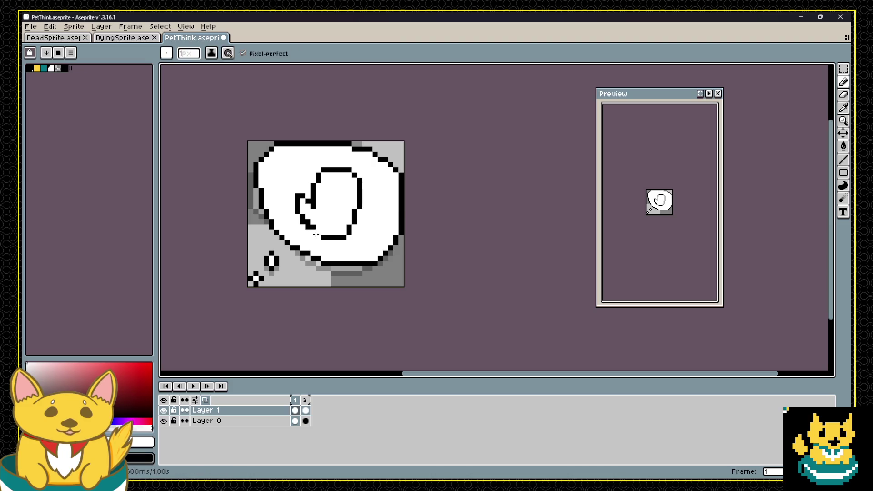
scroll(330, 240, "down", 2)
scroll(314, 229, "up", 3)
key("alt")
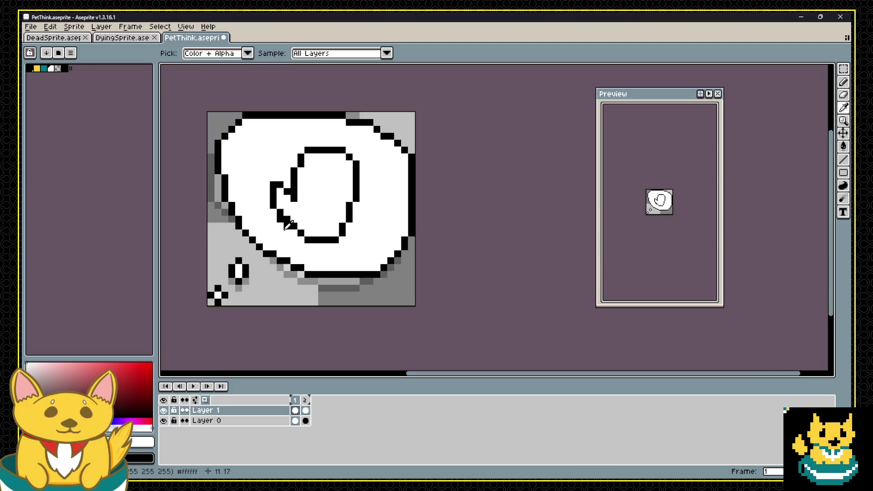
scroll(315, 256, "down", 2)
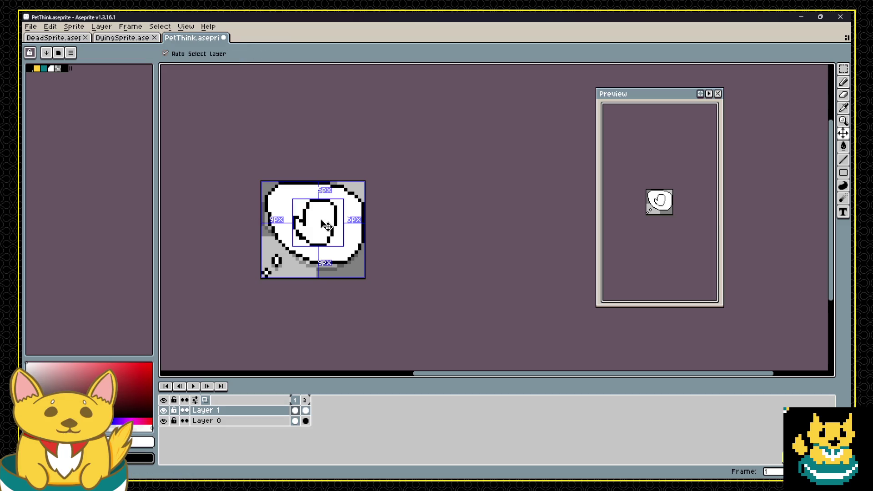
scroll(311, 230, "up", 1)
key("alt")
key("alt")
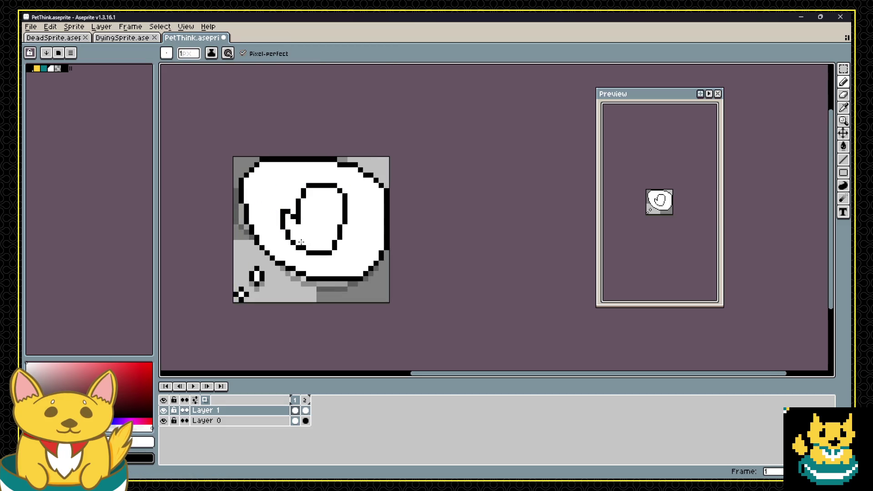
scroll(320, 224, "down", 1)
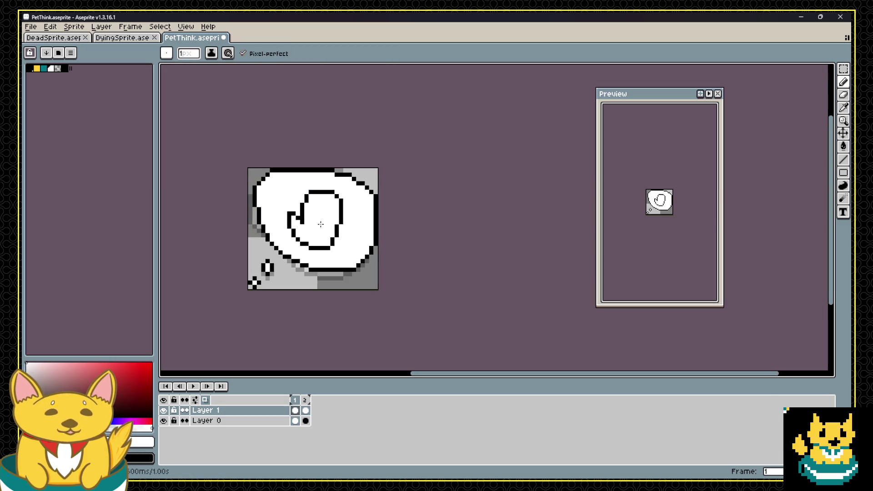
On frame 2, add a black pixel to the hand's loop.
left_click(305, 411)
key("alt")
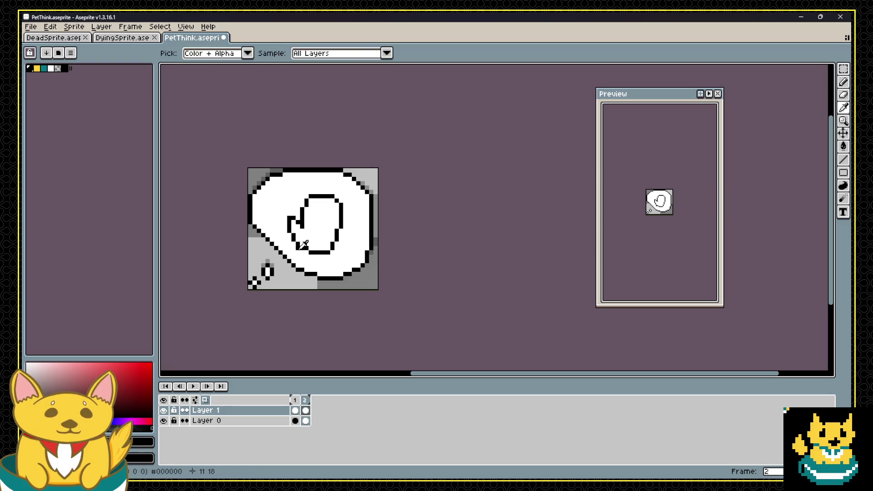
left_click(300, 246)
key("alt")
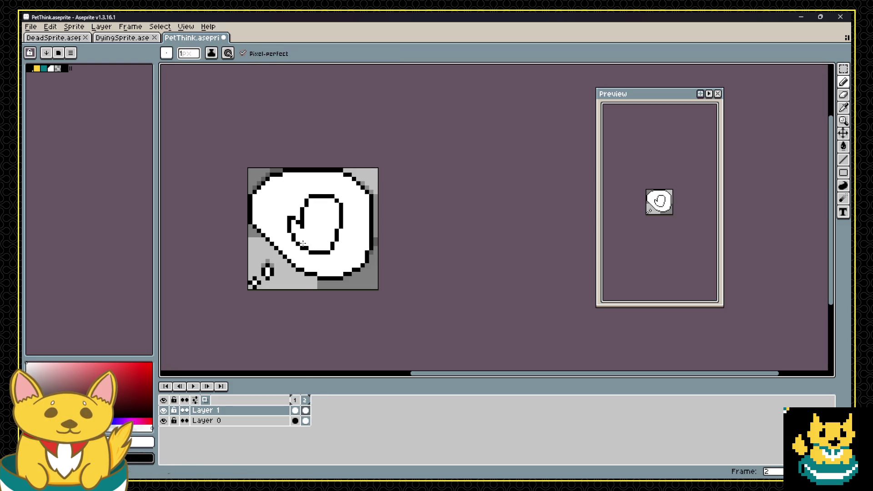
Flip between frames 1 and 2 to compare the hands, then save.
left_click(295, 399)
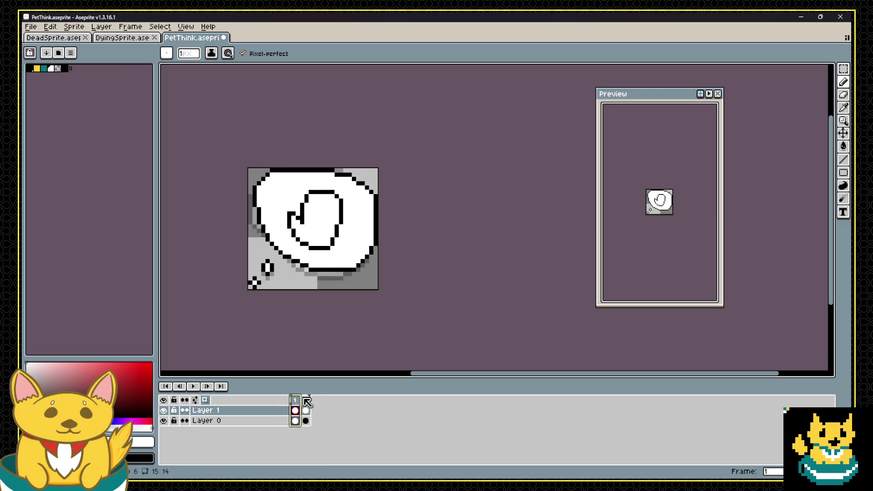
left_click(307, 400)
left_click(294, 400)
left_click(307, 400)
key("ctrl+s")
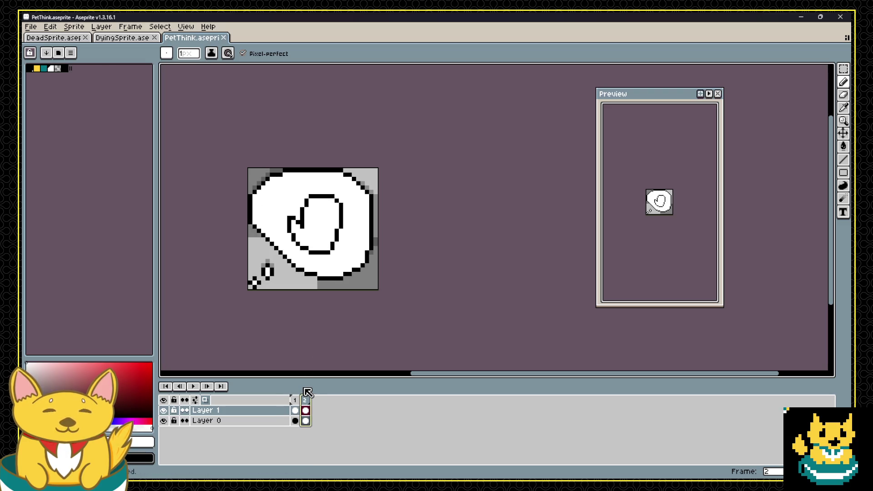
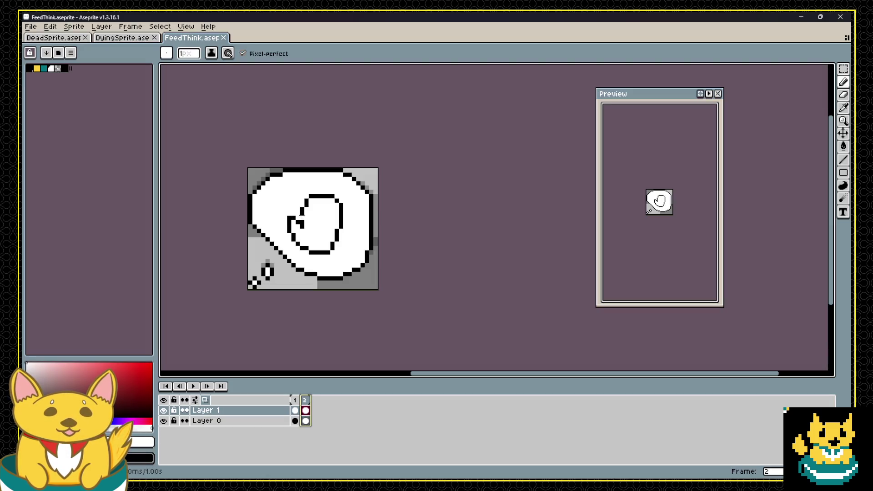
Clear frame 2's squiggle, then draw a black triangle outline in frame 1's bubble.
scroll(270, 217, "up", 2)
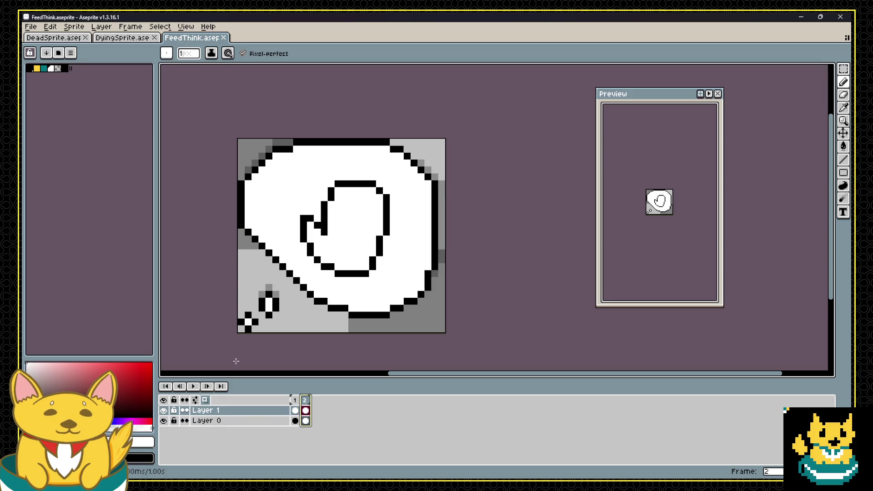
left_click_drag(305, 410, 296, 412)
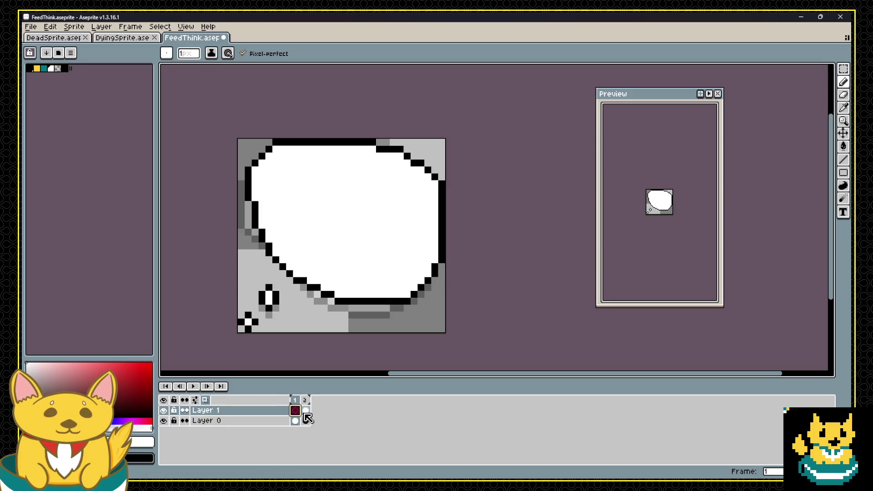
left_click(296, 411)
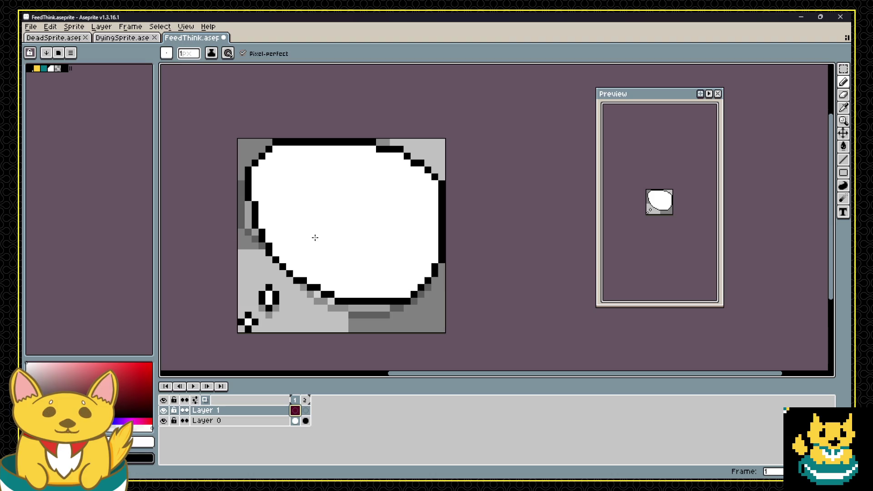
left_click(30, 69)
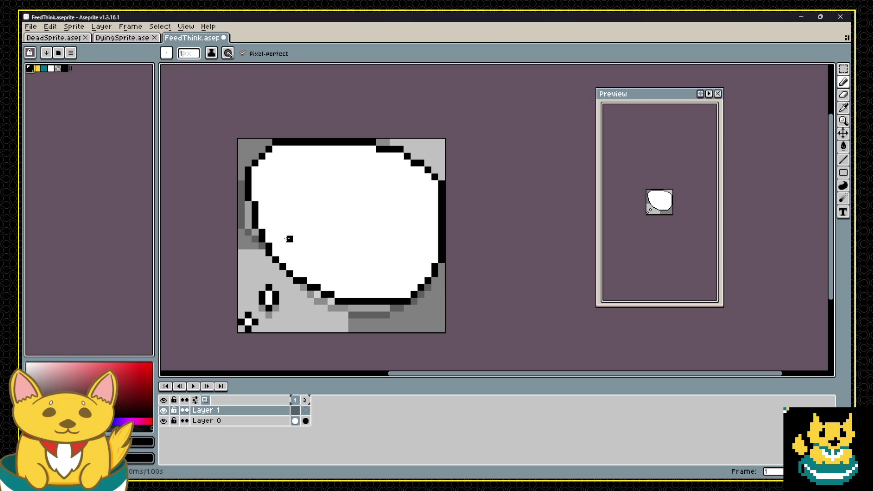
left_click(351, 266, "shift")
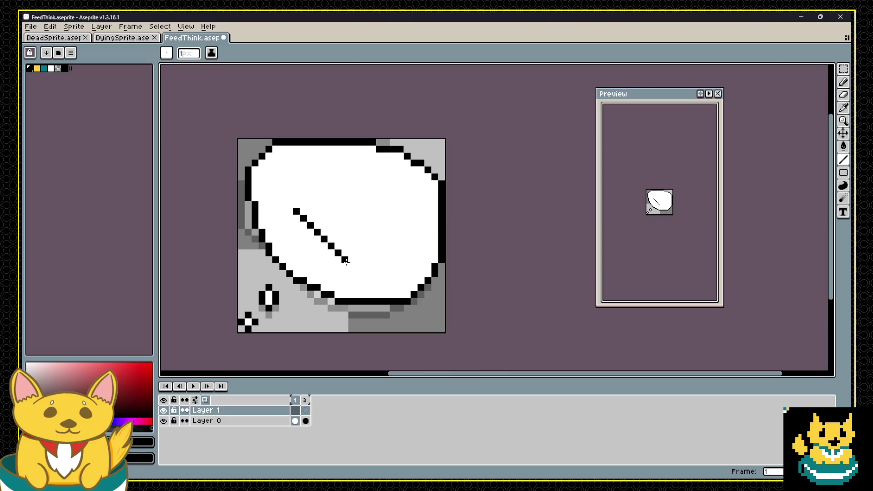
left_click(386, 197, "shift")
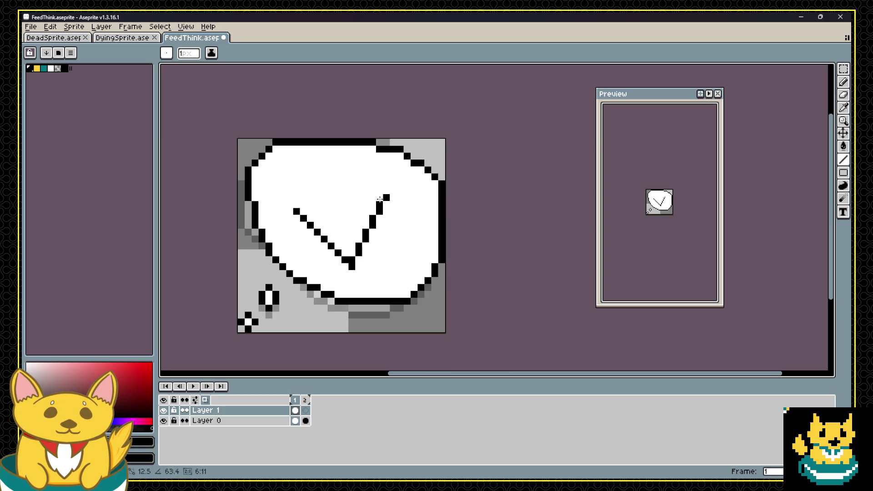
key("ctrl+z")
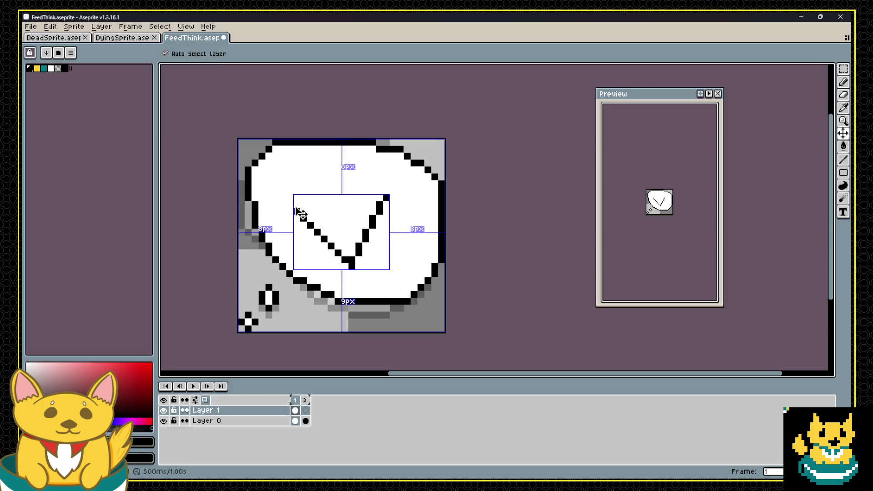
left_click(393, 204, "shift")
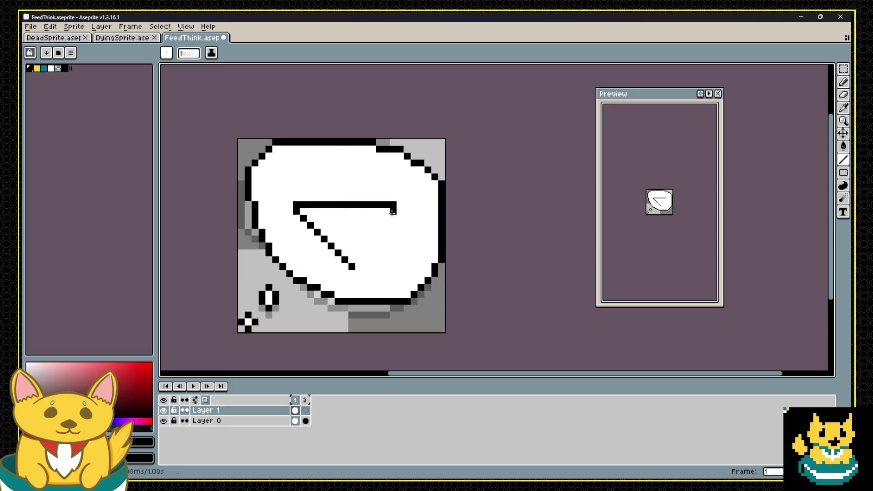
left_click(359, 273, "shift")
Fill the triangle with yellow using the Paint Bucket.
left_click(36, 68)
key("g")
left_click(346, 222)
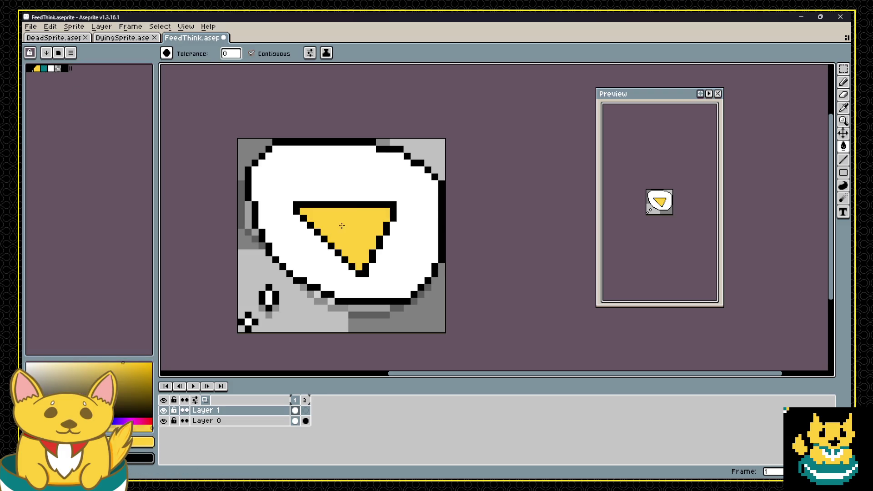
scroll(357, 200, "down", 4)
scroll(361, 214, "up", 2)
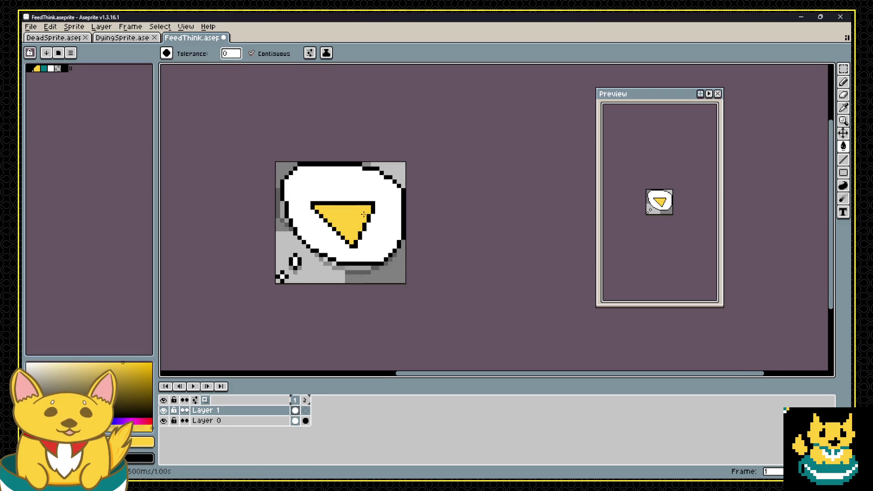
scroll(345, 200, "up", 1)
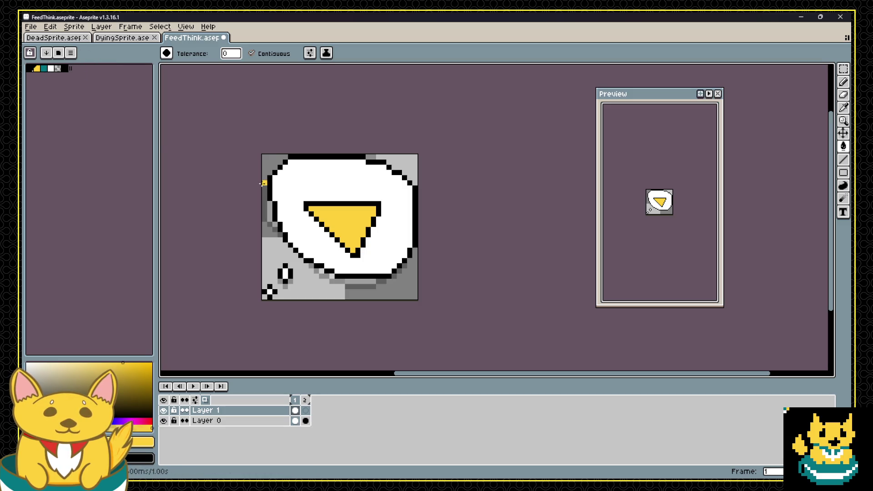
scroll(288, 206, "up", 1)
Try a black inner edge on the triangle, undo it, and delete the triangle from frame 1.
key("b")
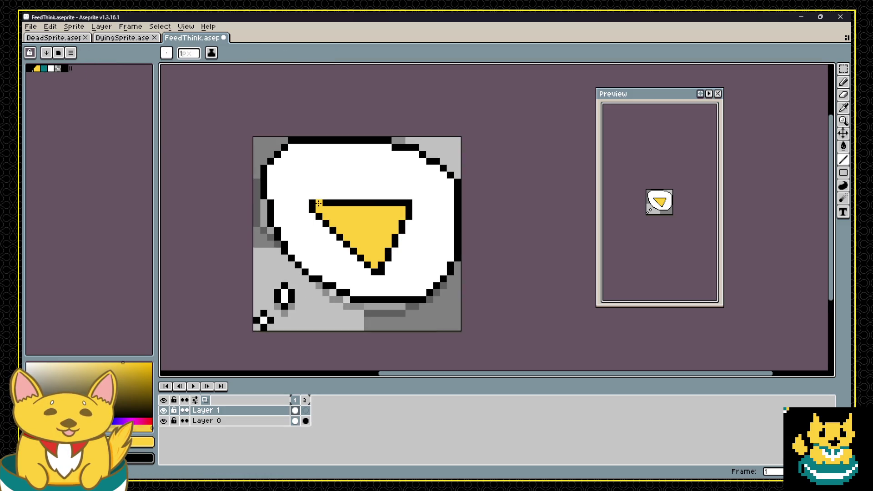
left_click(318, 203, "alt")
mouse_move(321, 205)
left_mouse_down()
mouse_move(386, 261)
mouse_move(321, 205)
left_mouse_up()
key("ctrl+z")
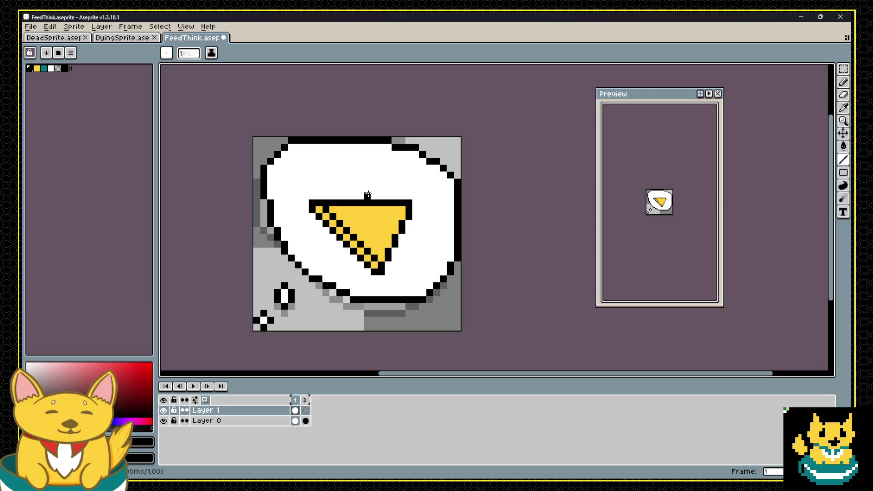
key("Delete")
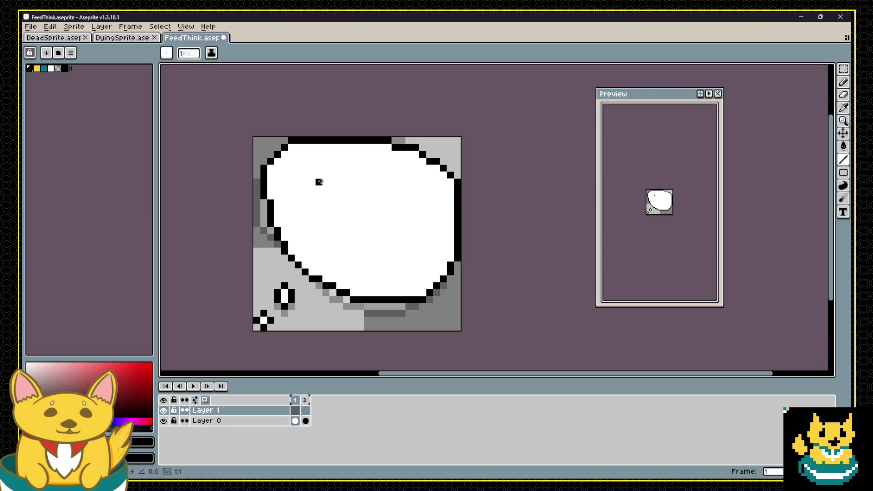
mouse_move(319, 182)
left_mouse_down()
mouse_move(424, 181)
mouse_move(325, 198)
mouse_move(317, 188)
mouse_move(374, 252)
left_mouse_up()
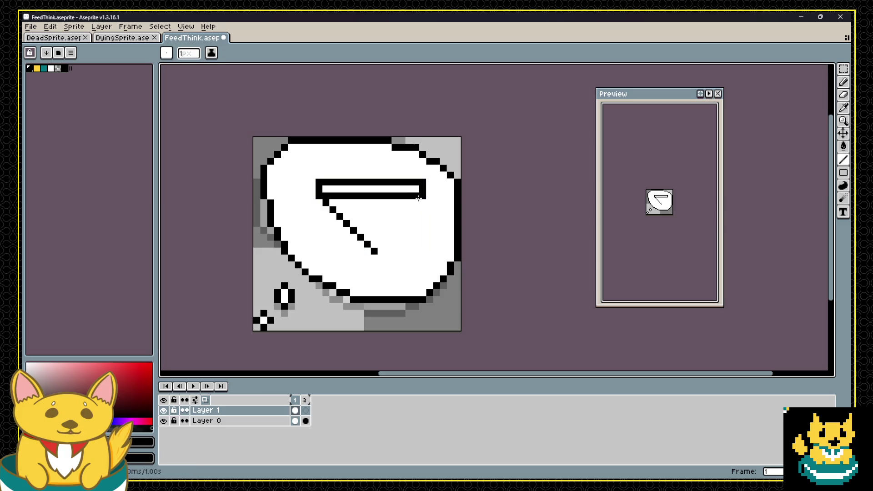
left_click_drag(415, 200, 394, 246)
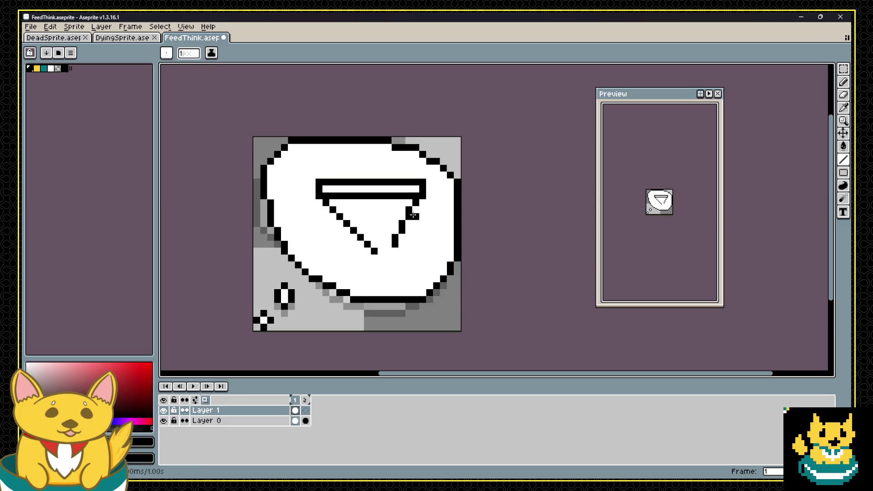
key("ctrl+z")
left_click_drag(415, 203, 374, 251)
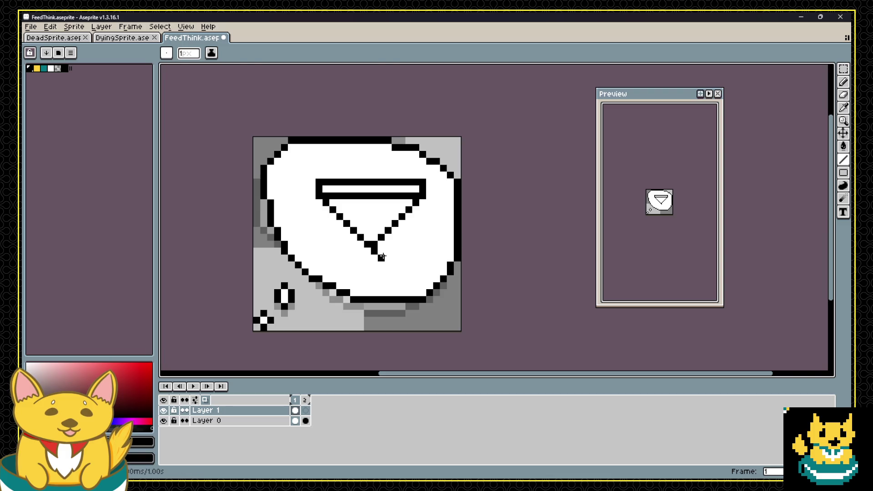
key("ctrl+z")
left_click(37, 68)
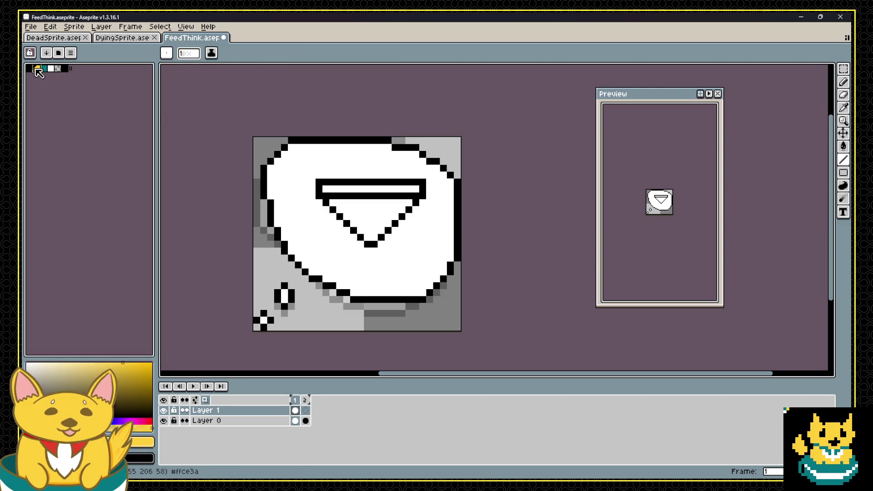
key("g")
left_click(370, 214)
left_click(370, 189)
scroll(399, 259, "down", 1)
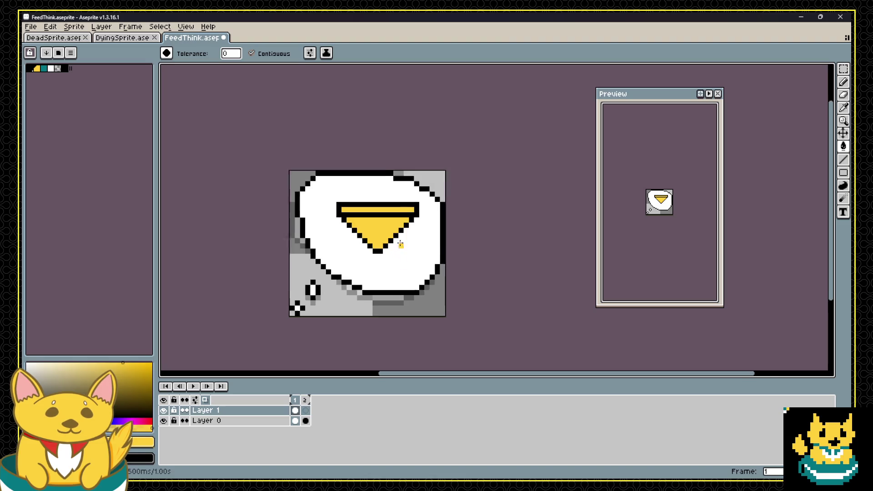
scroll(399, 244, "up", 1)
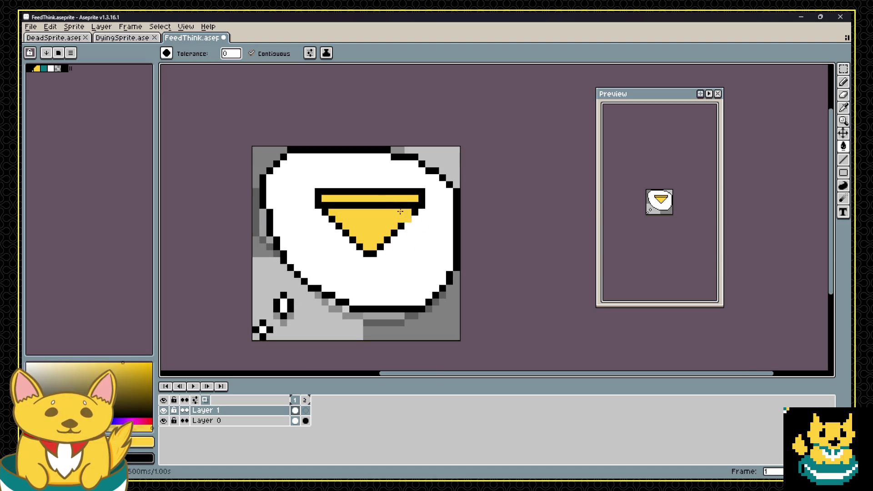
key("ctrl+z")
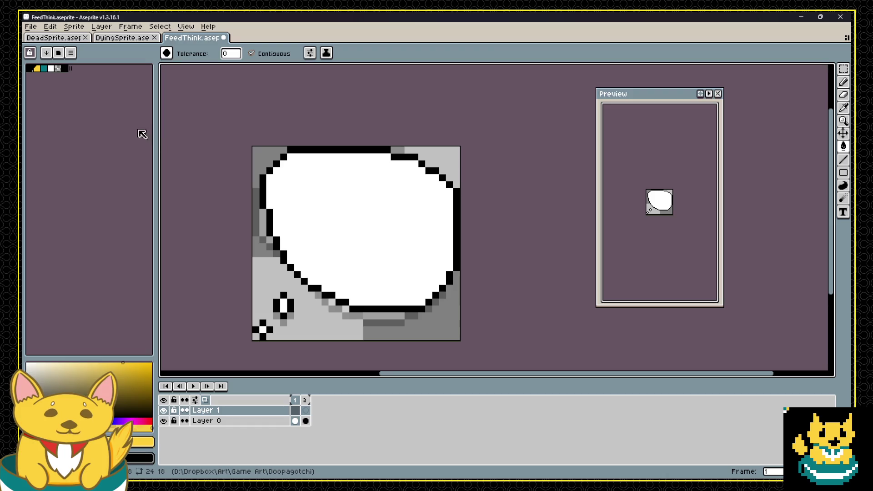
Place a black pixel in the bubble and try a yellow diagonal line, then undo the line.
key("b")
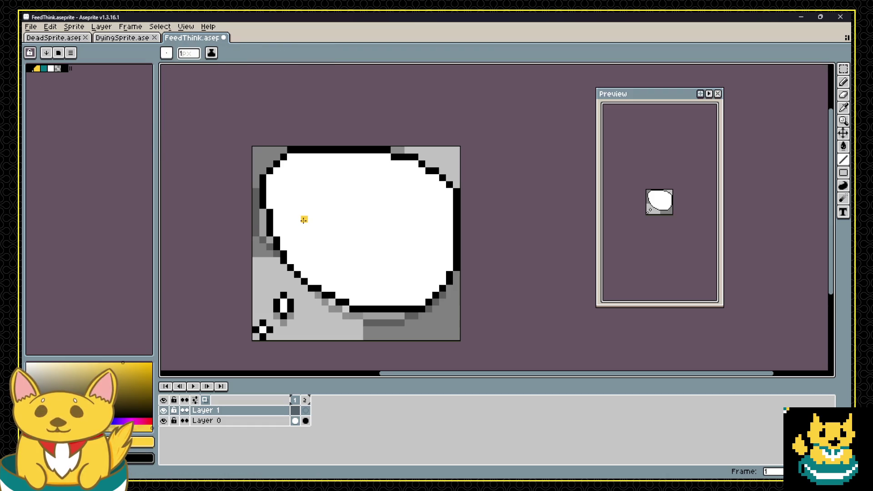
left_click(29, 68)
left_click(283, 205)
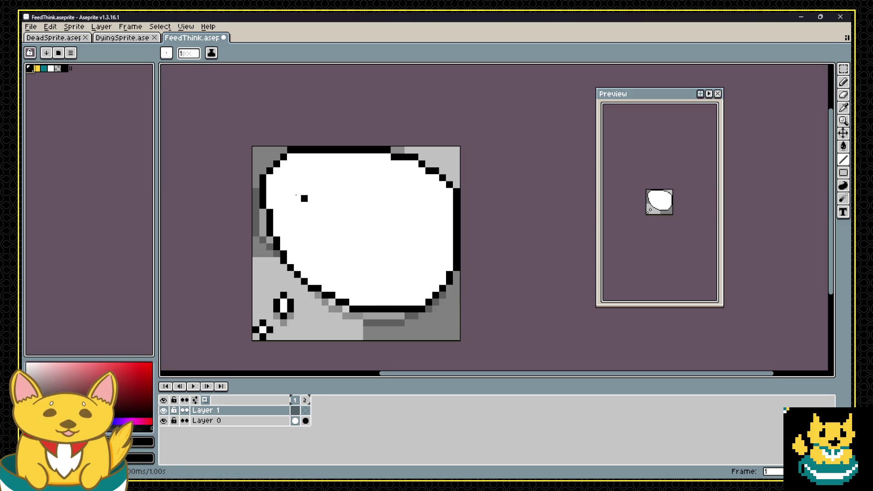
left_click(43, 69)
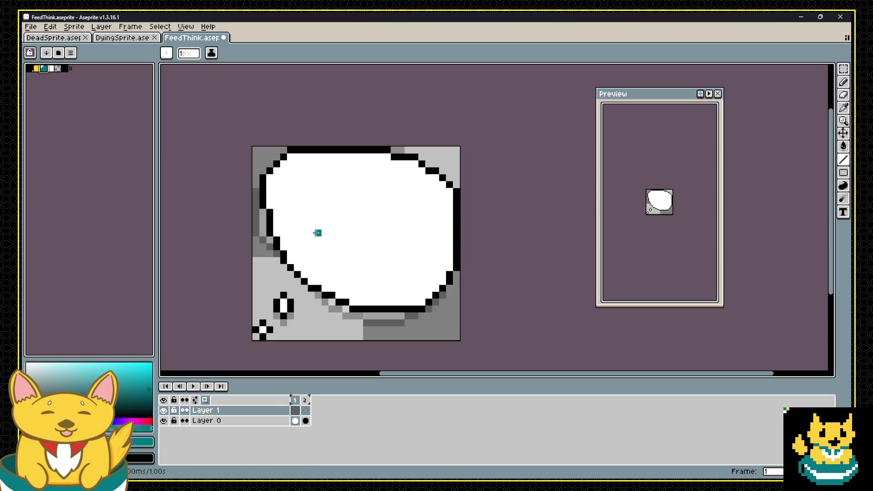
left_click(50, 69)
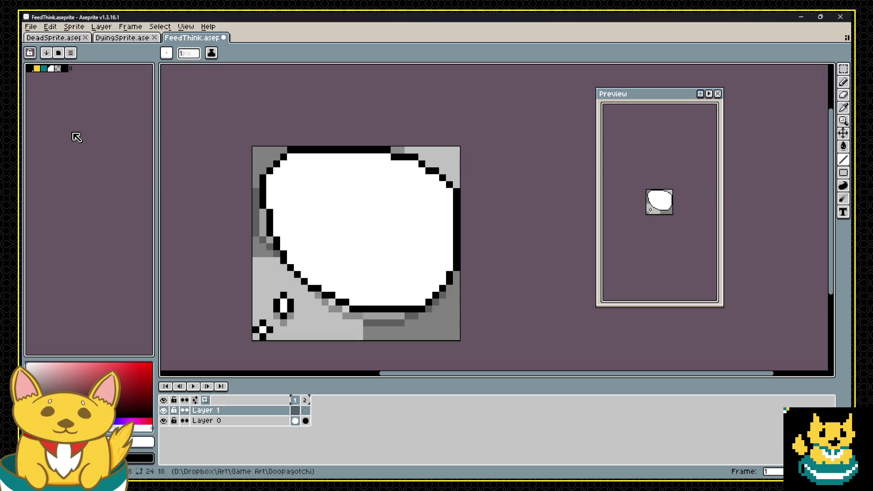
left_click(37, 68)
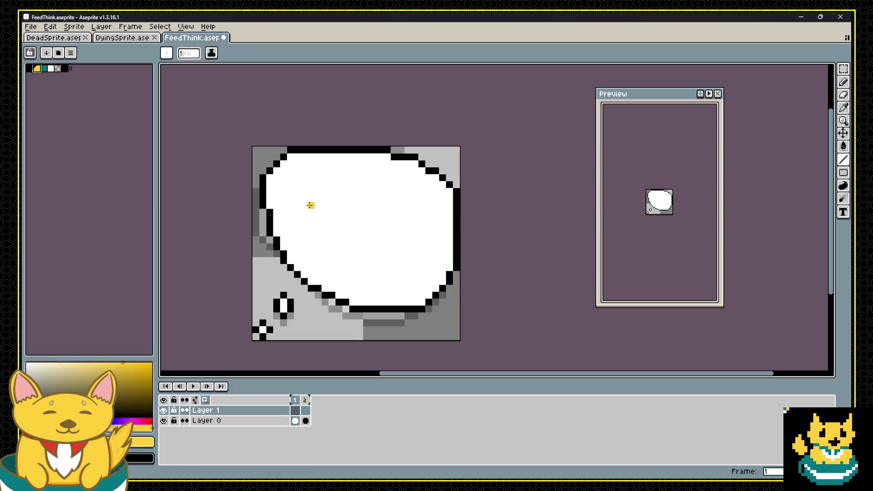
left_click_drag(304, 227, 365, 281)
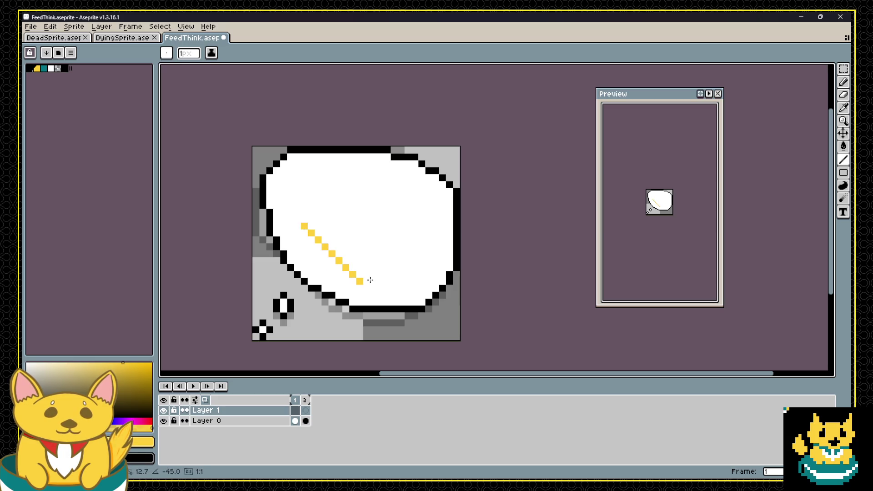
key("ctrl+z")
Sketch a yellow hook-shaped outline, bucket-fill it solid, and clear a stray yellow pixel.
key("b")
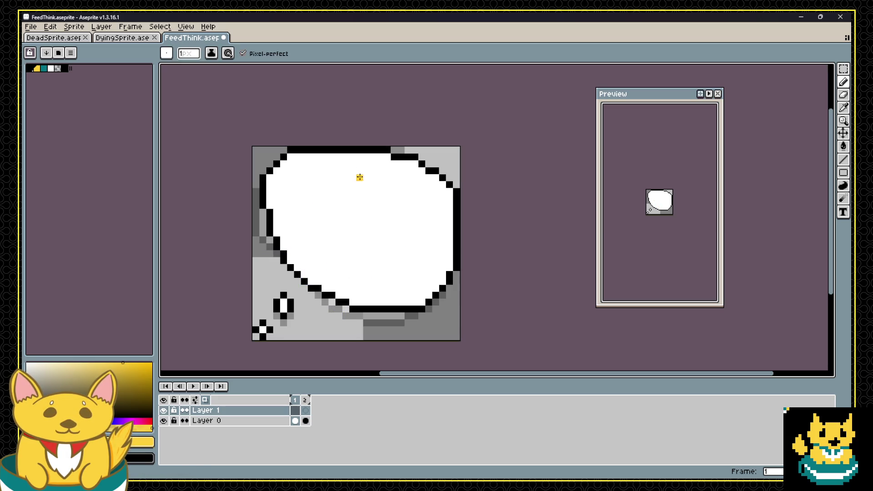
mouse_move(343, 177)
left_mouse_down()
mouse_move(387, 177)
mouse_move(395, 232)
mouse_move(374, 272)
mouse_move(319, 225)
mouse_move(343, 179)
left_mouse_up()
key("g")
left_click(361, 209)
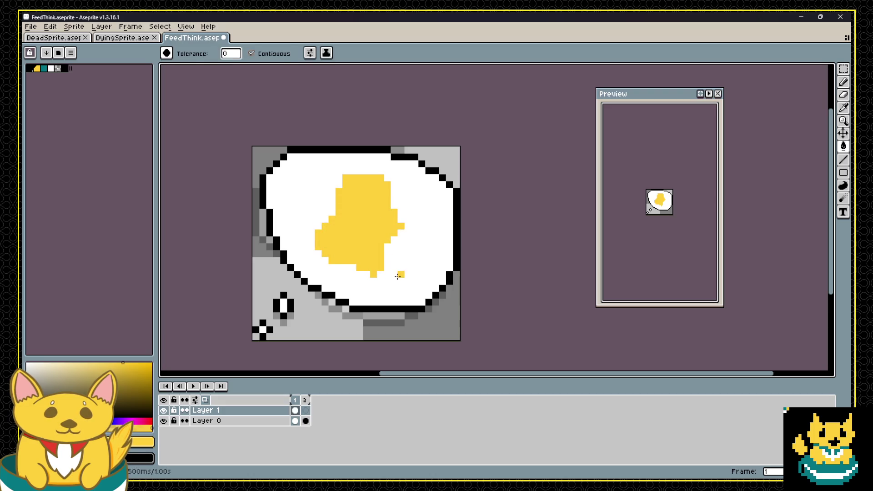
key("b")
right_click(372, 274)
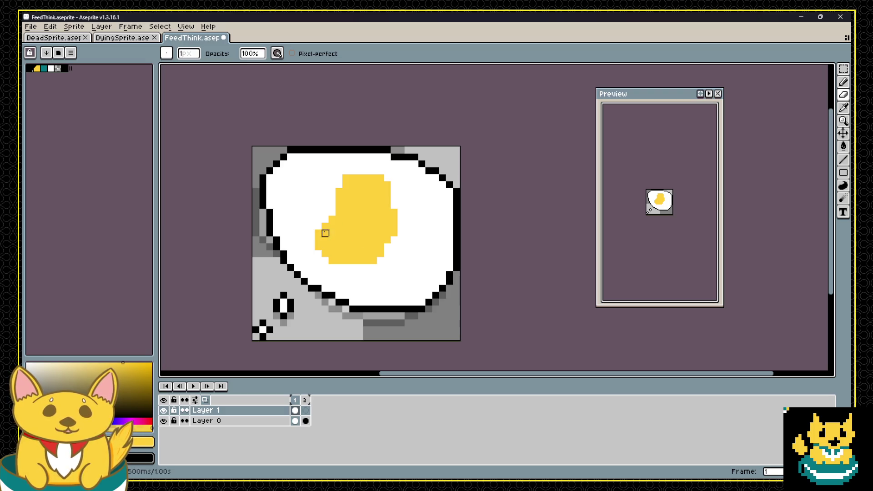
Trim the yellow blob's left edge with white and draw a black diagonal outline along its lower left.
mouse_move(325, 230)
left_mouse_down()
mouse_move(339, 185)
mouse_move(354, 177)
mouse_move(346, 207)
mouse_move(360, 171)
left_mouse_up()
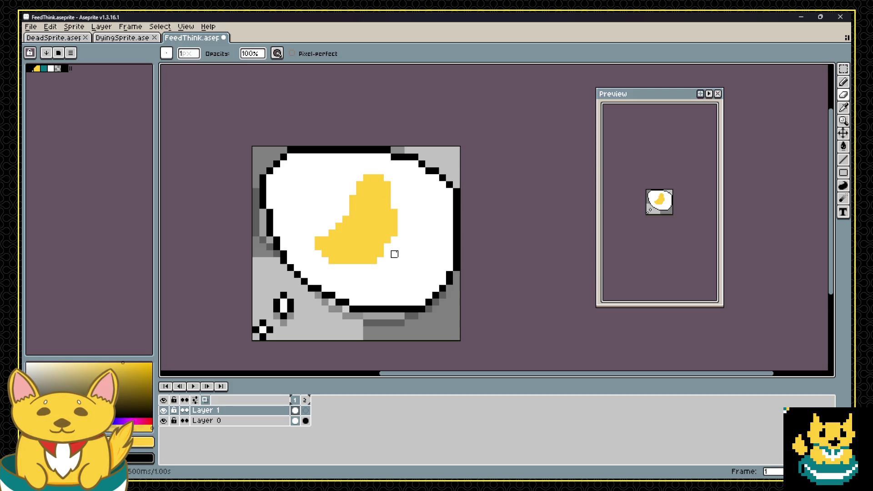
left_click(30, 68)
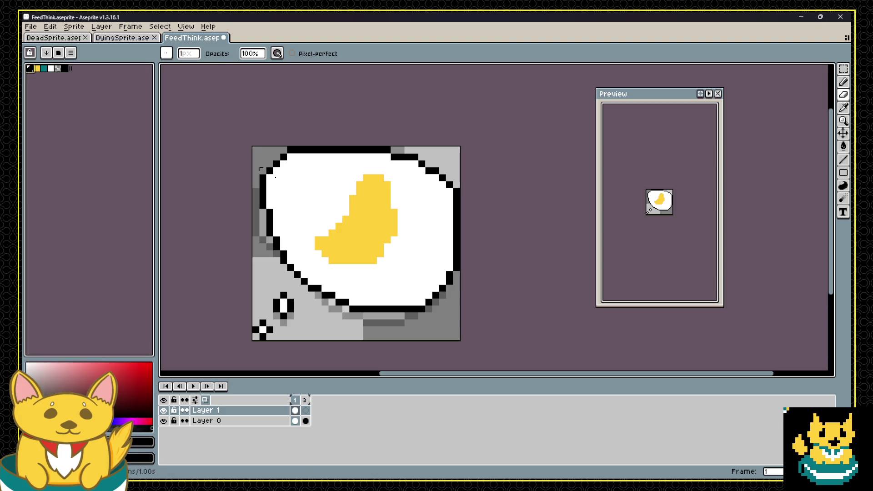
left_click(318, 241)
key("ctrl+z")
mouse_move(318, 246)
left_mouse_down()
mouse_move(327, 259)
mouse_move(325, 243)
mouse_move(359, 193)
mouse_move(379, 184)
mouse_move(376, 230)
mouse_move(352, 260)
left_mouse_up()
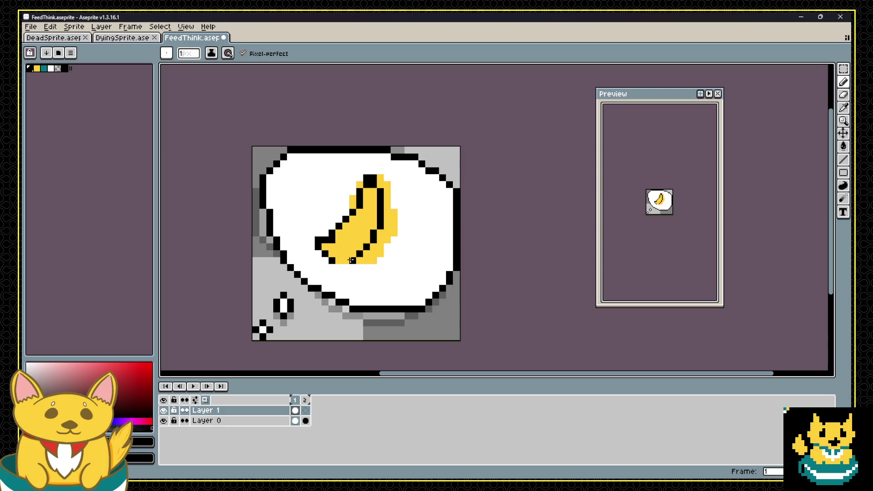
Erase stray yellow and black pixels around the banana and tidy its left tip.
left_click(334, 262, "alt")
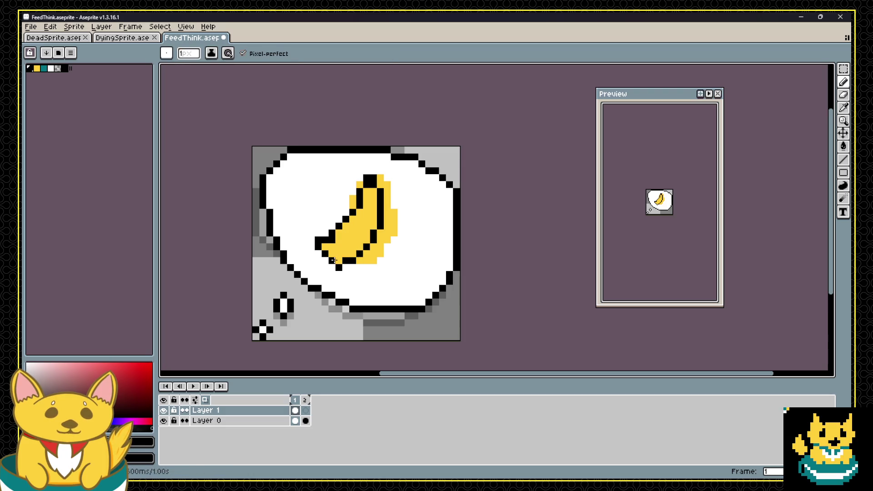
key("e")
left_click(342, 267)
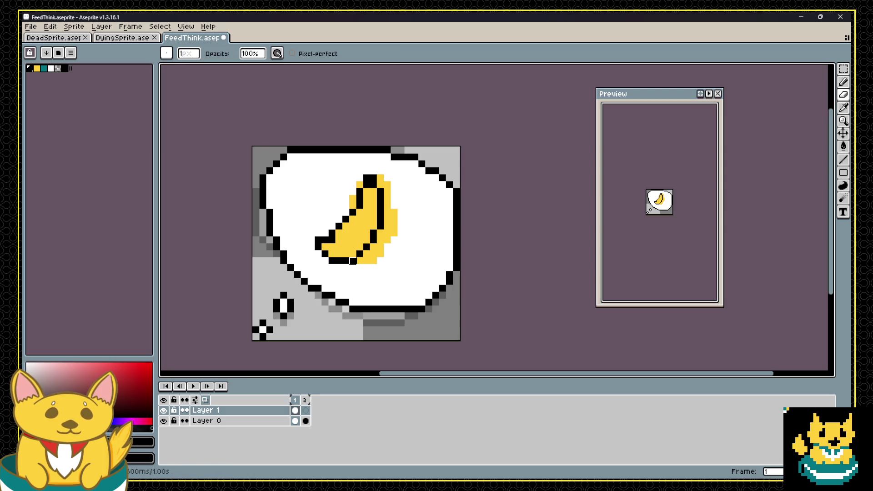
mouse_move(360, 261)
left_mouse_down()
mouse_move(401, 206)
mouse_move(380, 261)
left_mouse_up()
left_click(366, 254)
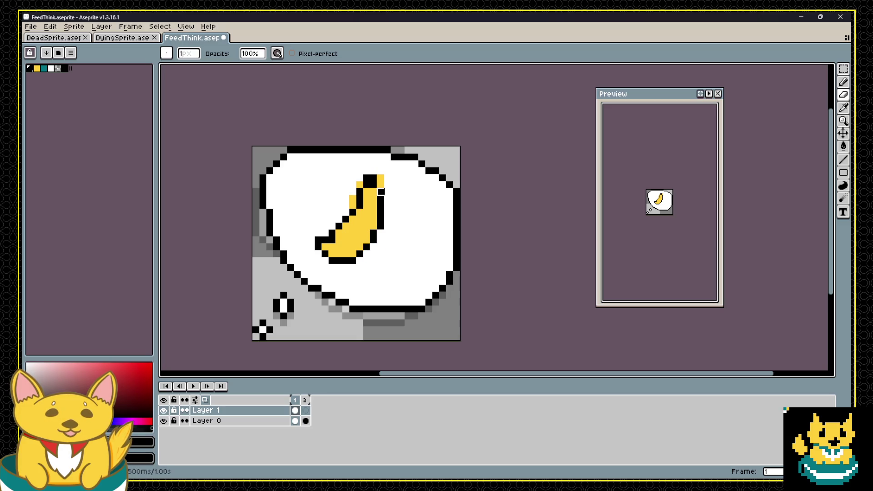
mouse_move(381, 185)
left_mouse_down()
mouse_move(381, 179)
mouse_move(353, 199)
left_mouse_up()
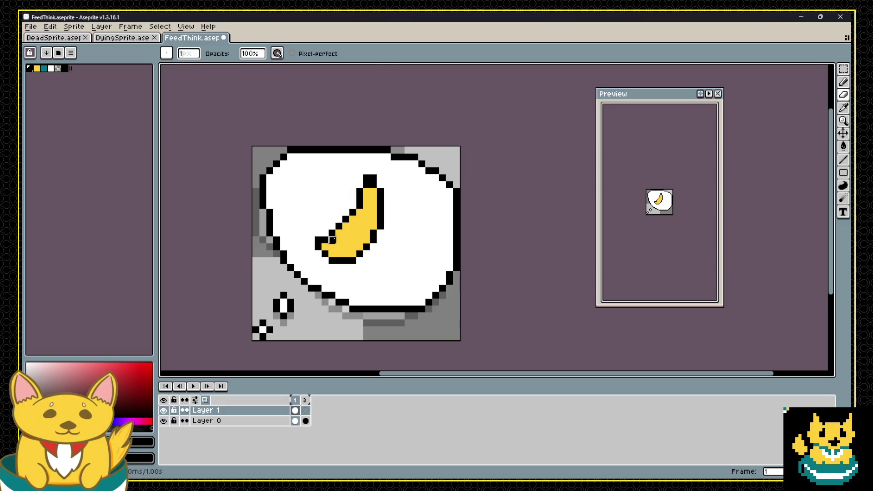
left_click(339, 240, "alt")
left_click(332, 240)
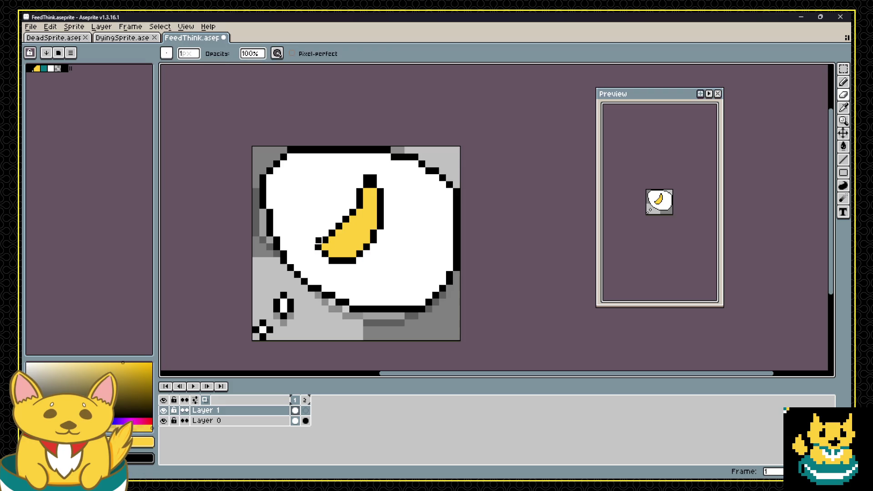
right_click(319, 240)
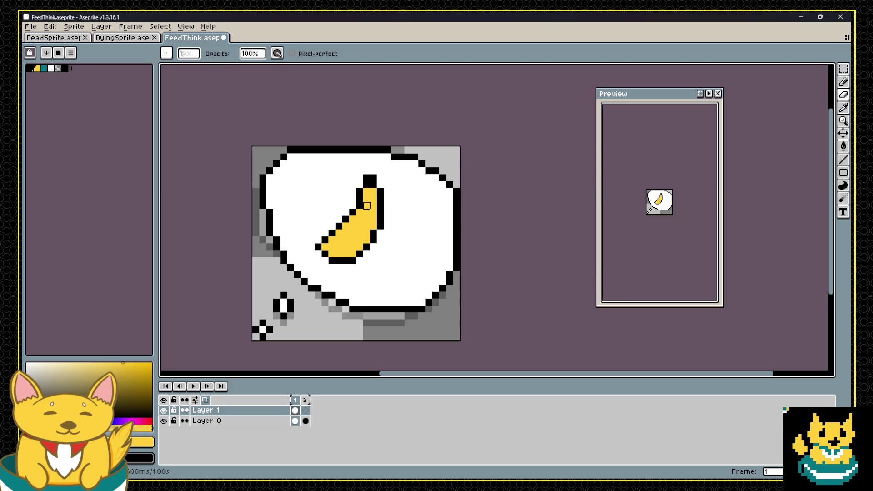
Shift the banana slightly down and right, then try black stripe pixels and undo them.
key("v")
left_click_drag(367, 205, 380, 219)
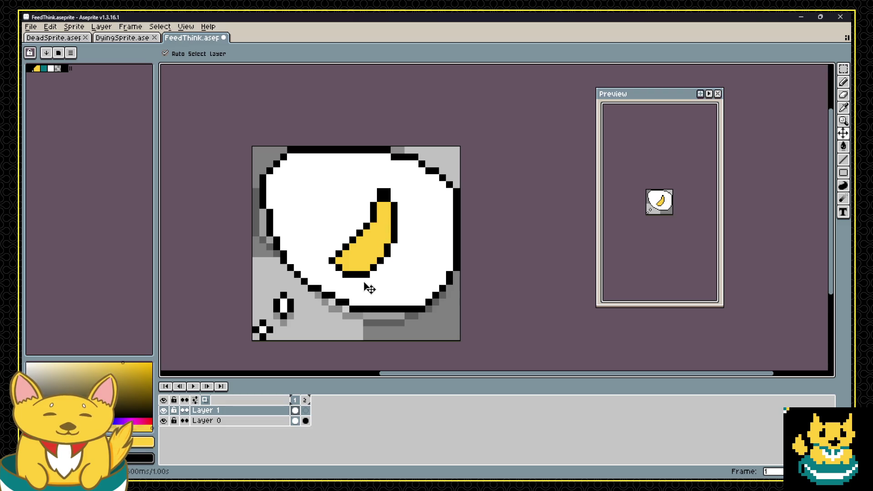
key("i")
left_click(395, 236)
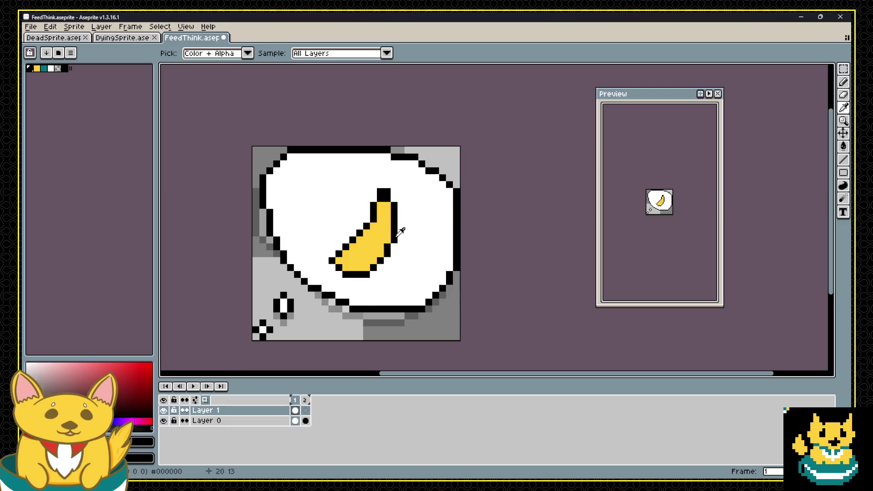
key("b")
left_click(372, 239)
left_click(352, 261, "shift")
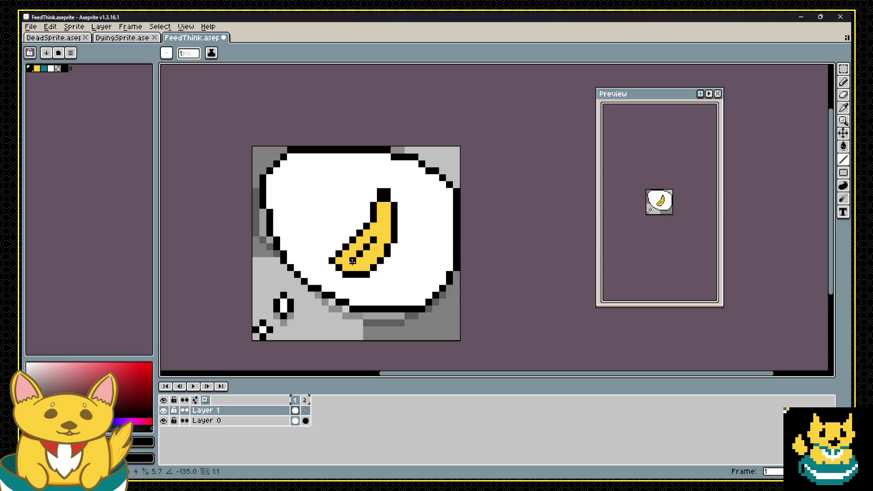
left_click_drag(376, 238, 383, 210)
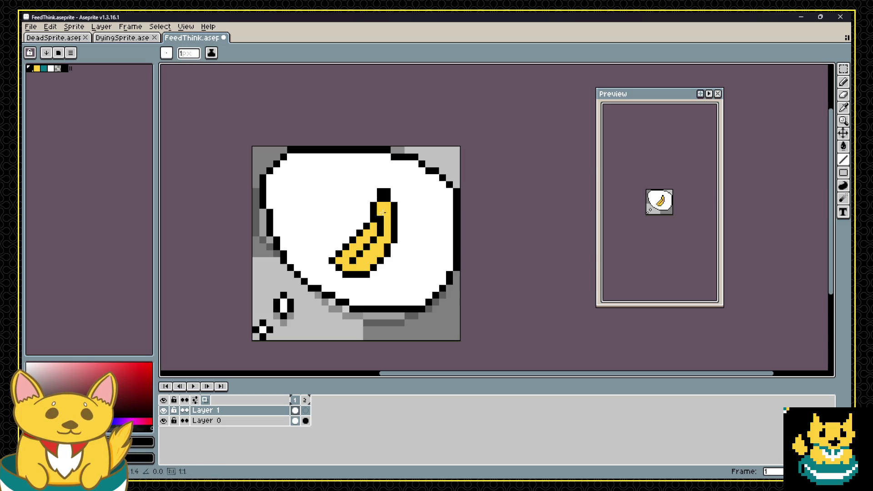
key("ctrl+z")
left_click(401, 205)
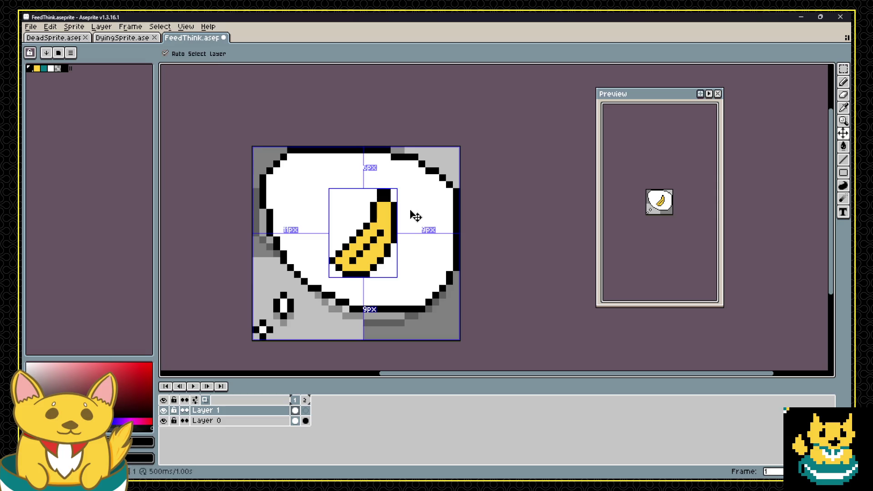
key("ctrl+z")
key("ctrl+z")
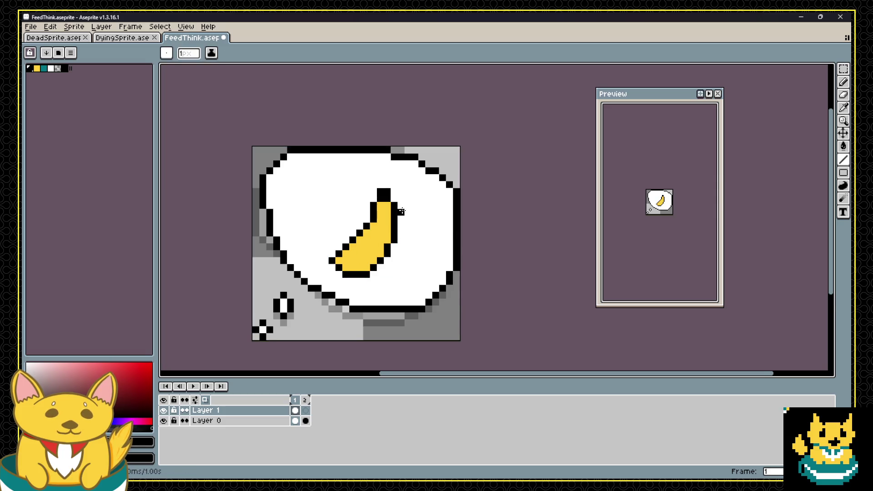
Adjust the banana's lower-right black outline pixels.
scroll(394, 209, "down", 1)
scroll(393, 209, "up", 2)
scroll(394, 210, "down", 2)
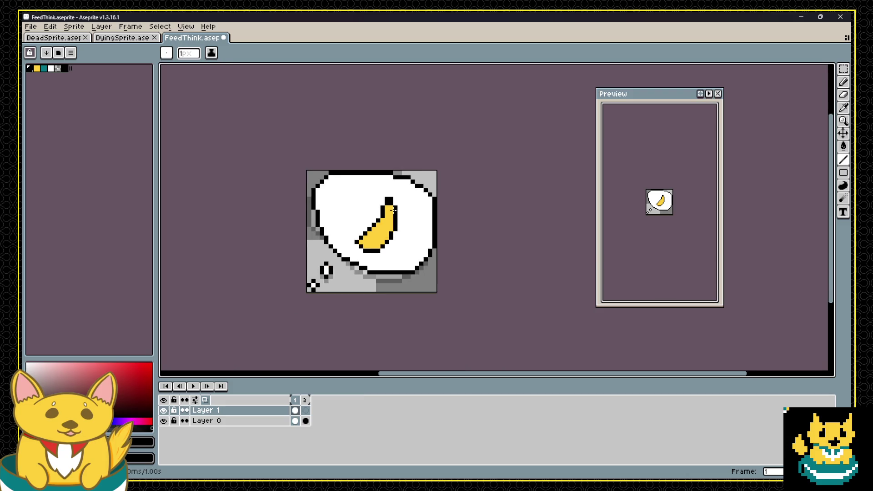
scroll(387, 240, "up", 3)
left_click(382, 272)
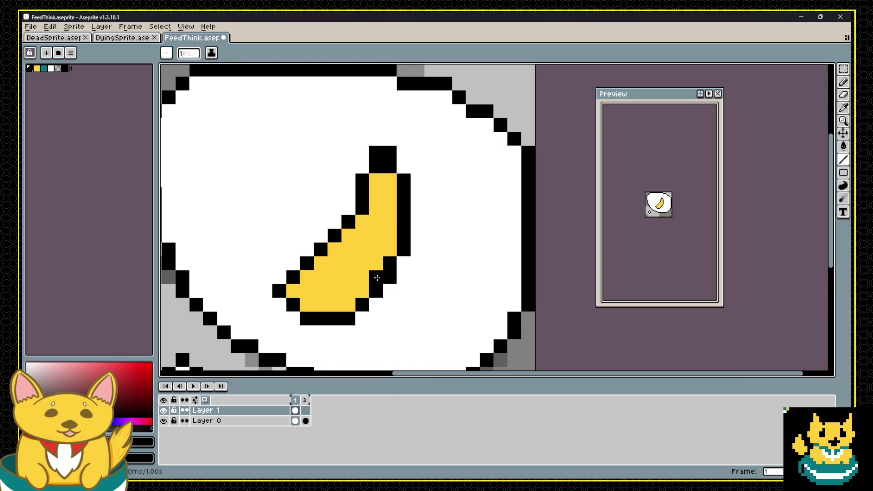
right_click(348, 305)
mouse_move(362, 291)
left_mouse_down()
mouse_move(376, 277)
mouse_move(335, 326)
left_mouse_up()
key("e")
key("ctrl+z")
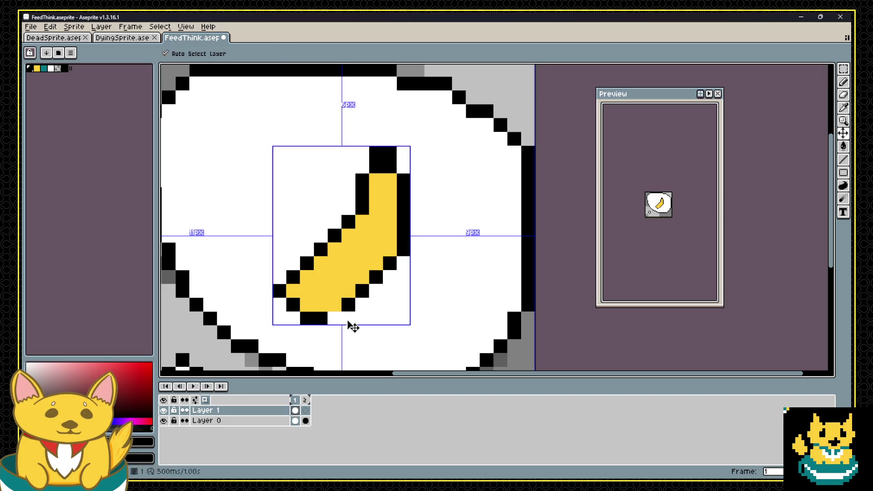
Draw a black outline column on the banana's right and repaint its inner edge yellow.
scroll(390, 291, "down", 3)
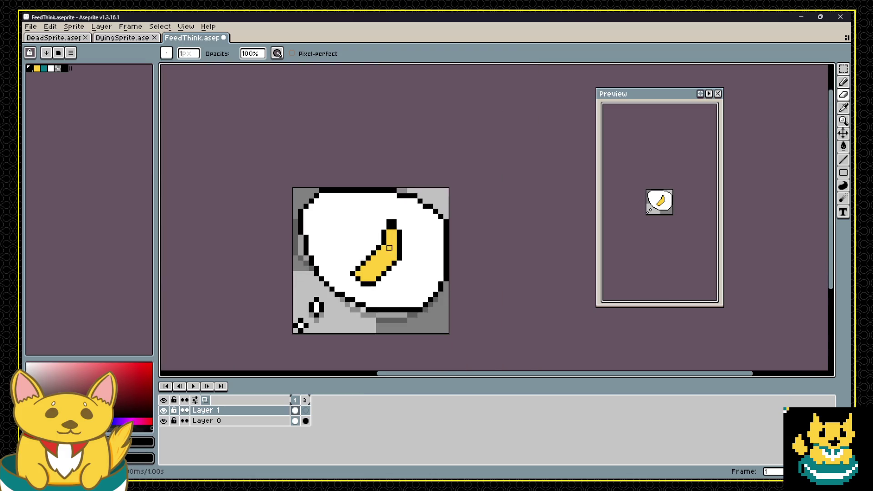
scroll(391, 236, "up", 1)
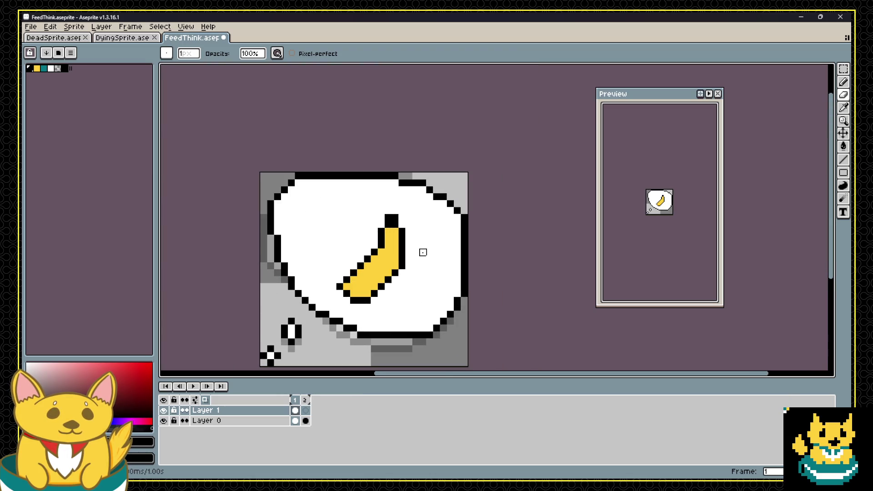
scroll(416, 252, "up", 1)
key("i")
key("b")
mouse_move(407, 250)
left_mouse_down()
mouse_move(407, 227)
mouse_move(396, 261)
mouse_move(393, 245)
left_mouse_up()
left_click(376, 228, "alt")
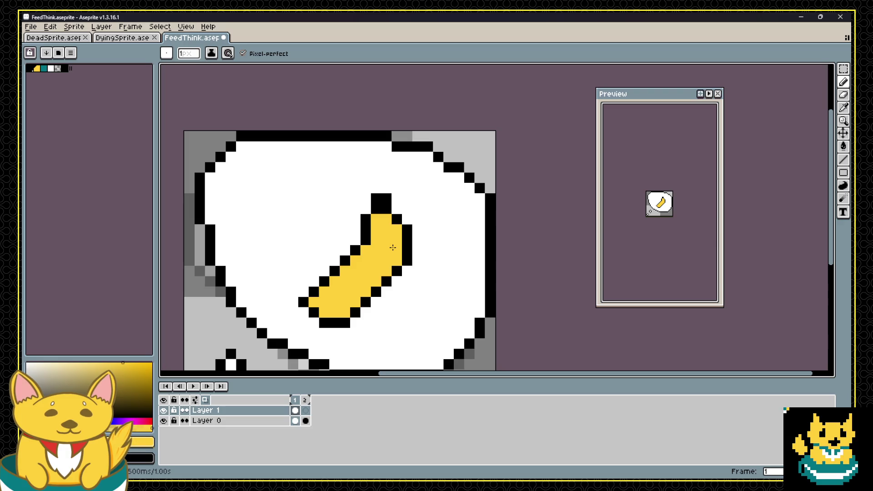
scroll(393, 247, "down", 3)
scroll(394, 248, "down", 1)
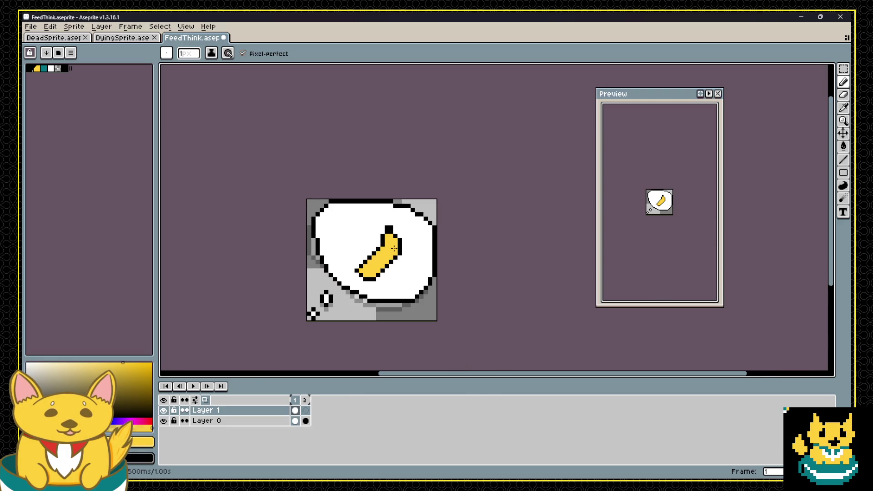
Draw a teal stripe diagonally across the banana.
left_click(43, 68)
scroll(378, 267, "up", 4)
left_click(344, 241)
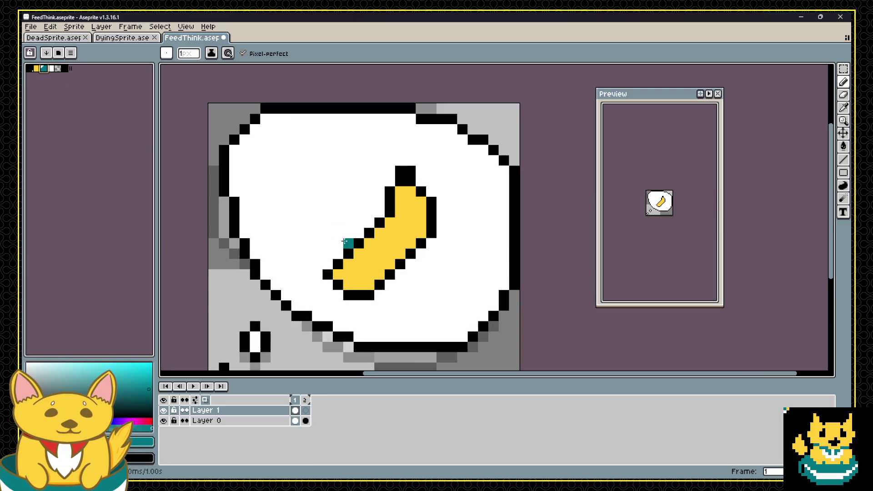
left_click_drag(344, 242, 401, 264)
Undo the banana and draw a straight teal stripe line across the bubble.
key("ctrl+z")
key("ctrl+z")
key("ctrl+z")
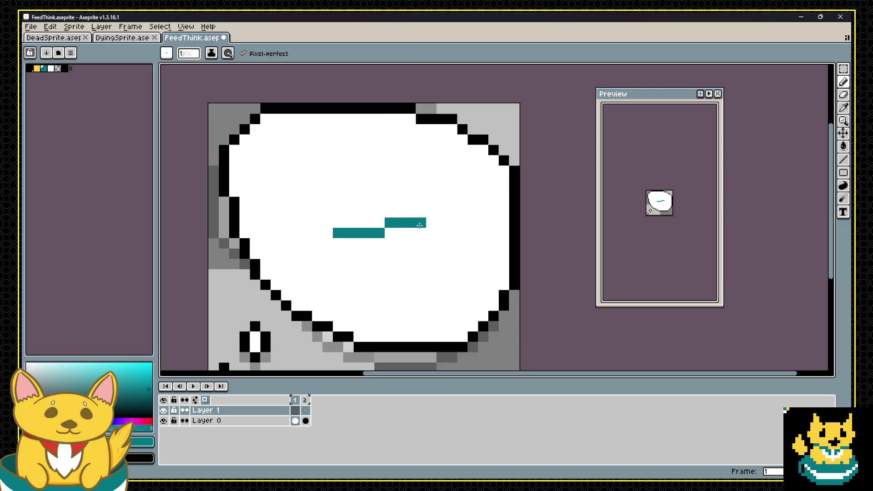
left_click(420, 243)
left_click(328, 215, "shift")
Paint a yellow food shape around the teal stripe and outline its left edge and top in black.
left_click(36, 68)
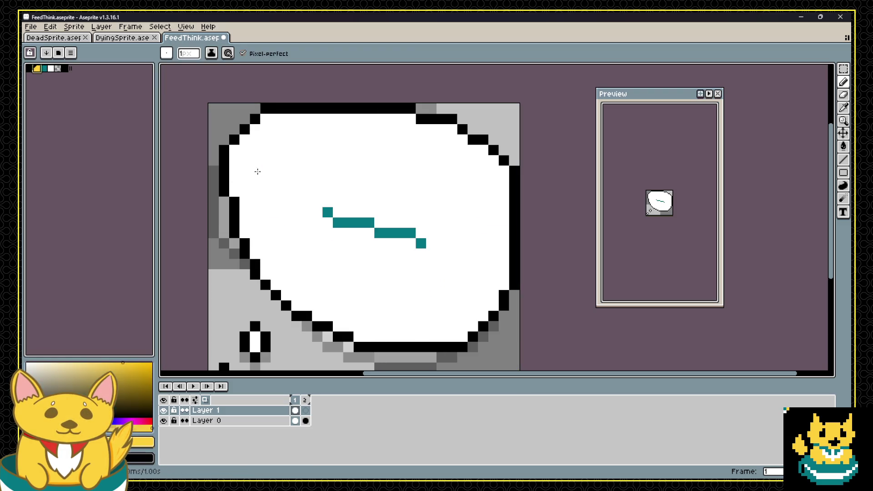
key("ctrl")
mouse_move(316, 212)
left_mouse_down()
mouse_move(352, 232)
mouse_move(423, 250)
mouse_move(411, 223)
mouse_move(331, 207)
mouse_move(361, 202)
mouse_move(432, 234)
mouse_move(368, 191)
mouse_move(330, 188)
left_mouse_up()
mouse_move(406, 216)
left_mouse_down()
mouse_move(390, 202)
mouse_move(313, 197)
mouse_move(420, 203)
mouse_move(422, 249)
mouse_move(363, 243)
mouse_move(318, 214)
mouse_move(403, 261)
mouse_move(441, 248)
mouse_move(445, 233)
left_mouse_up()
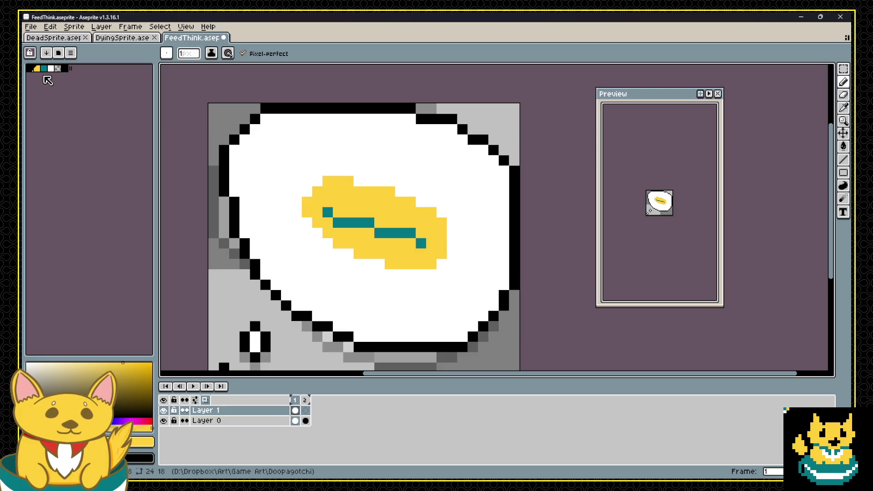
left_click(29, 68)
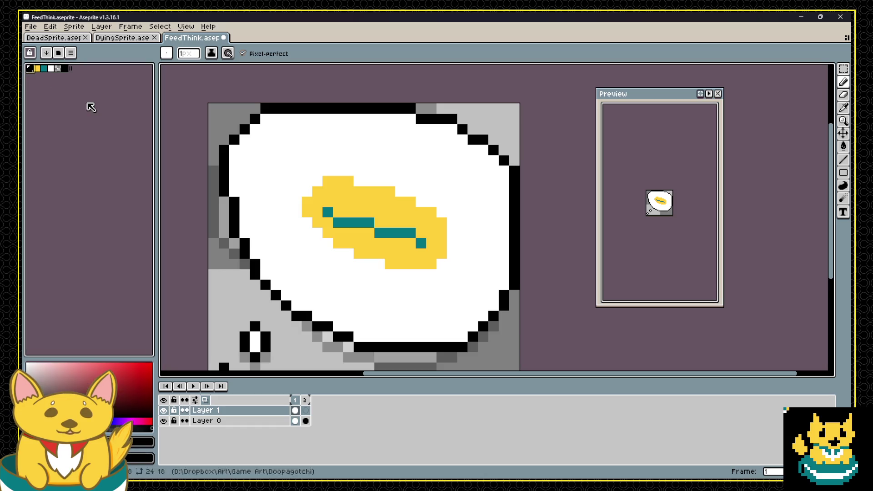
mouse_move(307, 223)
left_mouse_down()
mouse_move(307, 191)
mouse_move(390, 181)
mouse_move(439, 220)
mouse_move(436, 260)
mouse_move(387, 263)
mouse_move(312, 229)
left_mouse_up()
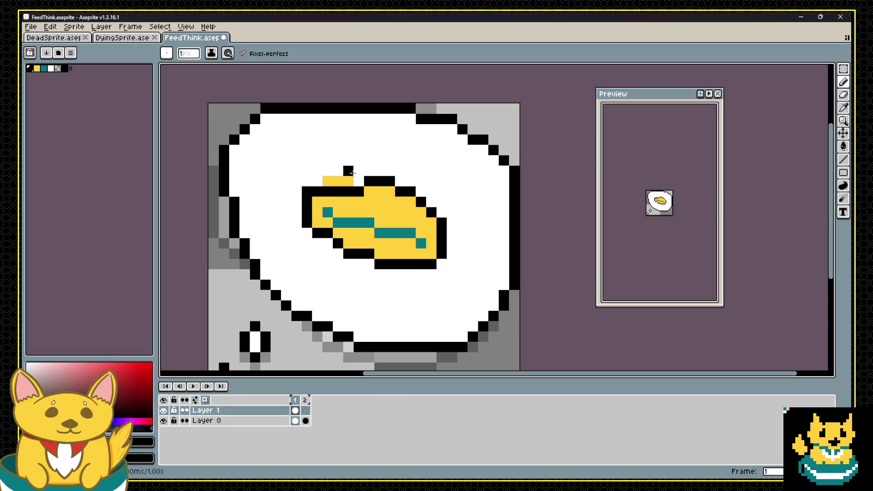
Erase stray pixels above the food, redraw its top edge, and fill a yellow gap.
key("ctrl+z")
key("e")
left_click_drag(359, 181, 327, 181)
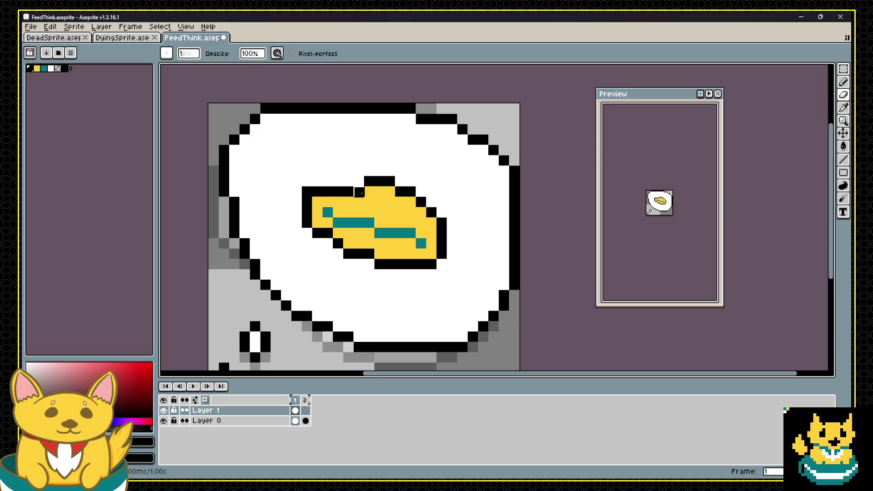
key("b")
left_click(372, 194, "alt")
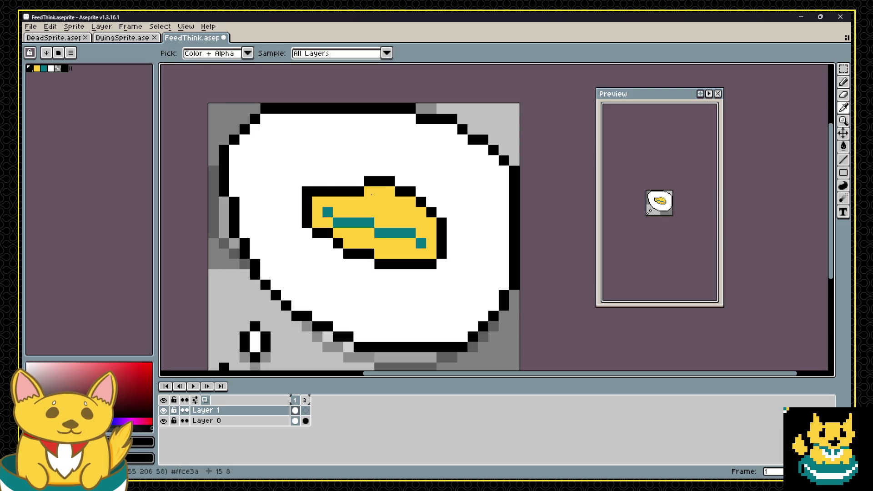
left_click_drag(361, 193, 341, 182)
left_click(367, 179, "alt")
left_click(358, 192, "alt")
left_click(342, 191)
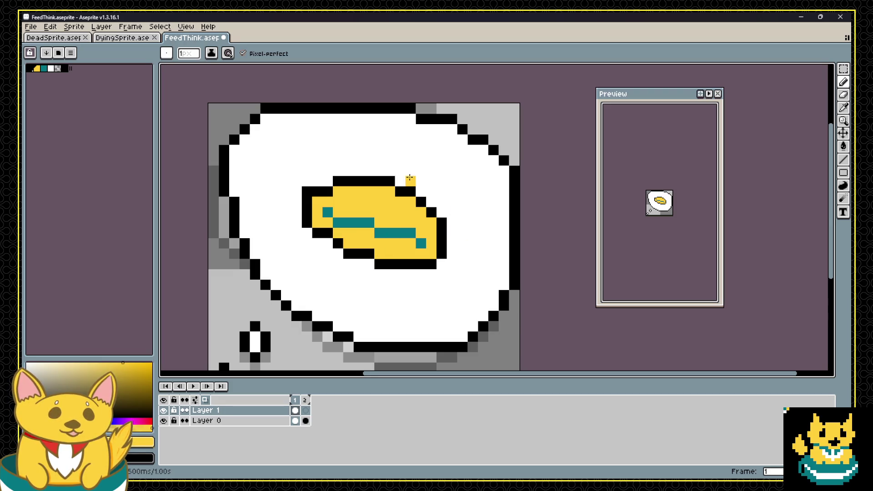
Add teal pixels at both the left and right ends of the stripe.
scroll(407, 179, "down", 2)
scroll(408, 173, "up", 3)
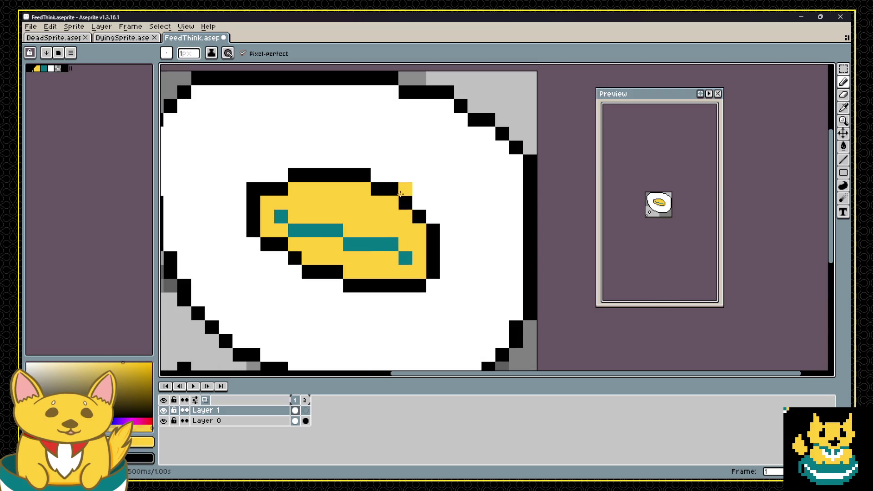
left_click(288, 212, "alt")
left_click(267, 202)
left_click(419, 272)
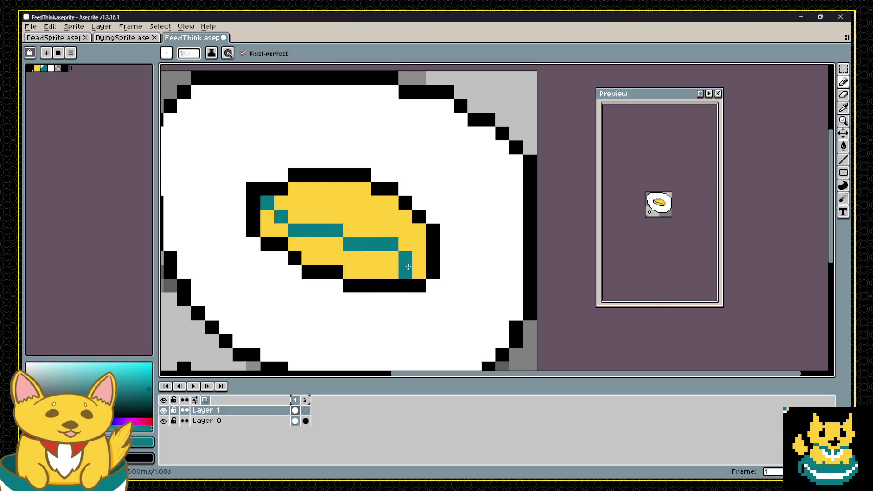
left_click(419, 258)
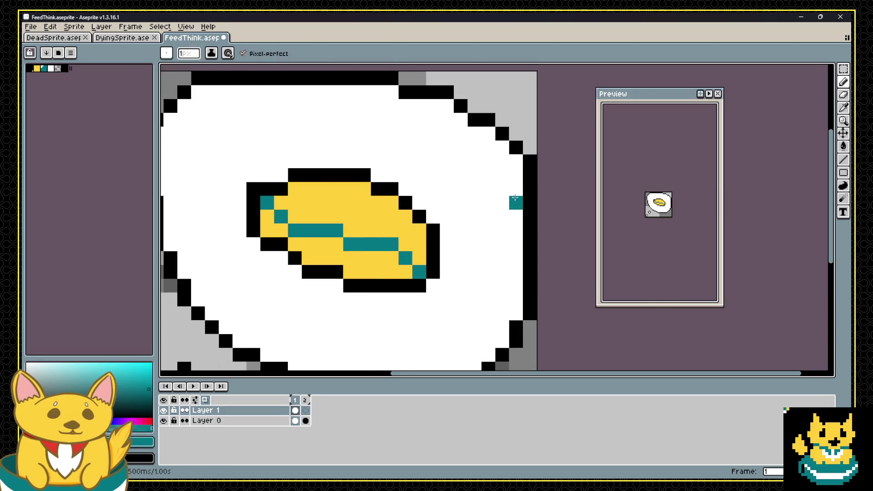
scroll(516, 202, "down", 2)
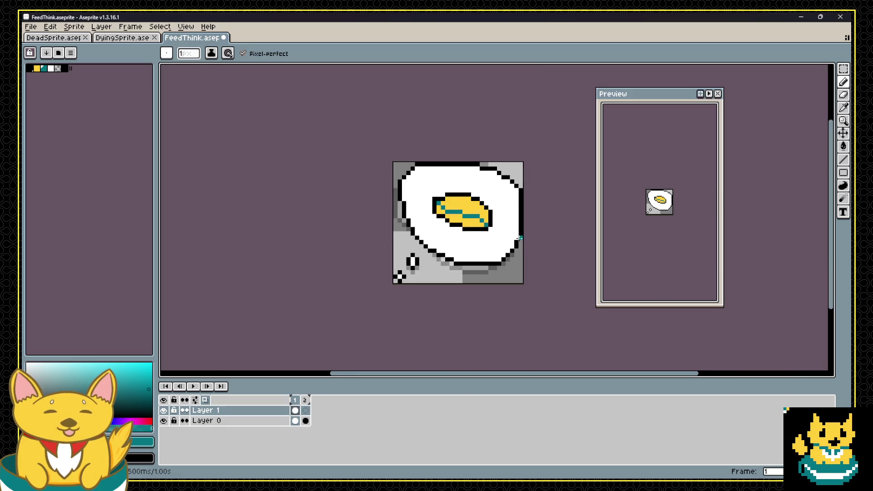
scroll(520, 237, "down", 2)
scroll(523, 234, "up", 2)
scroll(528, 228, "up", 2)
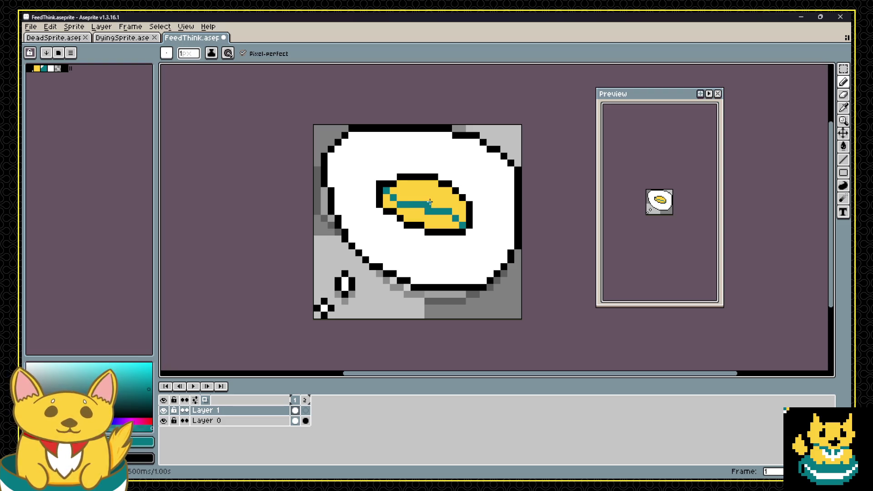
Undo stray teal pixels on the food and place a white pixel on it.
left_click(417, 200, "alt")
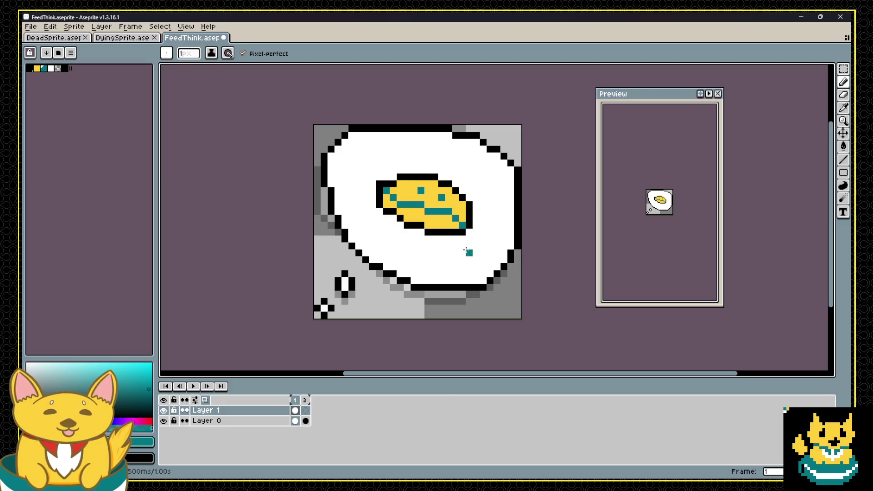
key("ctrl+z")
key("ctrl+z")
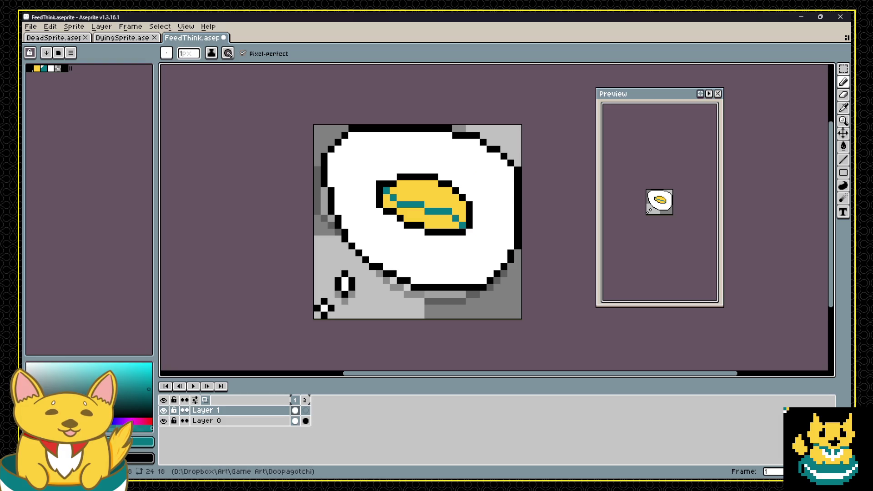
left_click(50, 68)
left_click(406, 191)
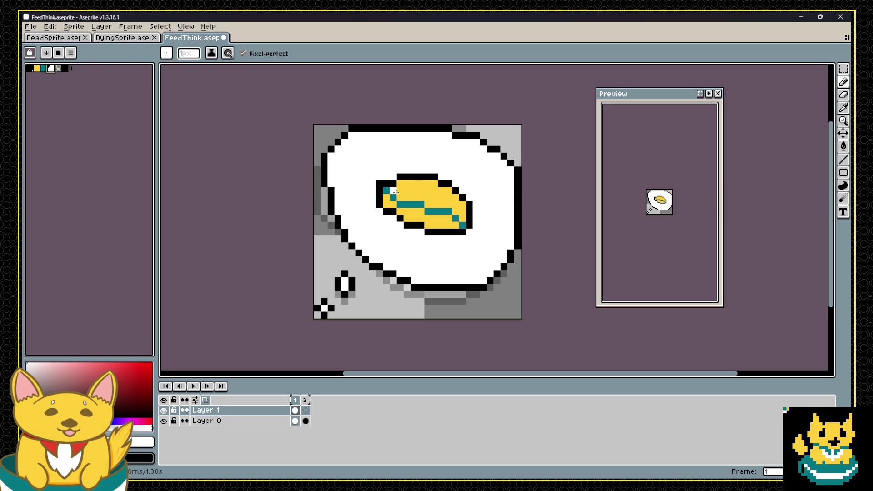
Paint a white highlight line across the yellow food above the teal stripe.
left_click_drag(395, 191, 454, 207)
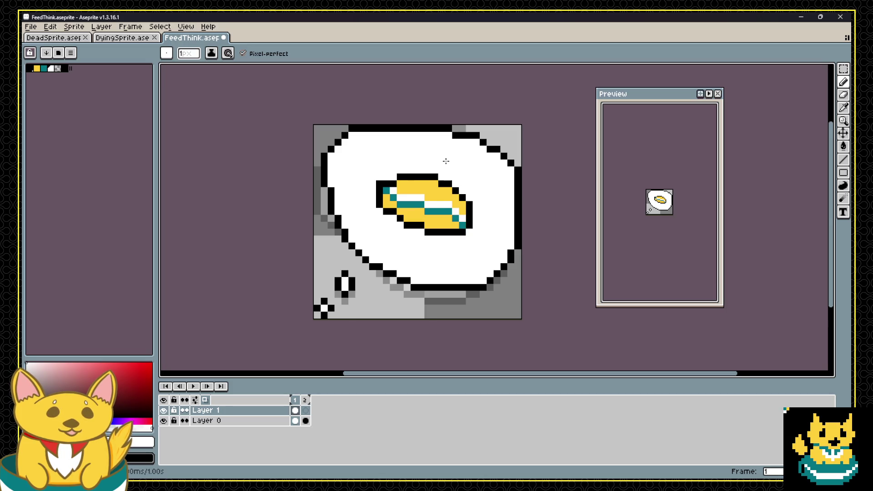
scroll(445, 161, "down", 1)
scroll(425, 164, "up", 1)
scroll(425, 164, "up", 1)
key("i")
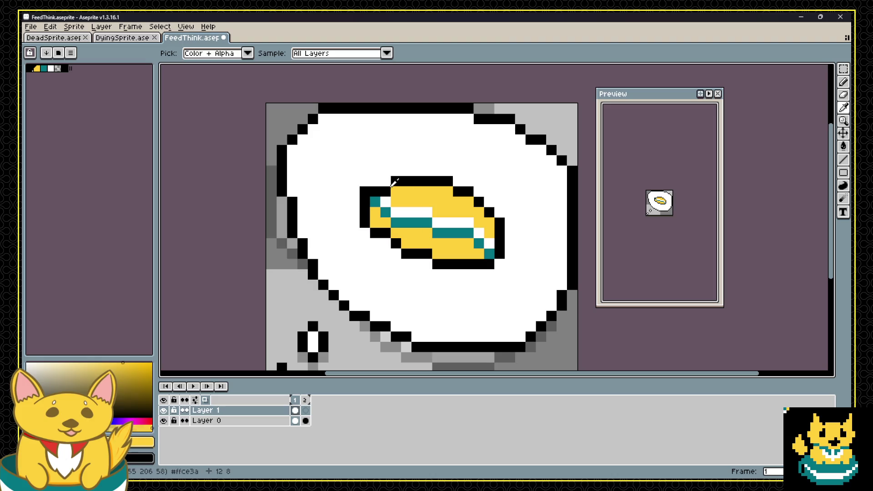
key("b")
scroll(405, 159, "down", 4)
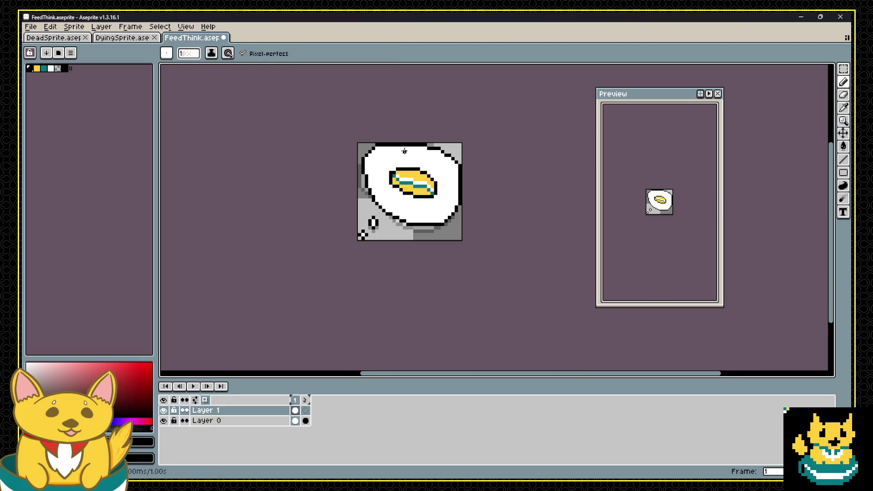
scroll(404, 143, "down", 4)
scroll(407, 142, "up", 3)
scroll(406, 143, "up", 1)
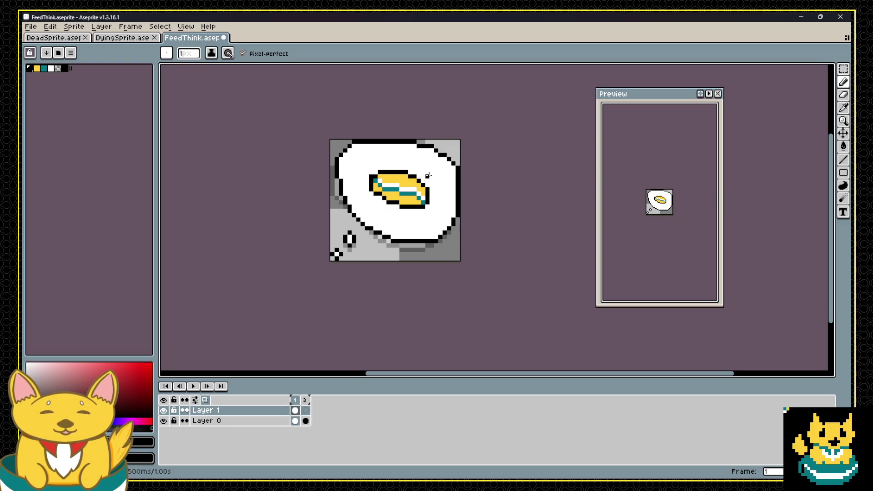
scroll(418, 173, "up", 2)
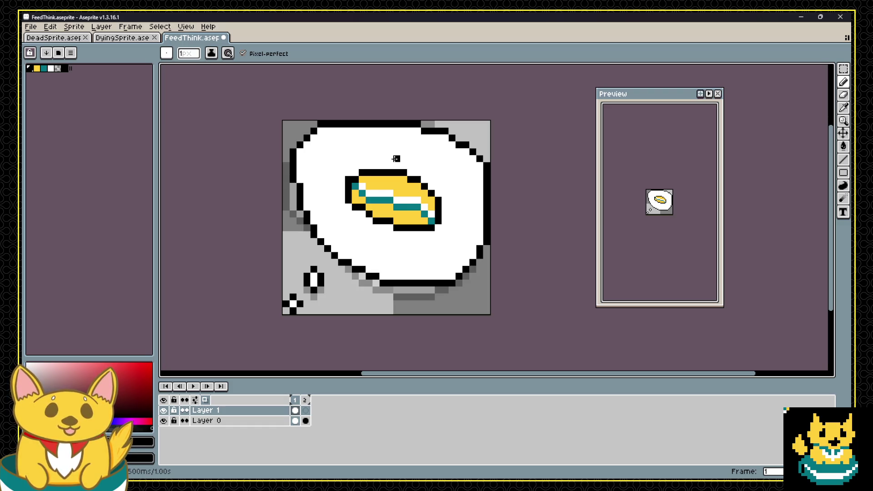
Add two black outline pixels at the food's lower-left, then run the game in Godot to test it.
left_click(380, 204, "alt")
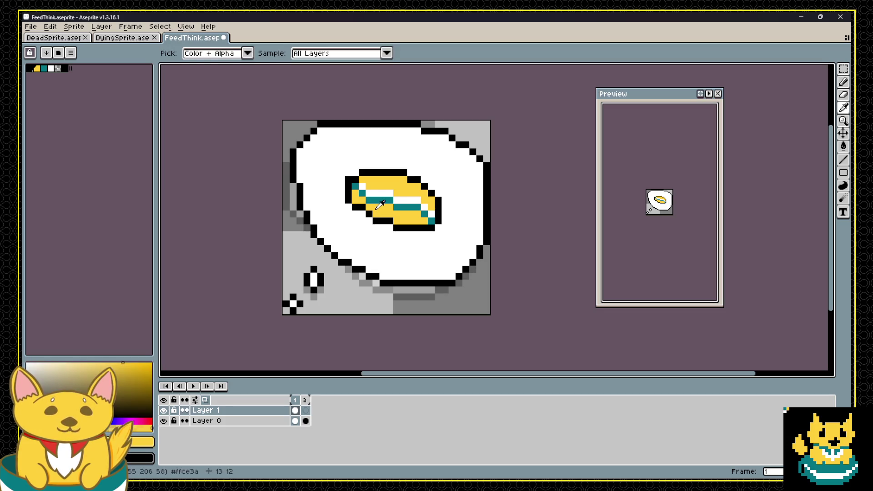
left_click(349, 196, "alt")
left_click(362, 214)
left_click(356, 213)
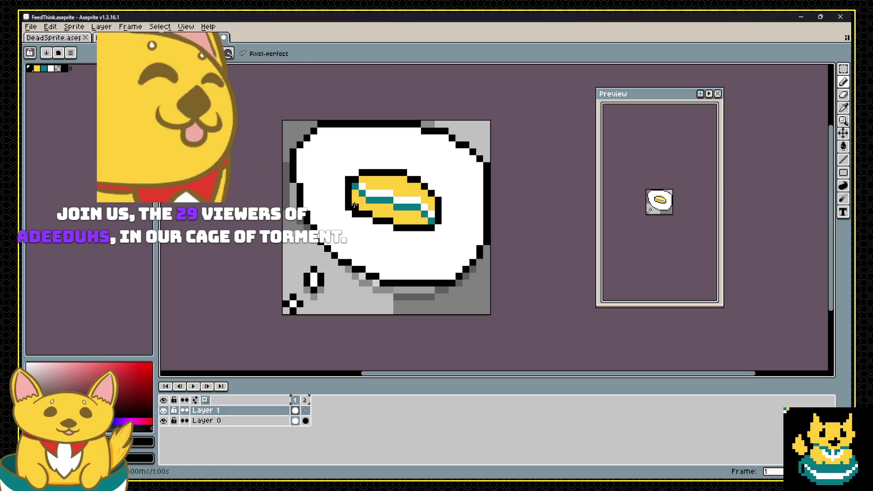
key("e")
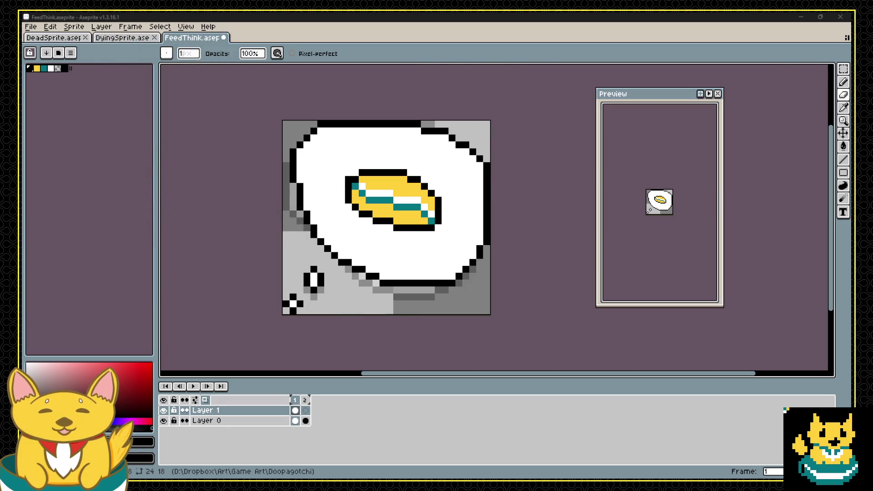
key("alt+Tab")
left_click(713, 35)
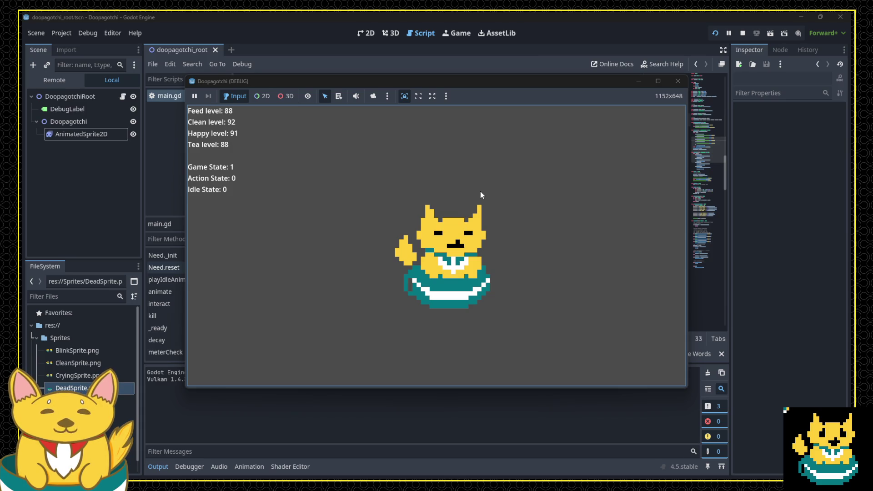
Test the feed, tea, clean and play actions in the running game, then close it.
key("f")
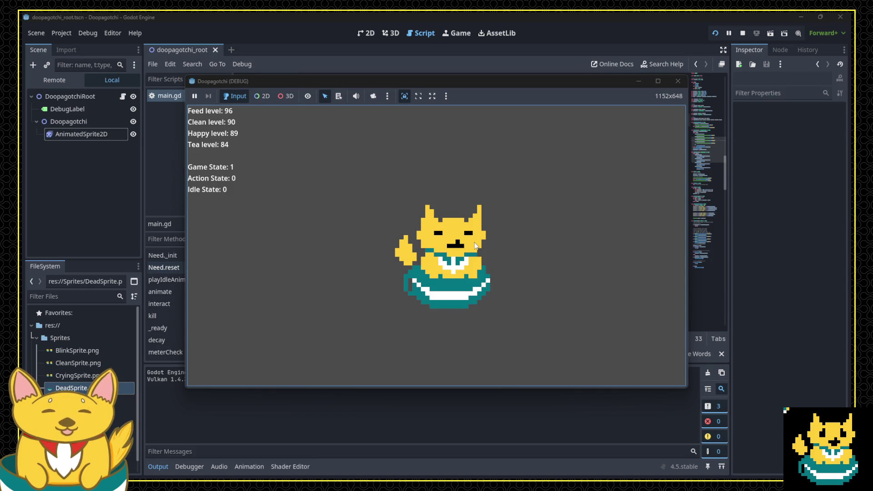
key("t")
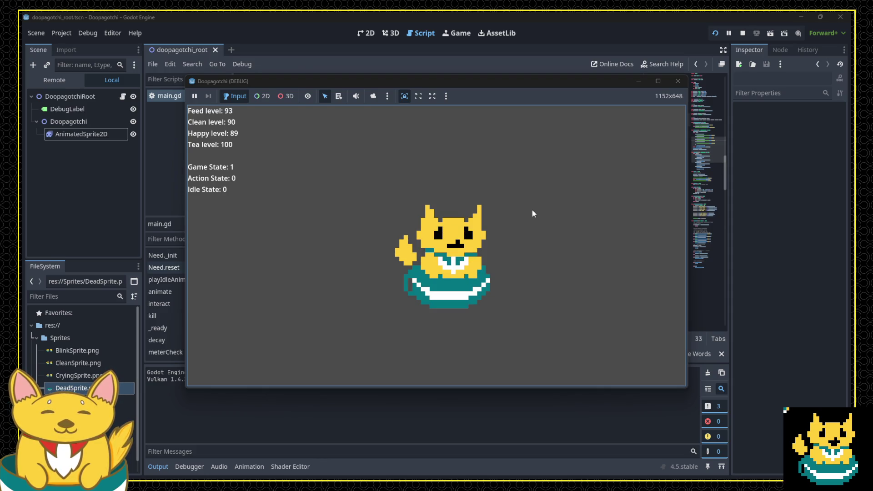
key("c")
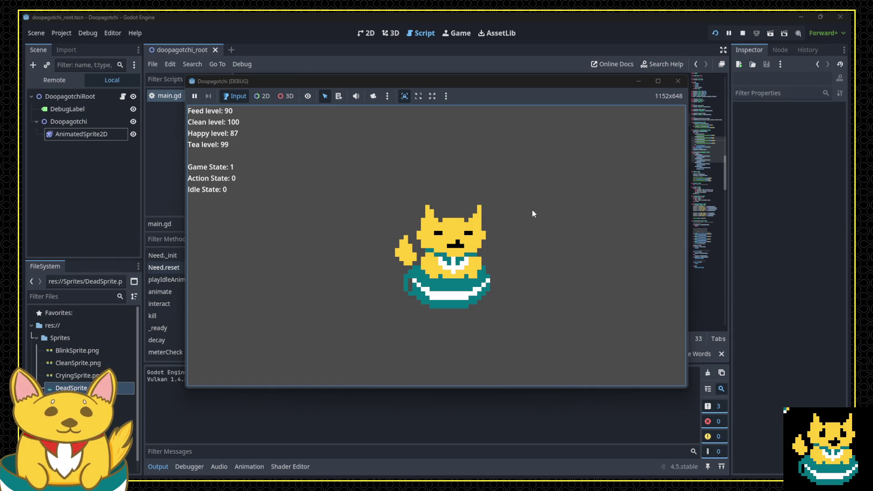
key("3")
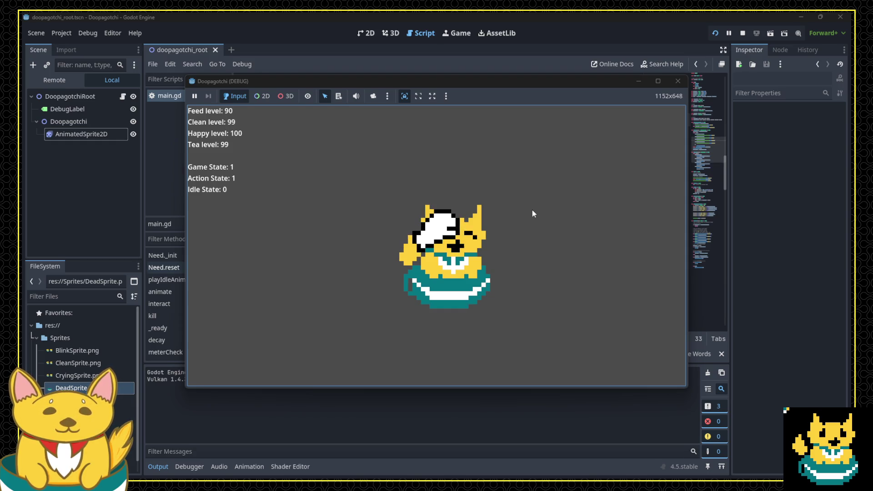
left_click(678, 81)
Lower meterCap in main.gd from 100 to 25 and relaunch the game.
scroll(420, 125, "up", 5)
scroll(420, 125, "up", 10)
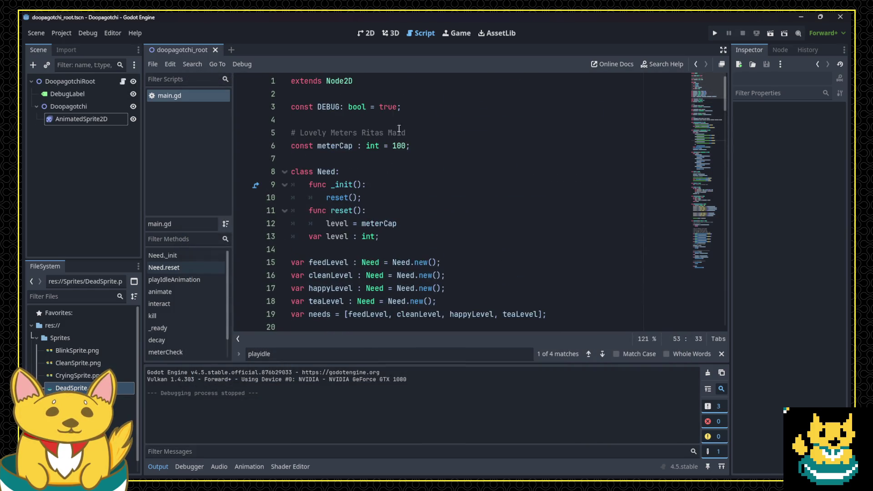
double_click(399, 146)
type("10")
left_click(714, 33)
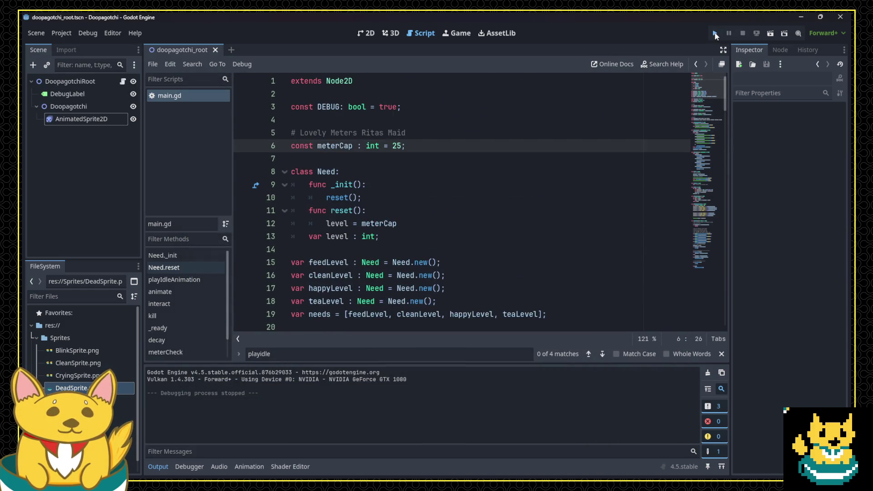